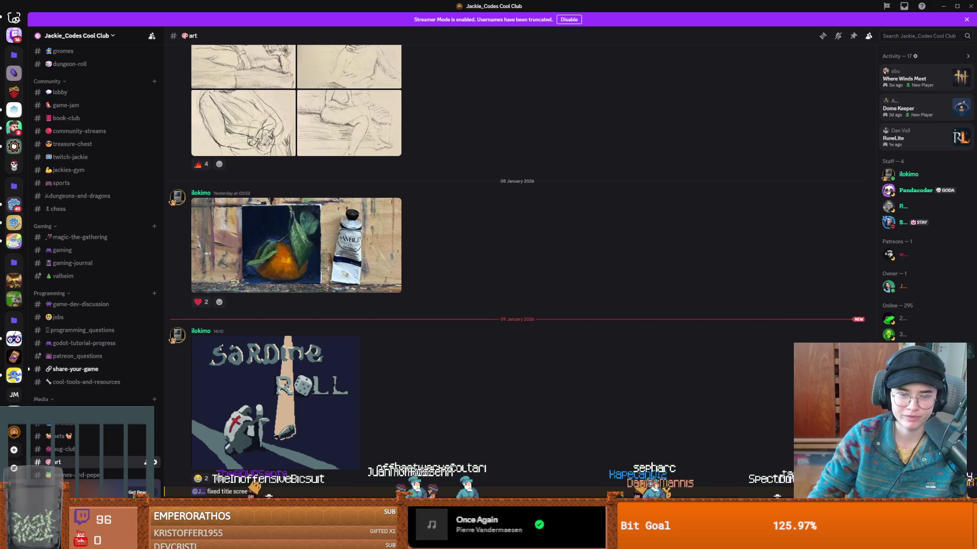
- Leave the Discord channel list for the browser playing the '6 days in Poland be like' Twitch clip
scroll(97, 455, "down", 5)
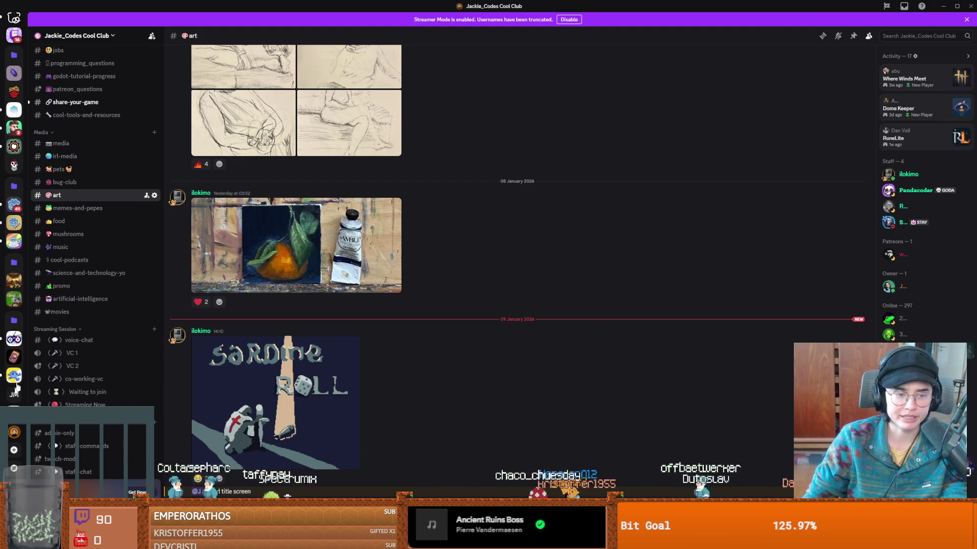
key("alt+Tab")
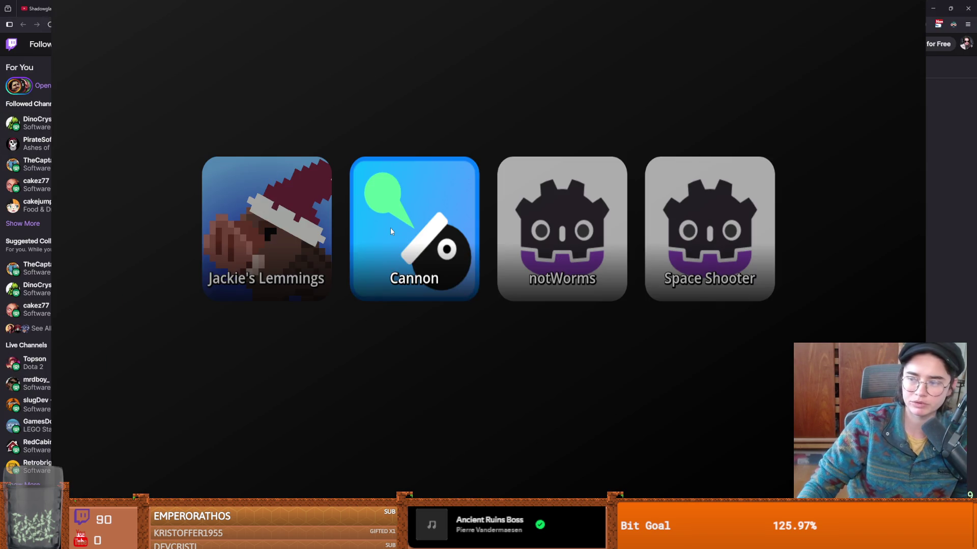
- Return to the GodfreyCrusaderRoom scene in Godot and add a new terrain, Terrain 7, beside Grass
left_click(390, 227)
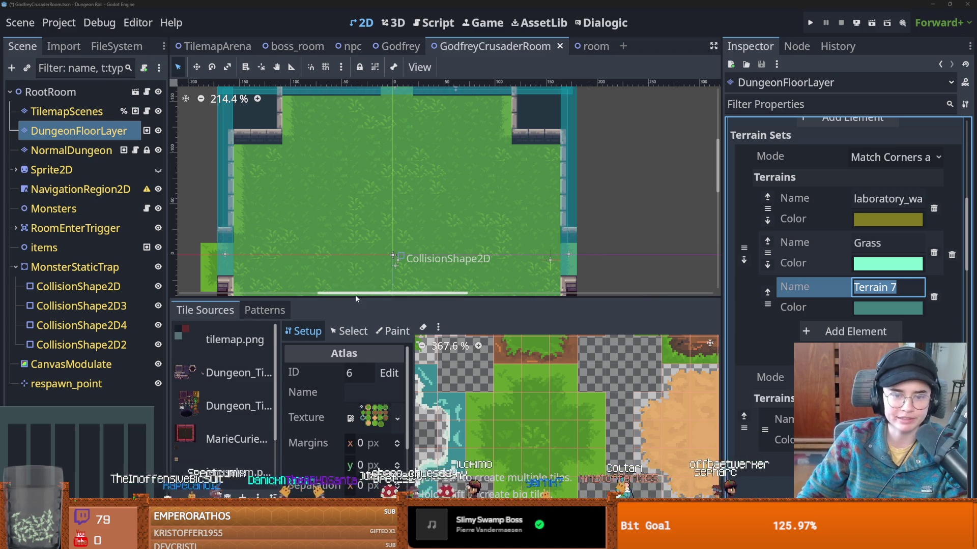
- Name the new terrain 'dirt' in the tile set's terrain list
left_click_drag(356, 297, 356, 149)
scroll(614, 332, "down", 3)
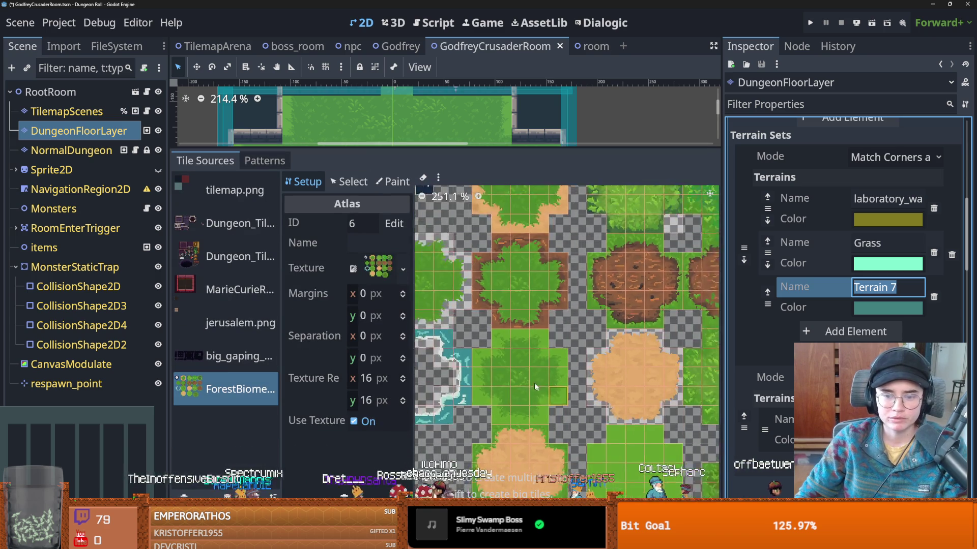
scroll(614, 333, "down", 1)
scroll(600, 372, "up", 3)
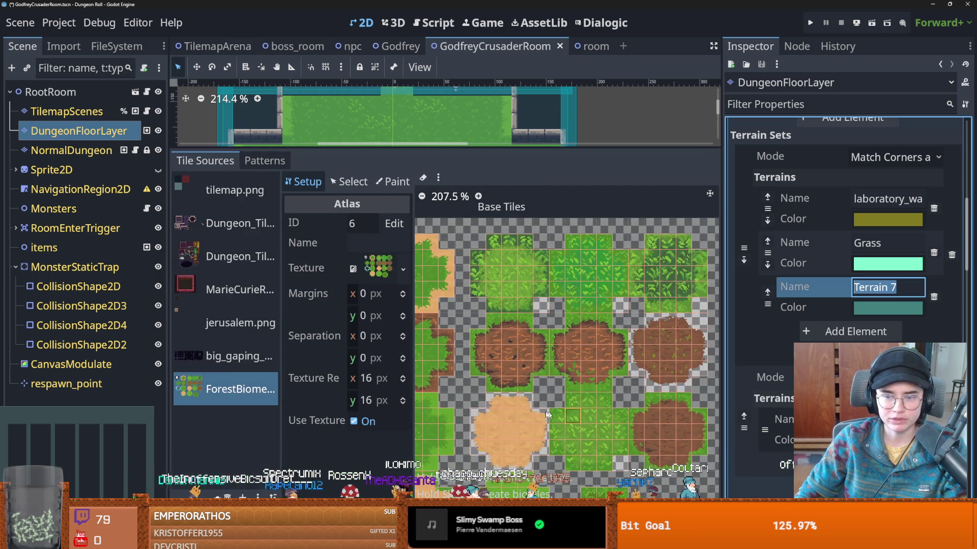
scroll(589, 414, "up", 3)
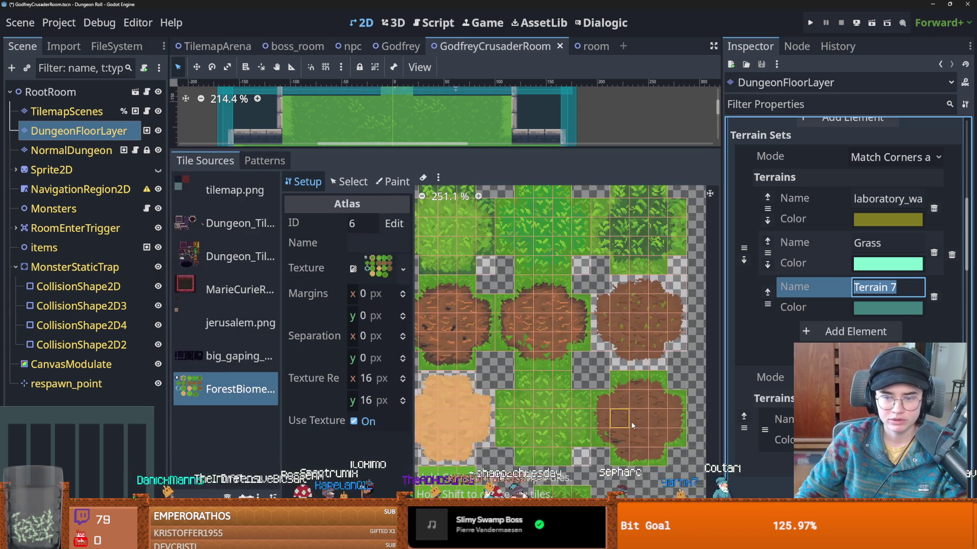
scroll(524, 417, "up", 2)
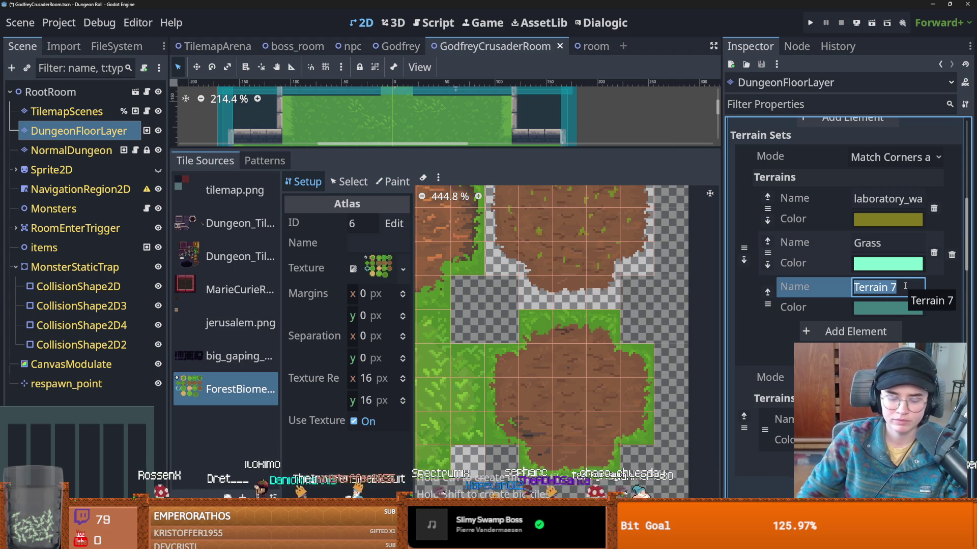
type("dirt")
scroll(558, 418, "up", 2)
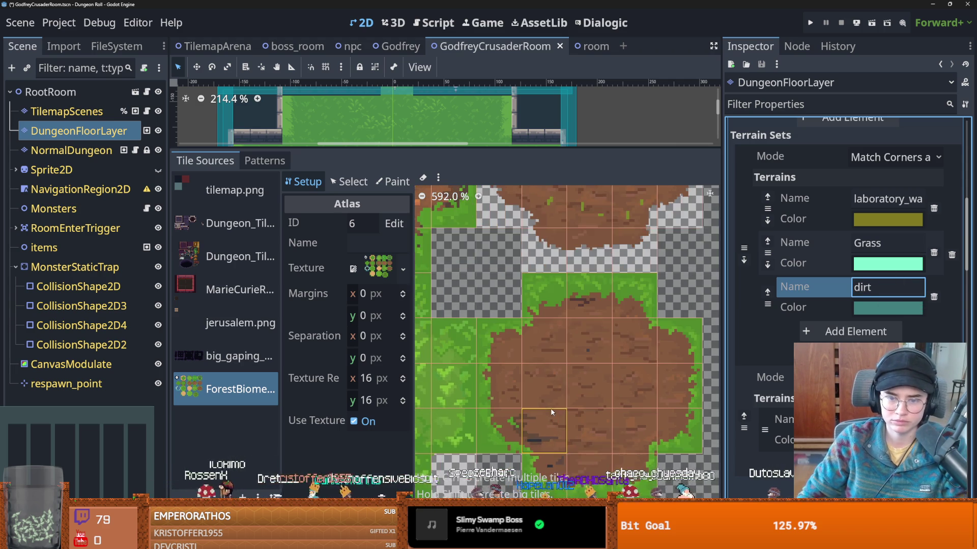
scroll(558, 418, "down", 3)
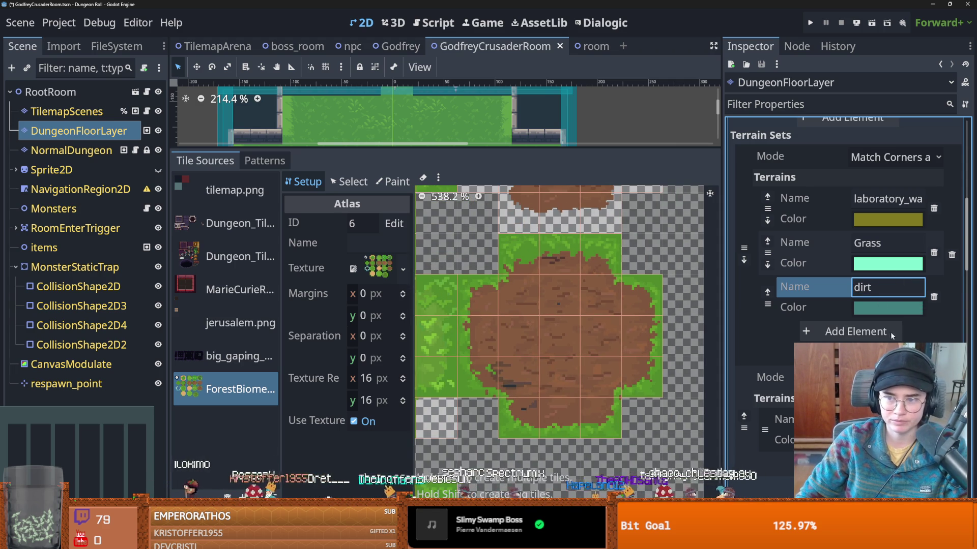
- Give the dirt terrain the bright magenta colour eb0dff and switch to Paint mode on NormalDungeon
left_click(873, 309)
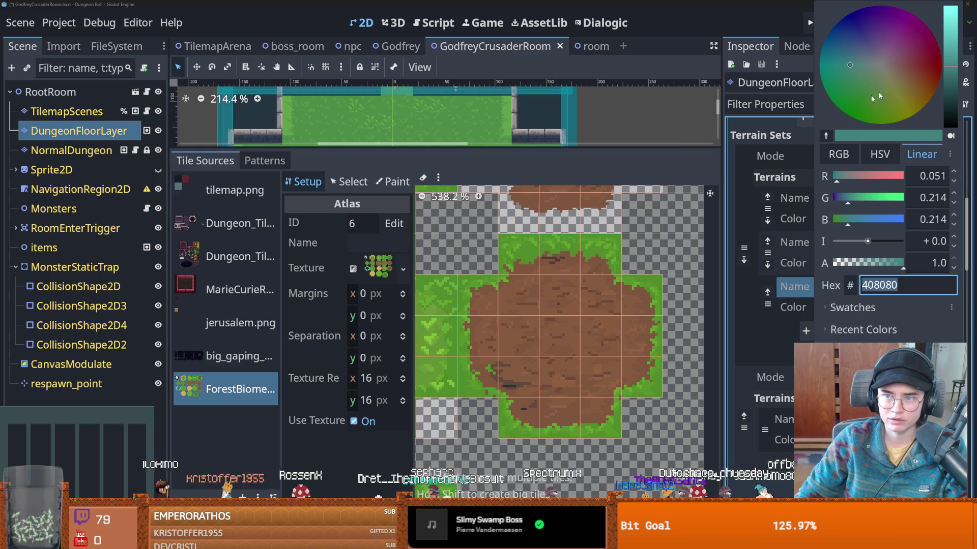
left_click_drag(895, 90, 905, 14)
left_click_drag(950, 66, 950, 8)
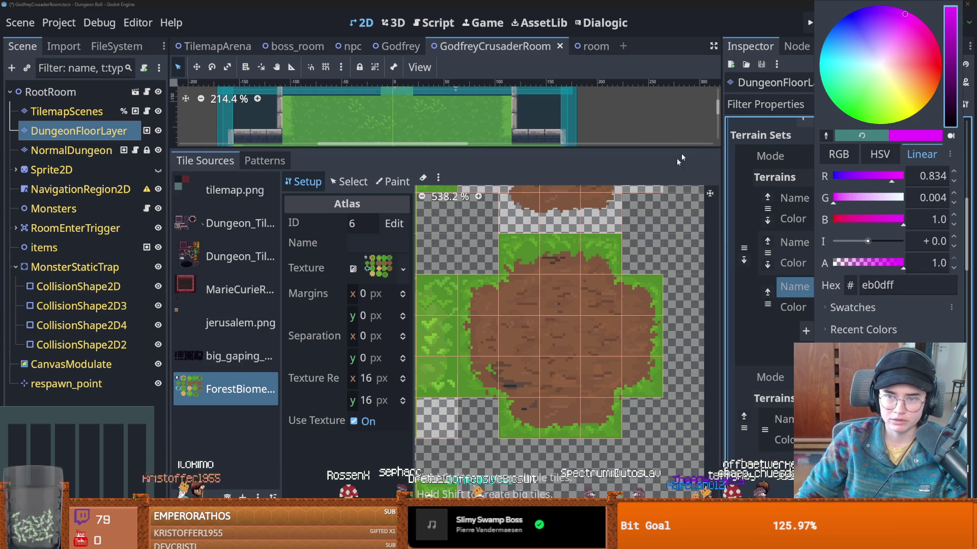
left_click(728, 199)
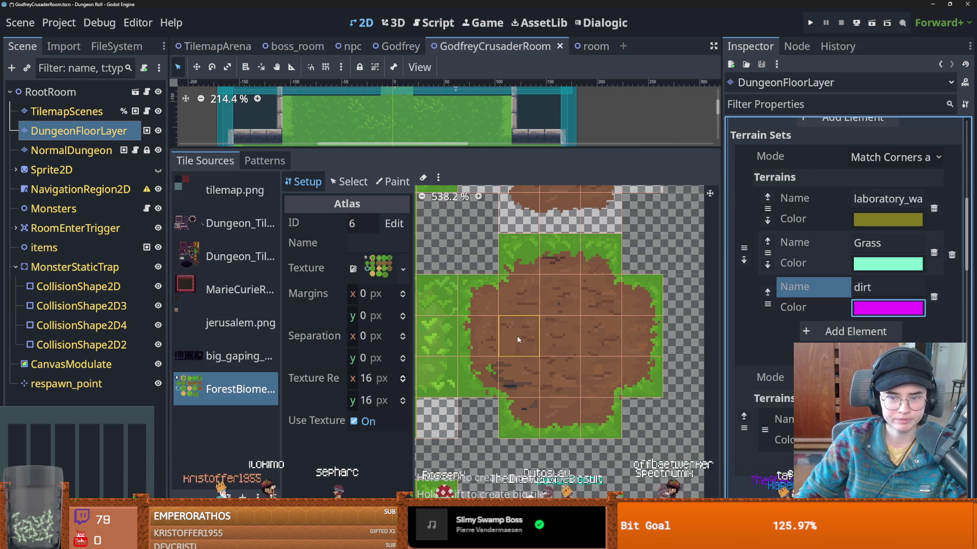
left_click(392, 181)
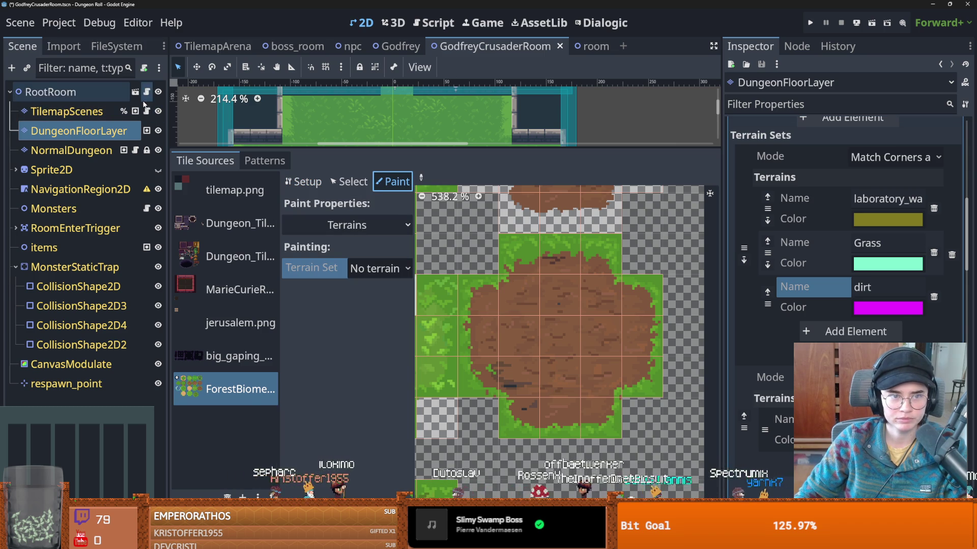
left_click(96, 152)
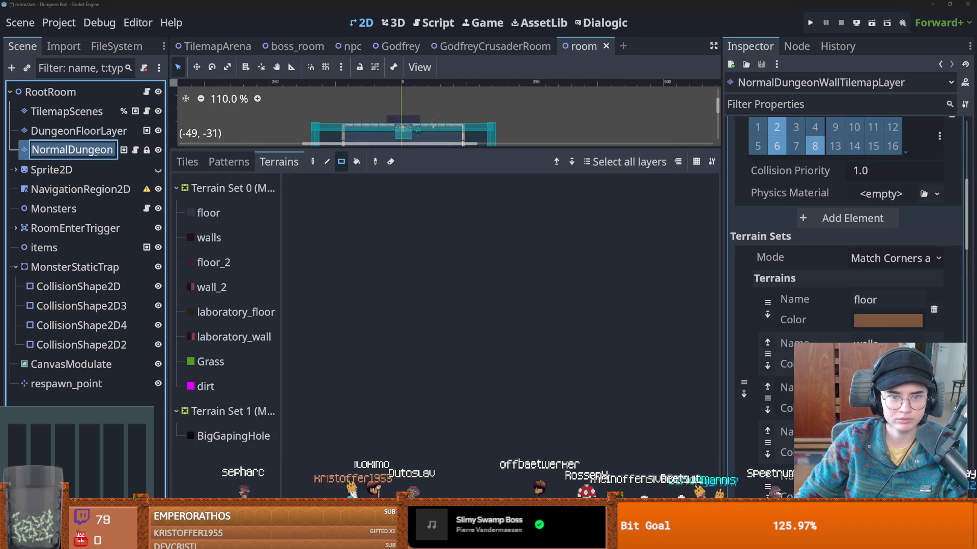
- Choose Terrain Set 0 and the dirt terrain for painting in the ForestBiome atlas
scroll(844, 338, "down", 5)
scroll(844, 338, "down", 2)
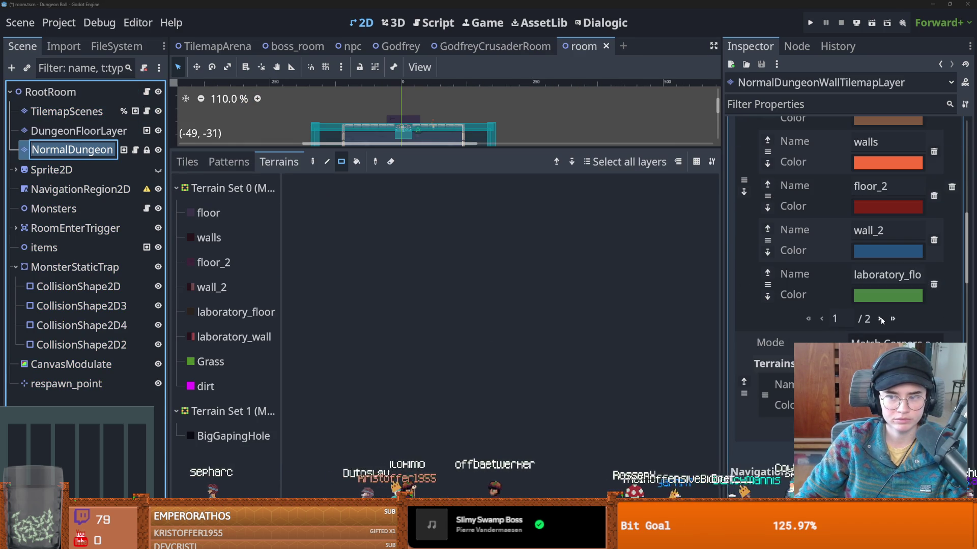
left_click(878, 320)
scroll(878, 330, "up", 1)
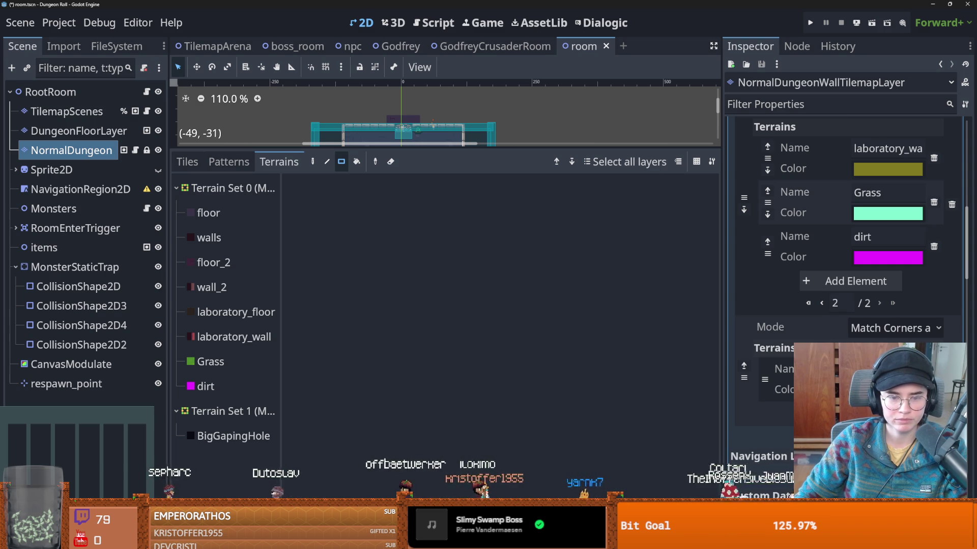
left_click(386, 541)
left_click(379, 269)
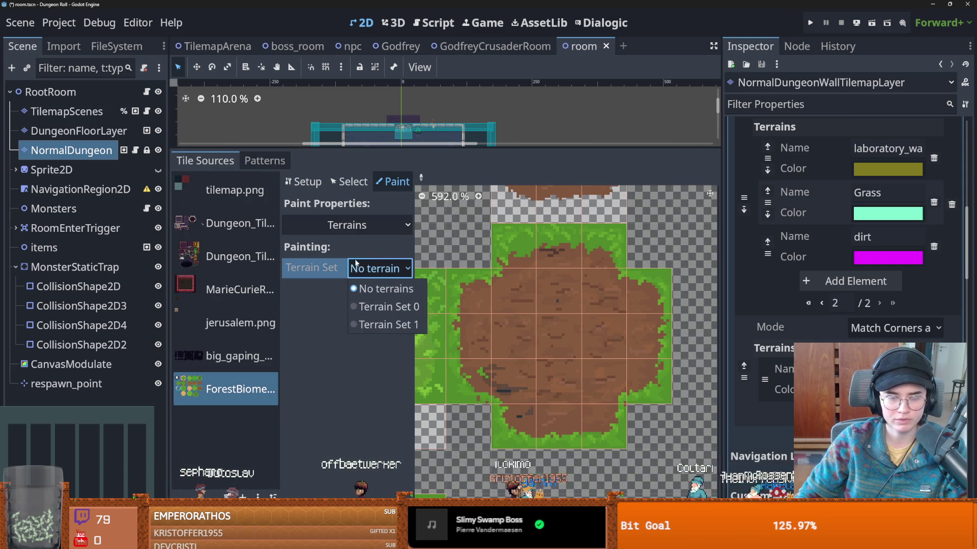
left_click(374, 309)
left_click(379, 290)
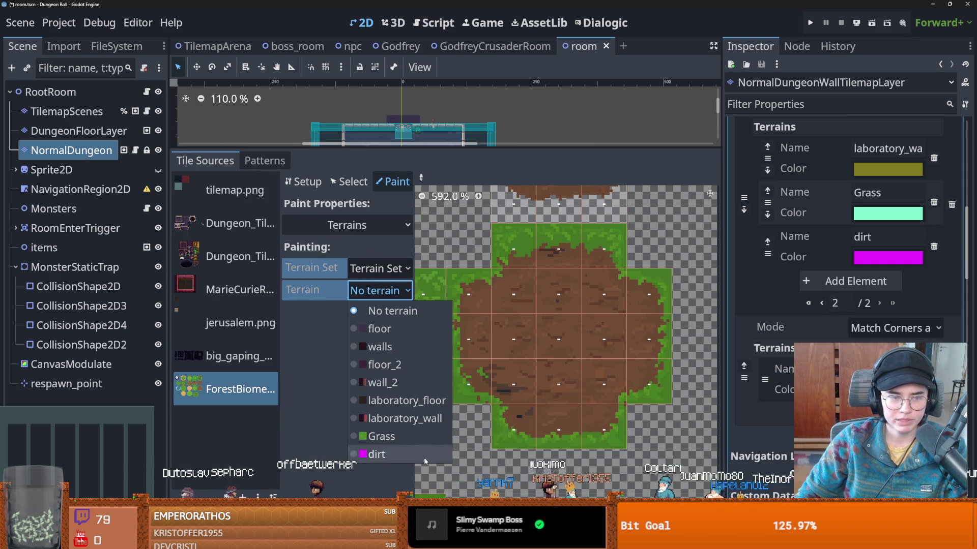
left_click(379, 455)
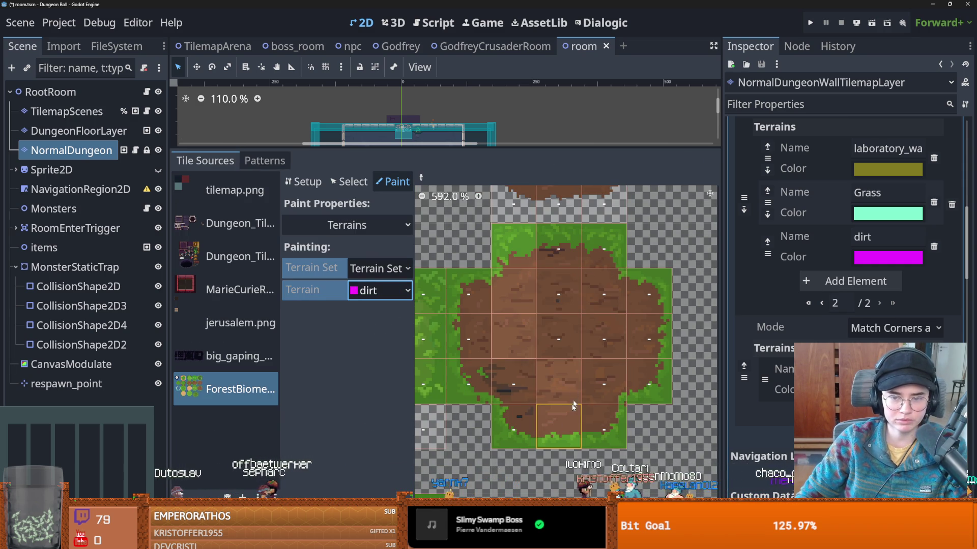
- Paint the atlas's dirt blob tiles as dirt terrain and save the room scene
mouse_move(483, 371)
left_mouse_down()
mouse_move(559, 249)
mouse_move(646, 331)
mouse_move(596, 438)
left_mouse_up()
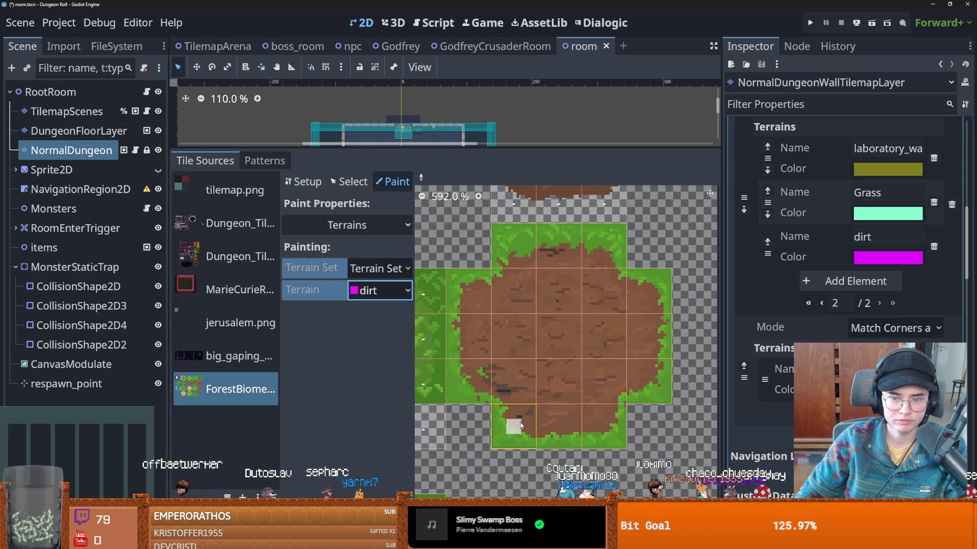
mouse_move(656, 384)
left_mouse_down()
mouse_move(651, 305)
mouse_move(599, 253)
mouse_move(518, 250)
mouse_move(466, 325)
mouse_move(472, 375)
left_mouse_up()
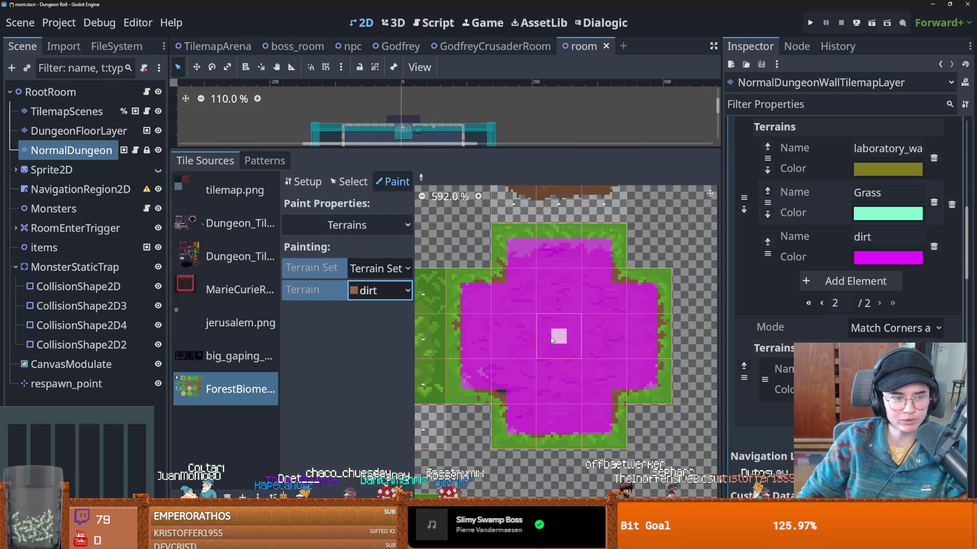
scroll(547, 352, "up", 1)
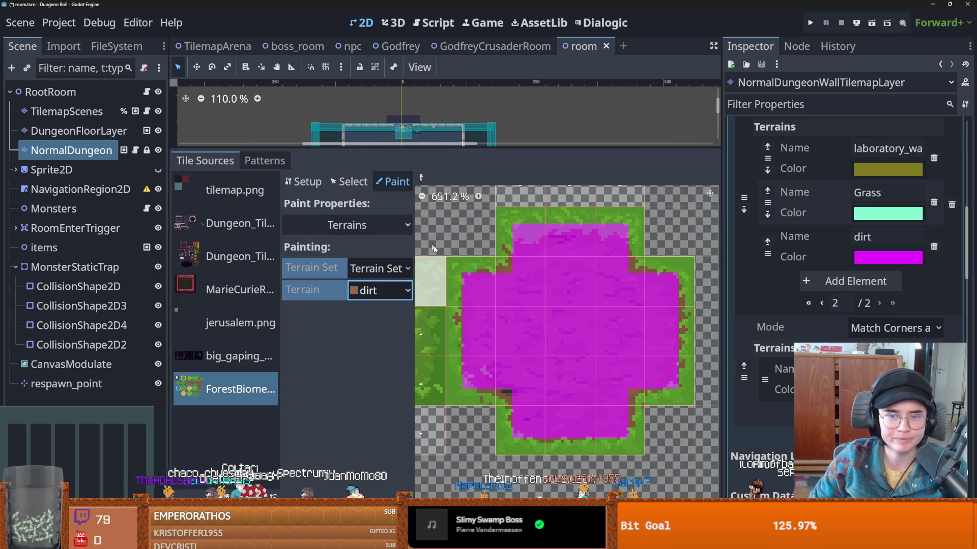
key("ctrl+s")
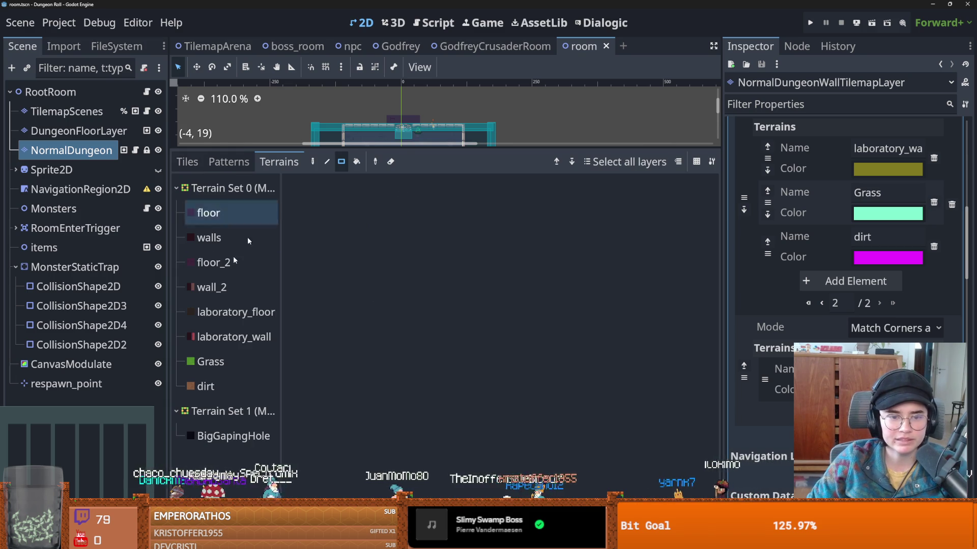
- Paint a horizontal dirt strip across the middle of the GodfreyCrusaderRoom floor
left_click(458, 46)
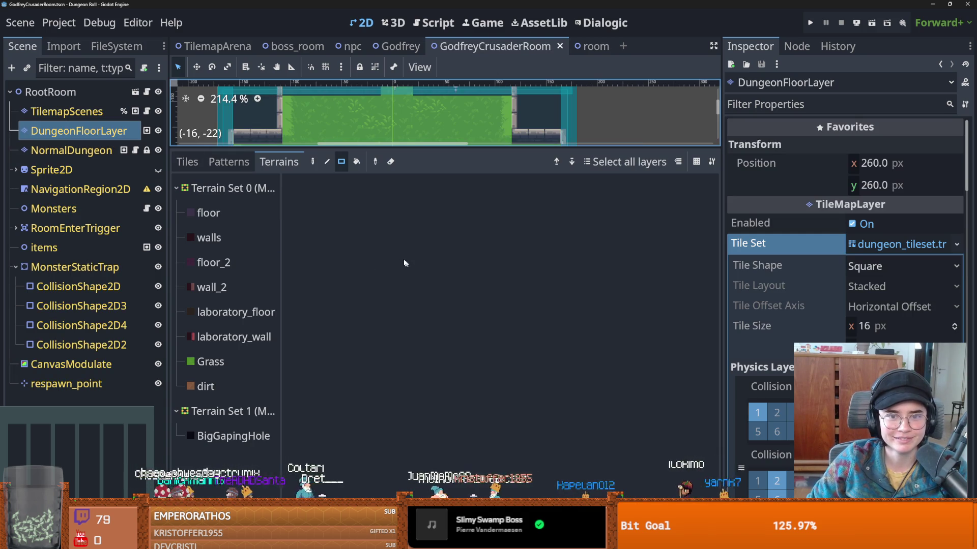
left_click_drag(421, 152, 315, 406)
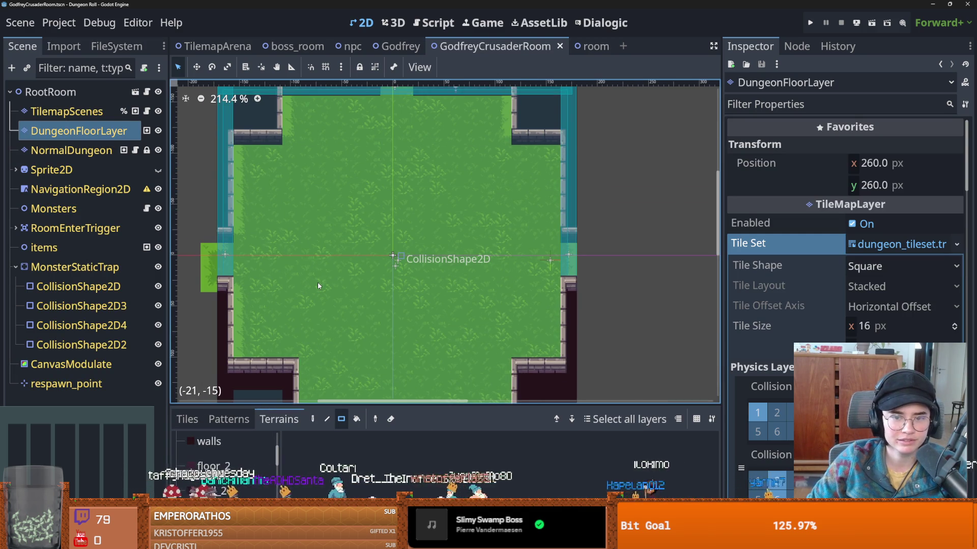
scroll(318, 283, "down", 1)
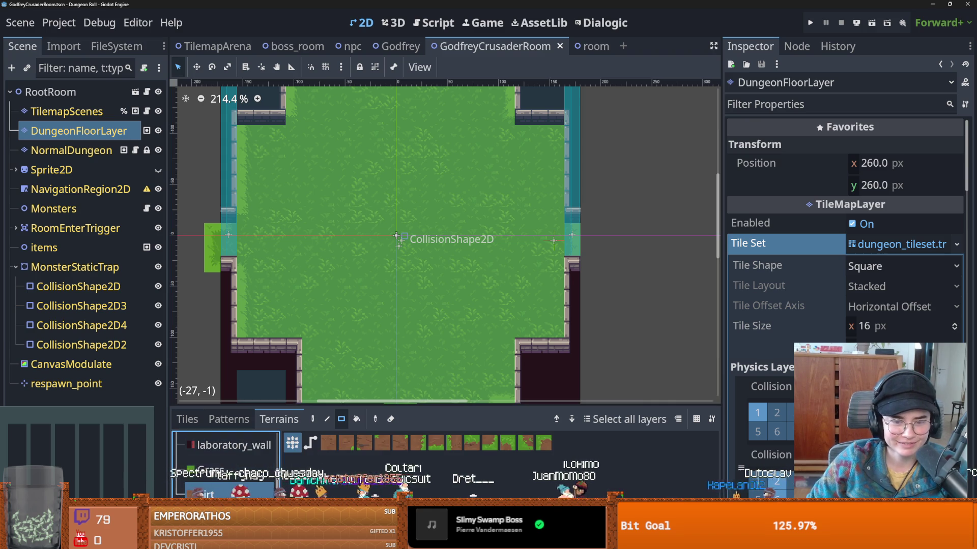
left_click_drag(226, 231, 572, 262)
scroll(389, 277, "up", 5)
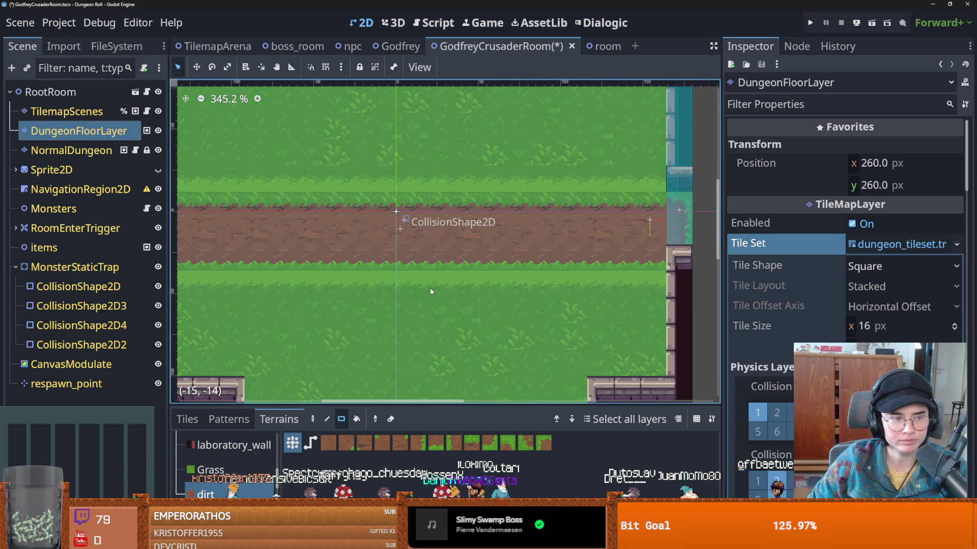
scroll(430, 290, "down", 5)
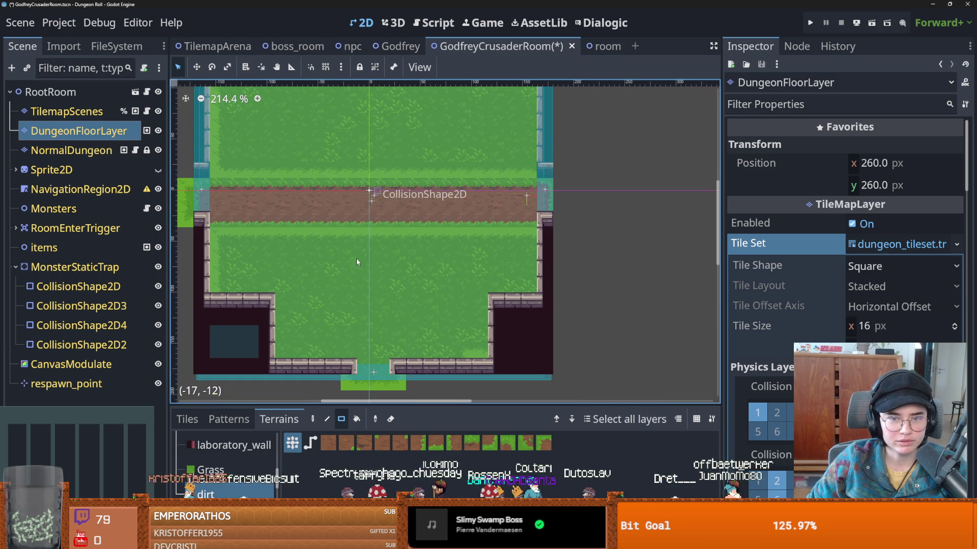
- Paint dirt paths down to the bottom wall and from the top, forming a crossroad, then open the TileSet editor
mouse_move(348, 224)
left_mouse_down()
mouse_move(367, 346)
mouse_move(396, 365)
left_mouse_up()
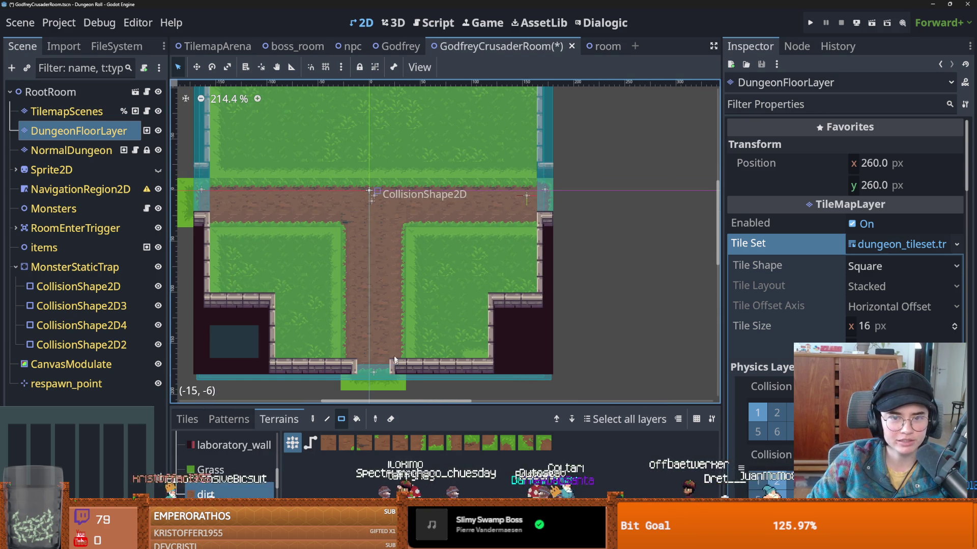
scroll(382, 264, "up", 5)
scroll(398, 291, "down", 1)
scroll(398, 292, "up", 2)
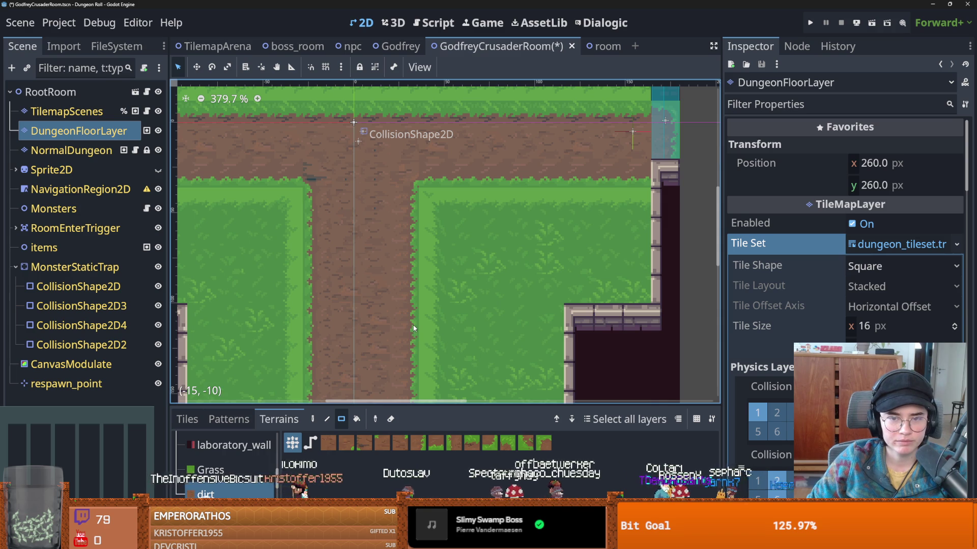
scroll(388, 309, "down", 3)
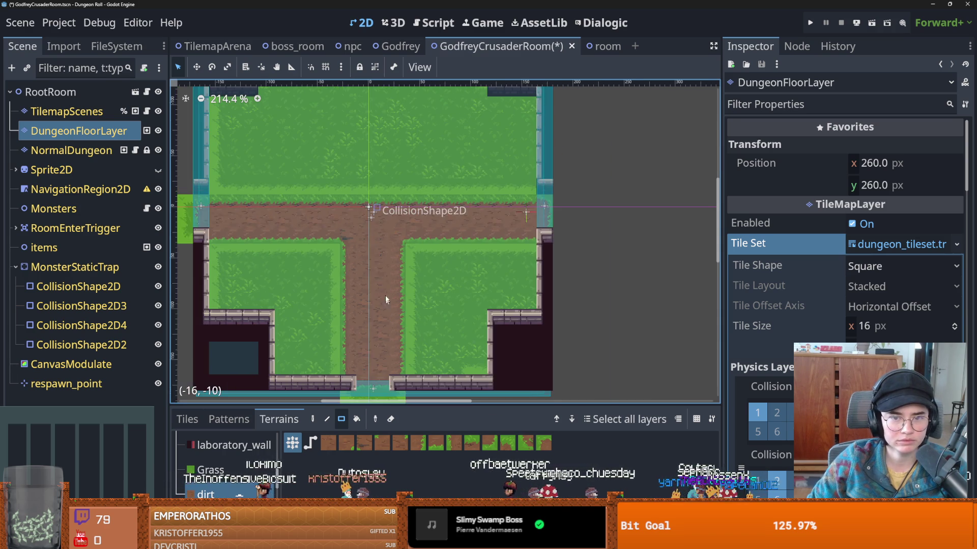
scroll(387, 309, "up", 3)
left_click_drag(346, 99, 389, 277)
scroll(389, 279, "down", 1)
scroll(388, 278, "up", 6)
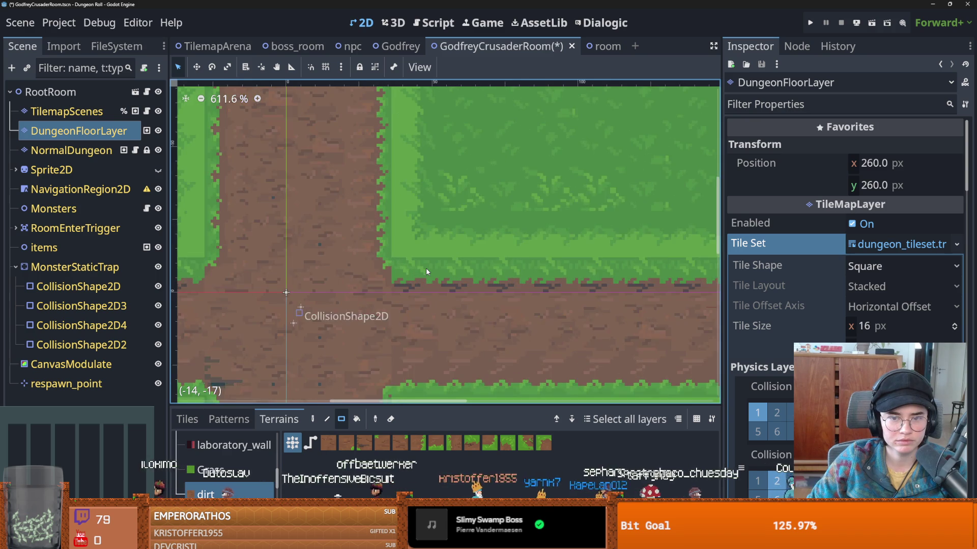
scroll(426, 267, "down", 3)
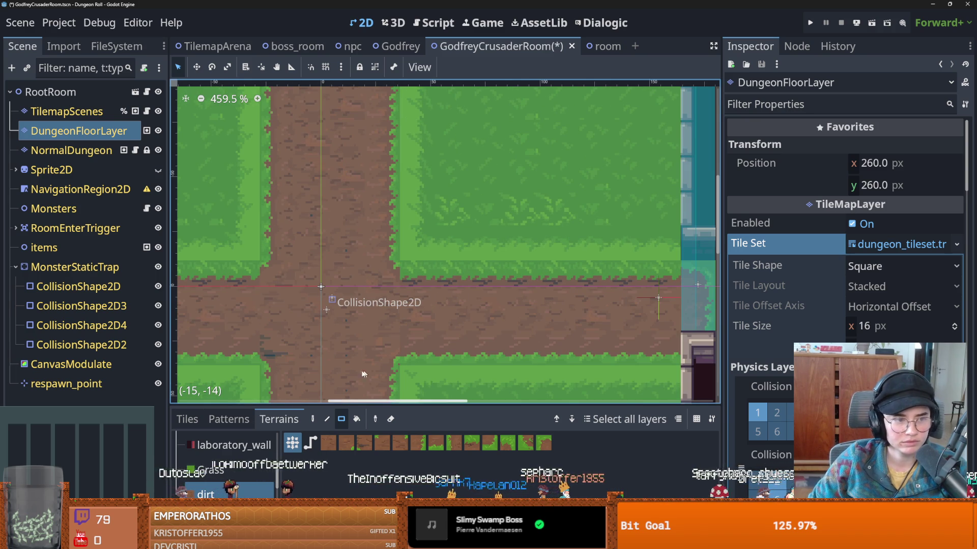
left_click(448, 540)
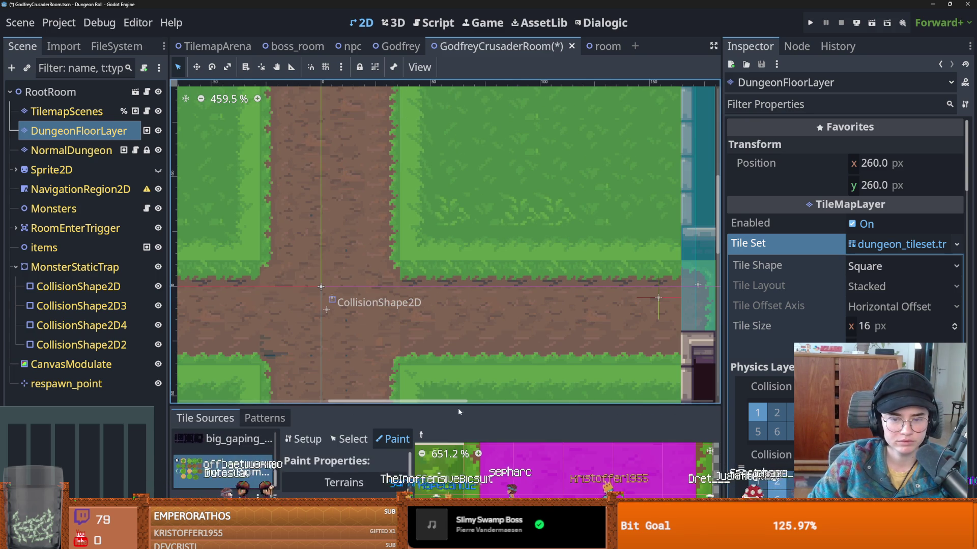
- Enlarge the TileSet panel, browse the ForestBiome terrain tiles, and save the room scene
left_click_drag(458, 407, 458, 98)
scroll(590, 404, "down", 2)
scroll(591, 404, "down", 3)
scroll(539, 370, "right", 3)
scroll(508, 370, "down", 1)
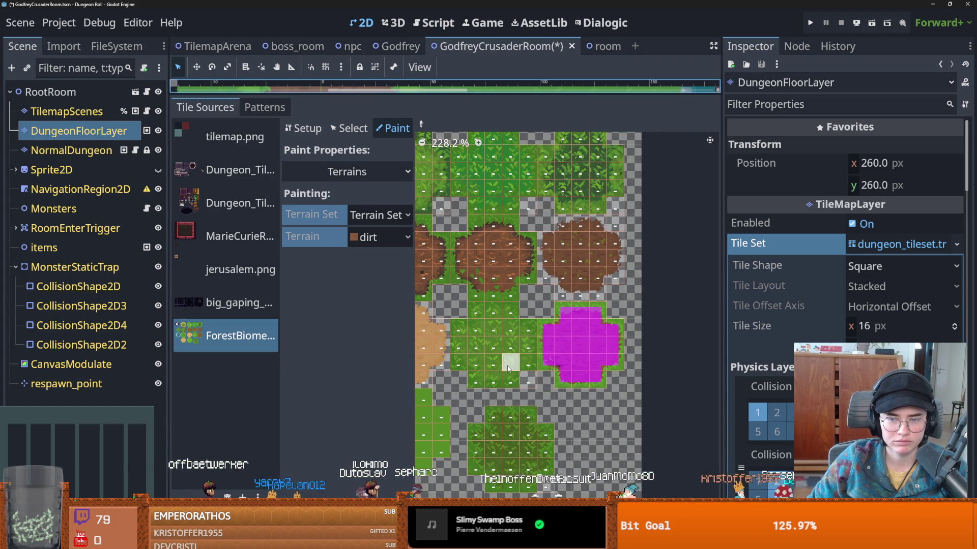
scroll(507, 367, "up", 1)
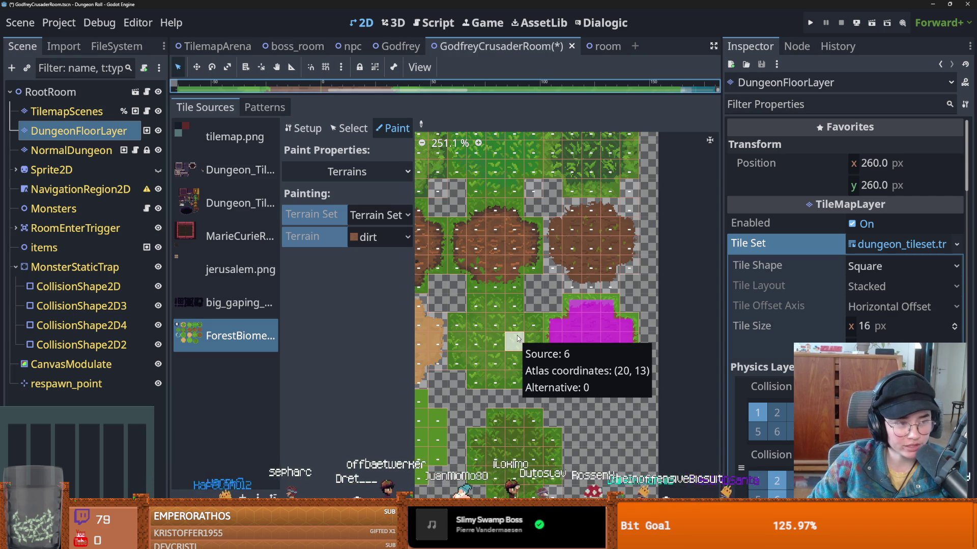
scroll(518, 338, "down", 1)
scroll(512, 337, "left", 5)
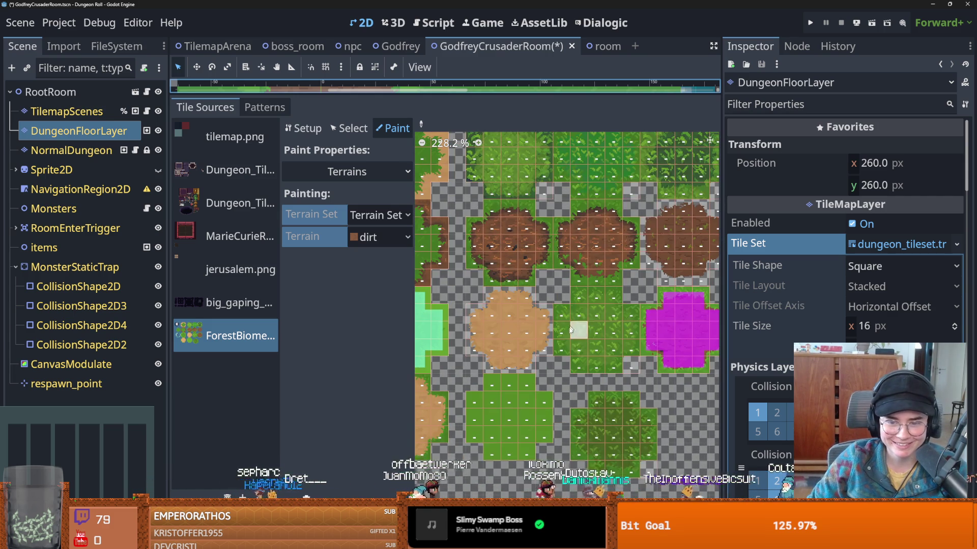
scroll(508, 322, "down", 1)
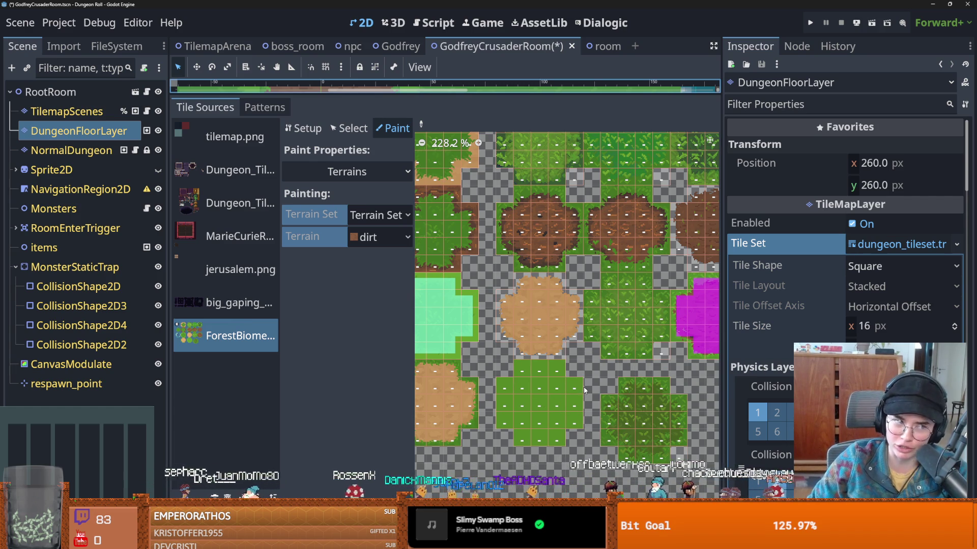
scroll(590, 401, "up", 1)
key("ctrl+s")
- Look over the atlas again, then shrink the panel to bring the room's crossroad back into view
scroll(610, 423, "down", 2)
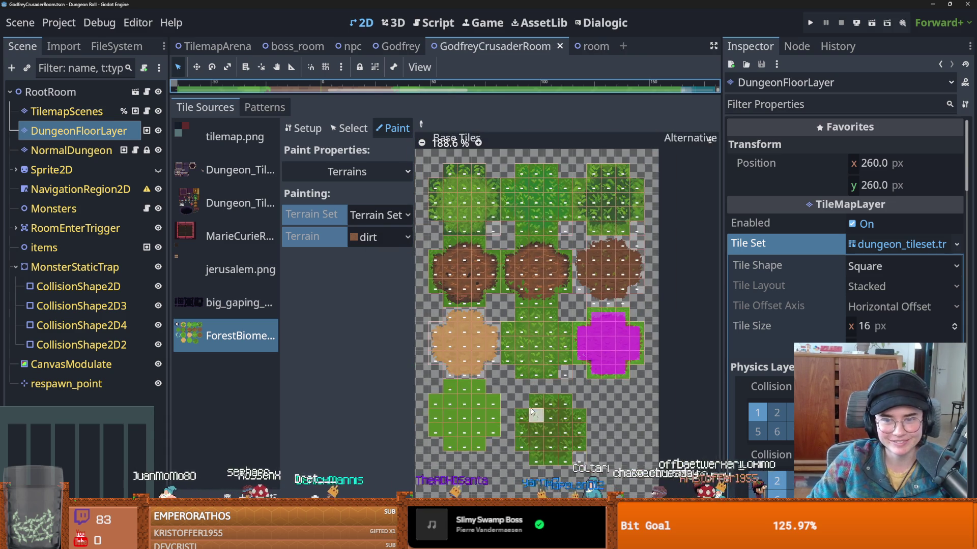
scroll(585, 402, "up", 3)
scroll(566, 383, "up", 1)
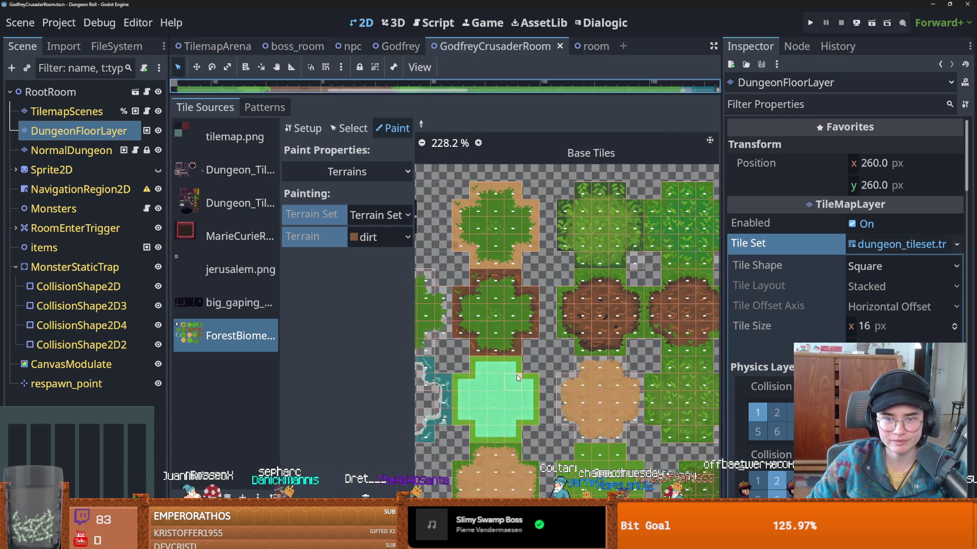
scroll(618, 382, "left", 1)
scroll(618, 383, "down", 1)
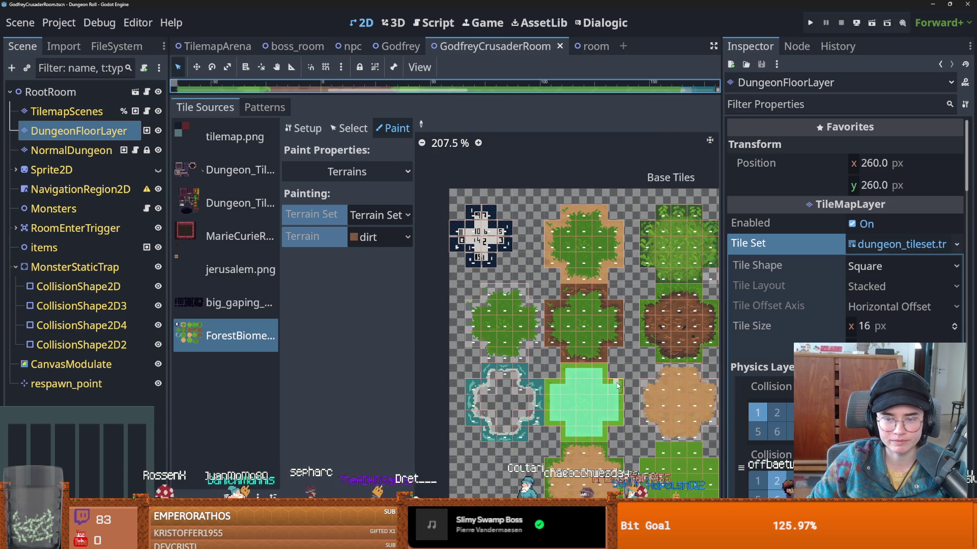
scroll(529, 358, "down", 2)
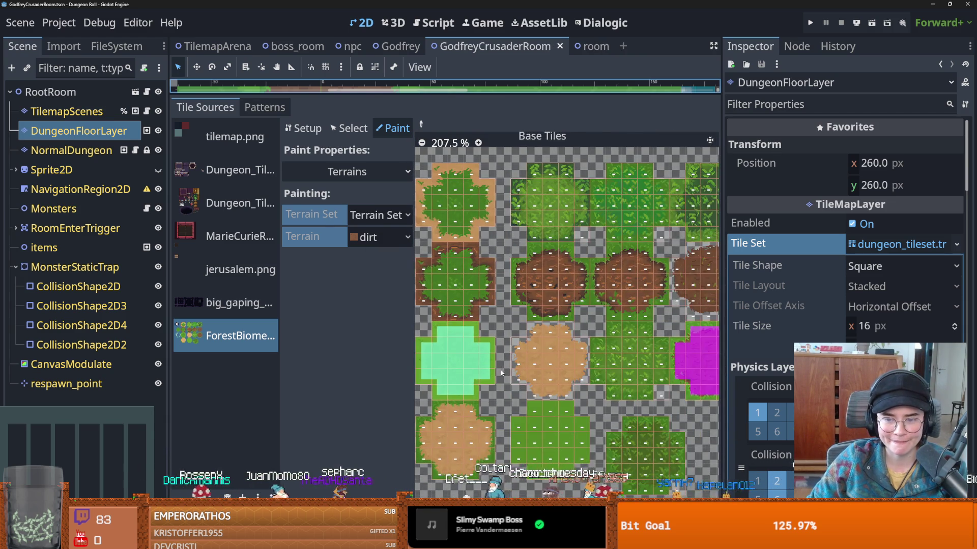
scroll(577, 374, "right", 2)
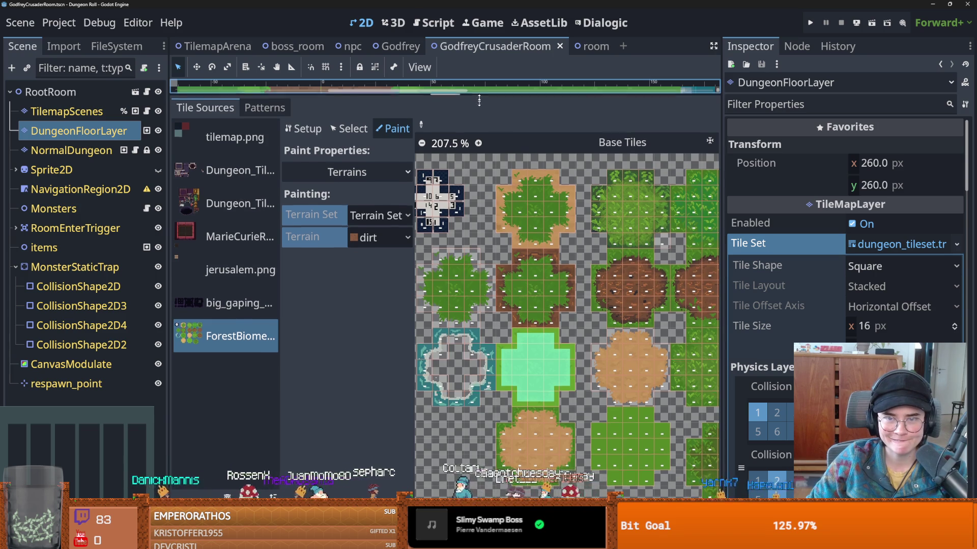
left_click_drag(479, 95, 459, 421)
left_click_drag(482, 287, 447, 329)
scroll(425, 327, "up", 1)
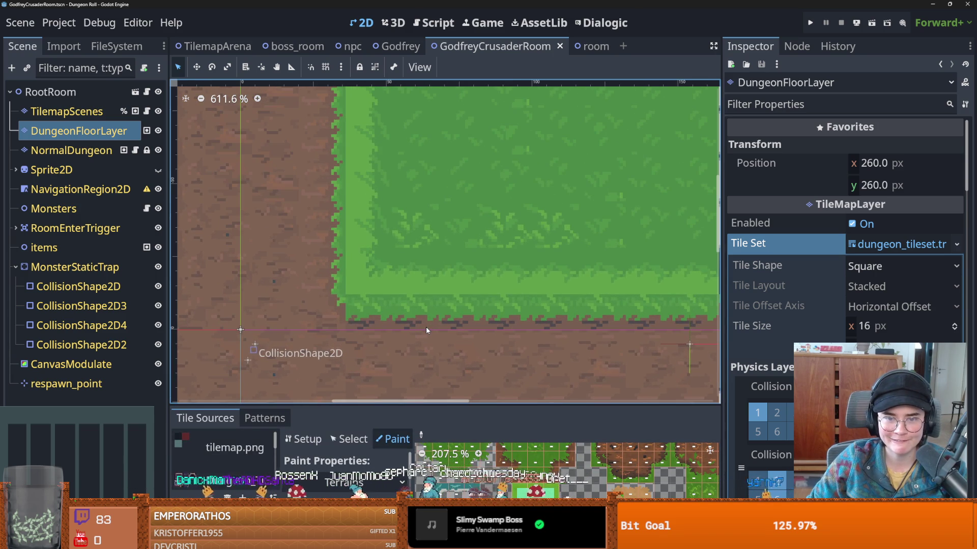
- Save the room scene again with Ctrl+S
scroll(425, 327, "down", 1)
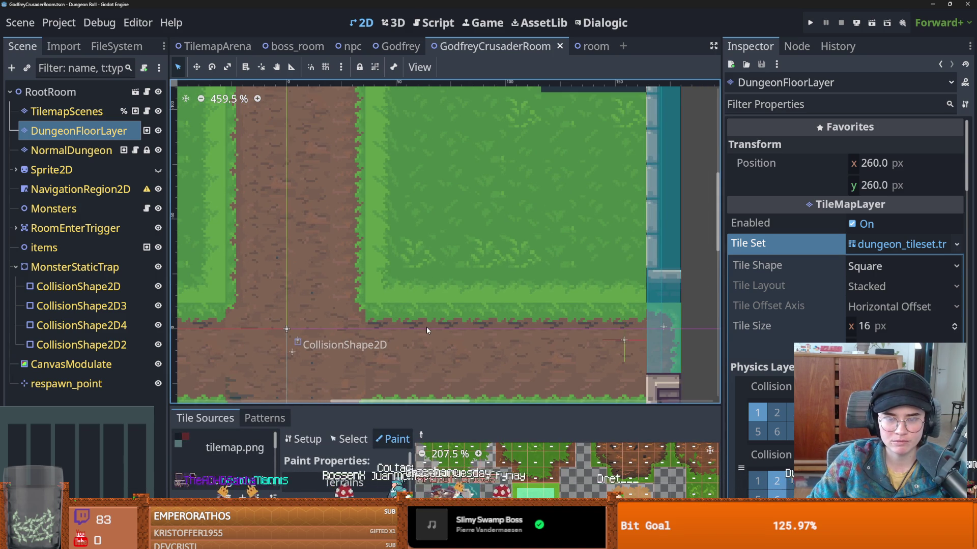
scroll(426, 327, "down", 1)
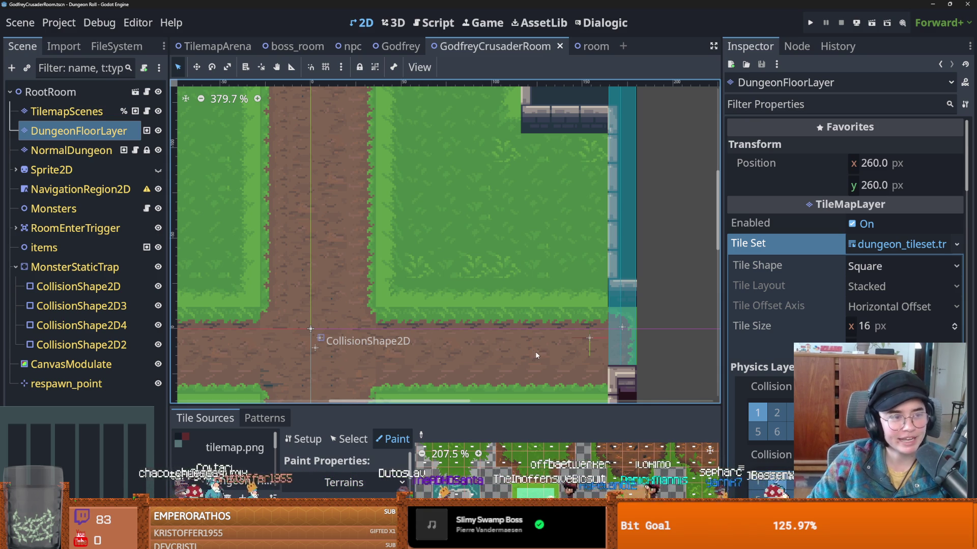
scroll(436, 332, "left", 1)
key("ctrl+s")
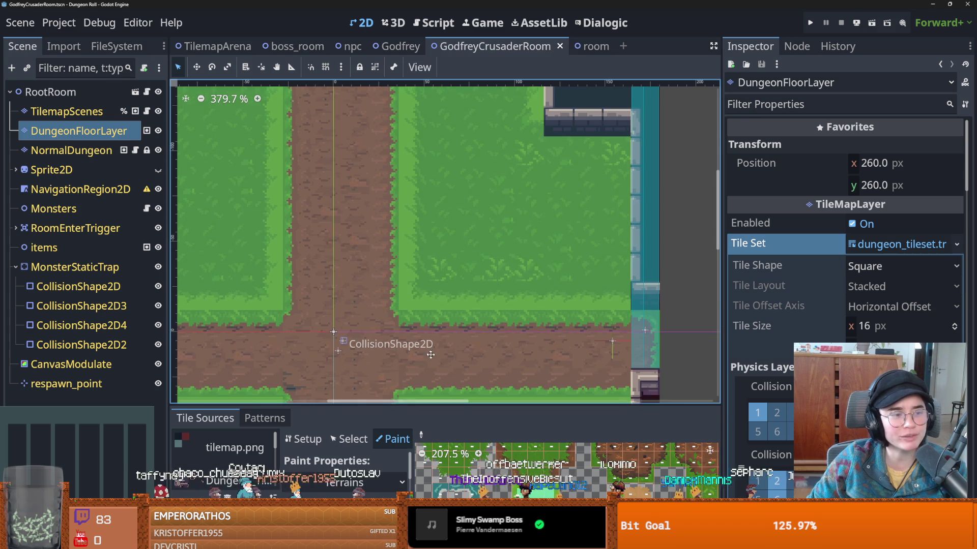
scroll(432, 358, "up", 1)
scroll(434, 360, "down", 1)
key("ctrl+s")
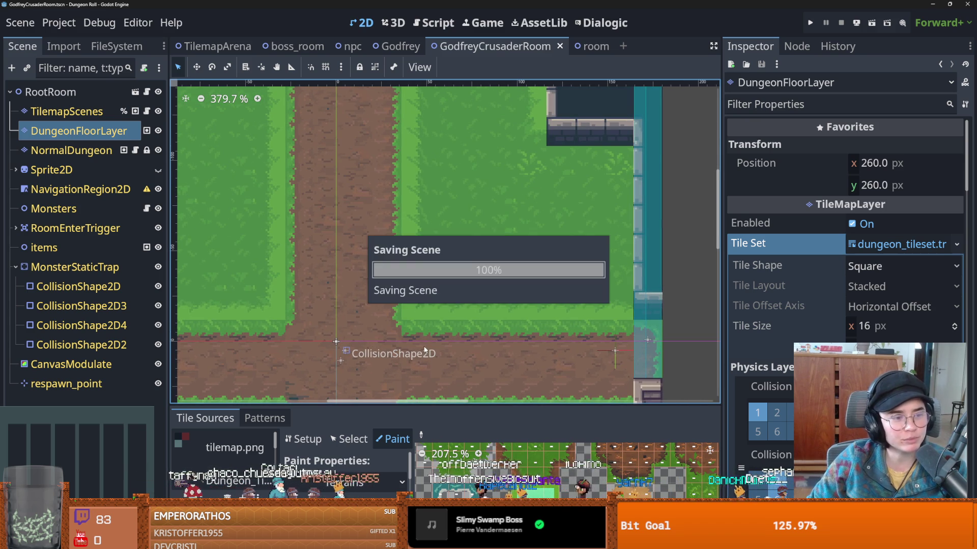
- Enlarge the tile panel and return to Terrains painting, showing the dirt terrain's tiles
scroll(407, 369, "down", 2)
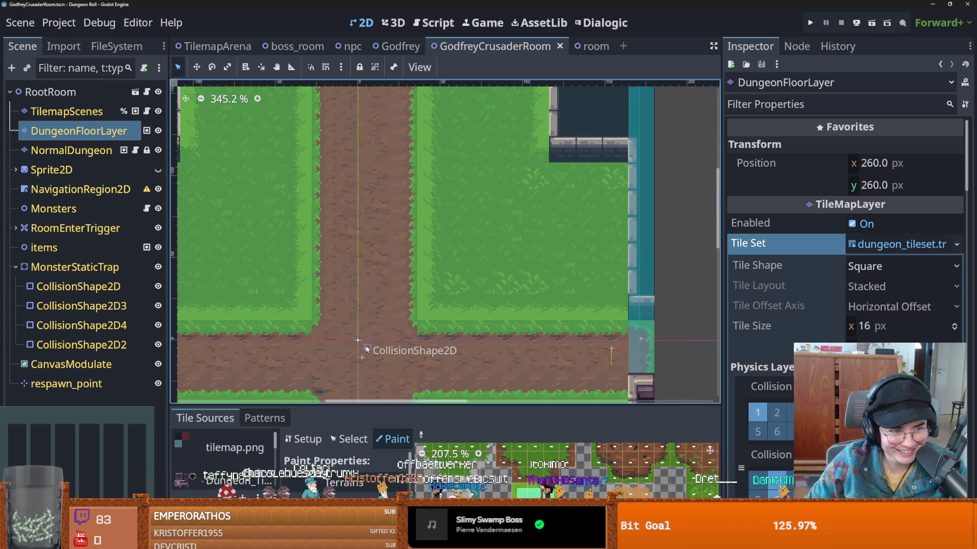
scroll(440, 360, "up", 2)
scroll(442, 363, "down", 1)
scroll(443, 362, "up", 1)
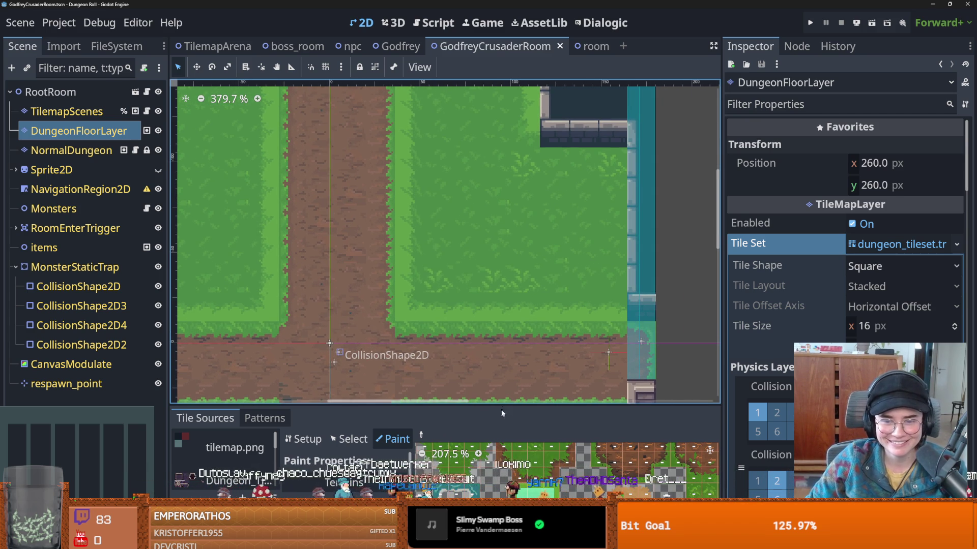
mouse_move(481, 410)
left_mouse_down()
mouse_move(482, 374)
mouse_move(461, 331)
mouse_move(460, 361)
mouse_move(461, 281)
left_mouse_up()
scroll(525, 434, "up", 1)
left_click(508, 143)
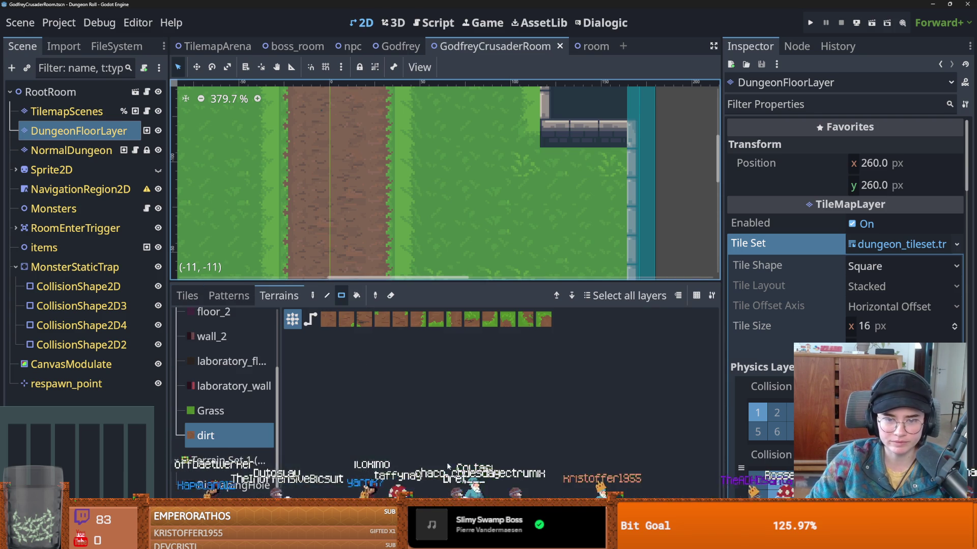
- Select a plus-shaped group of five ForestBiome grass tiles as the brush and enable Scattering
scroll(229, 412, "up", 3)
left_click(188, 296)
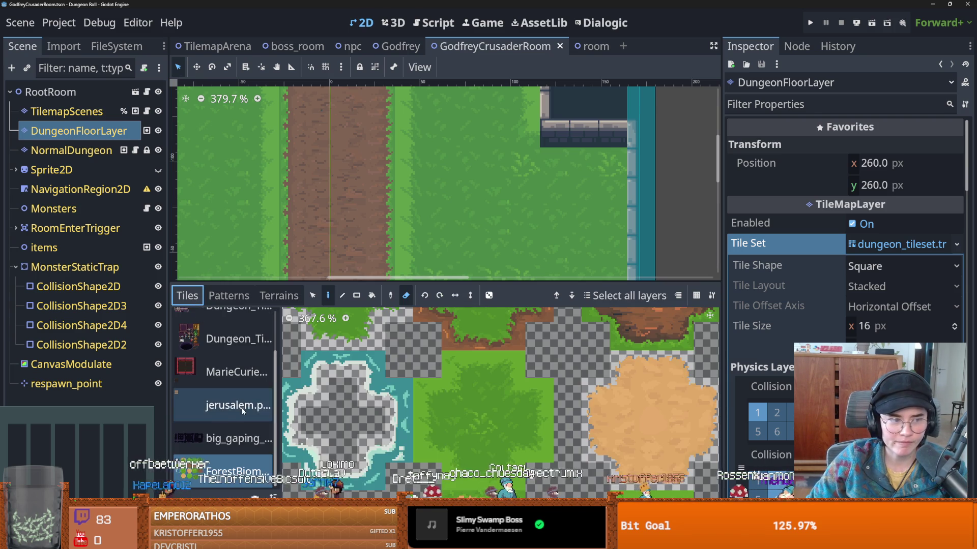
scroll(543, 367, "down", 4)
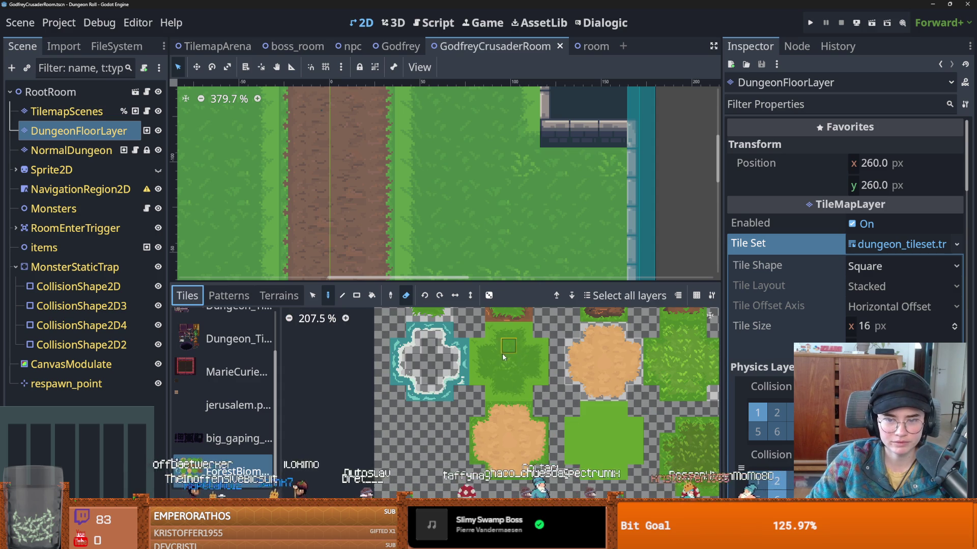
scroll(507, 361, "down", 2)
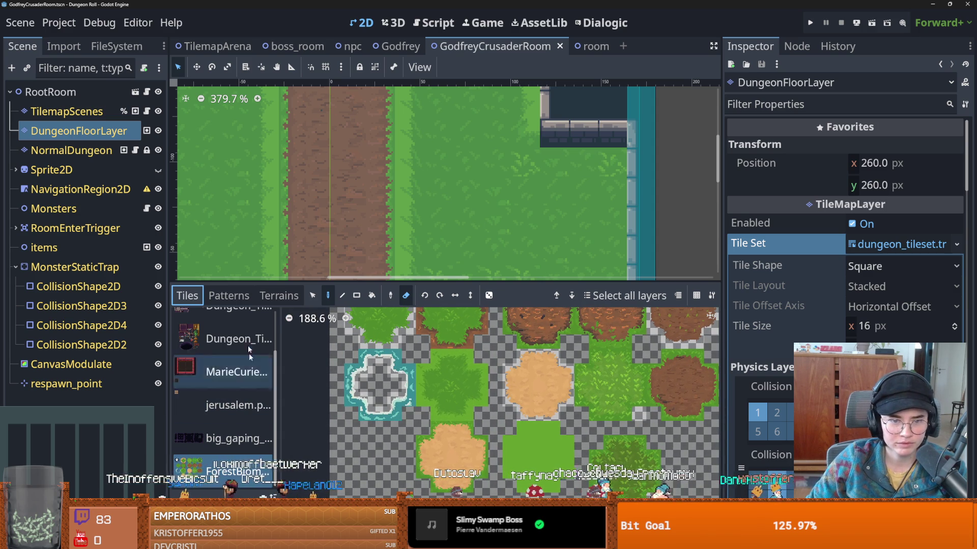
left_click_drag(452, 371, 451, 398)
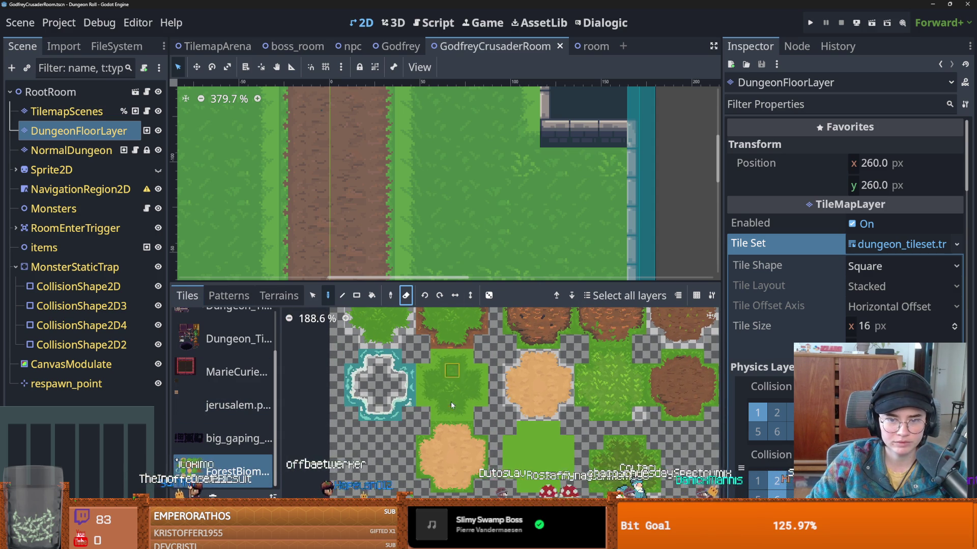
left_click(431, 385, "shift")
left_click(472, 385, "shift")
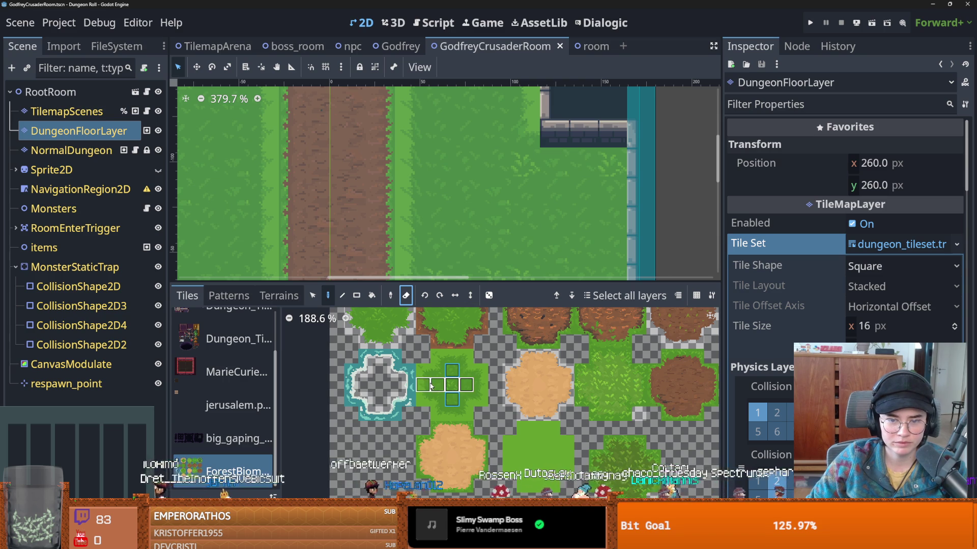
left_click(489, 295)
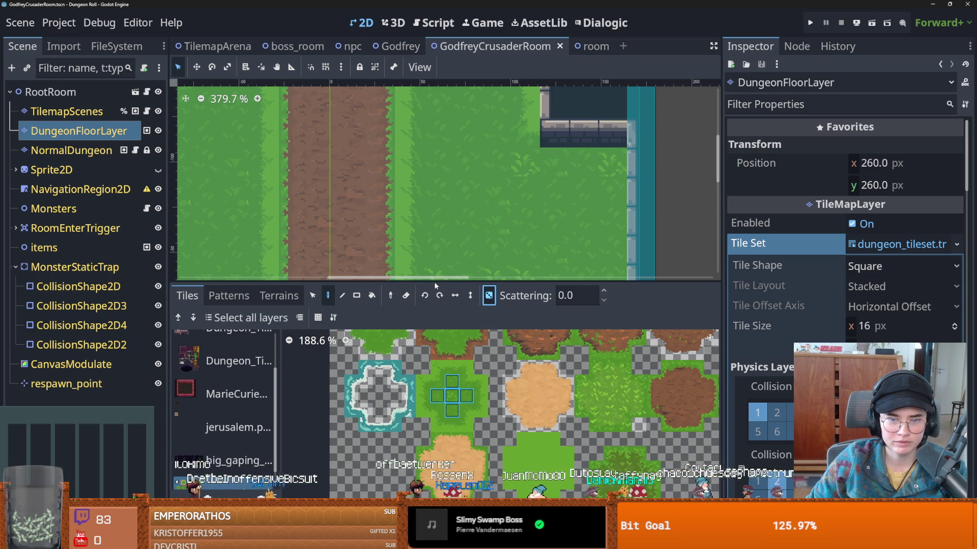
left_click_drag(458, 282, 457, 437)
scroll(454, 369, "down", 2)
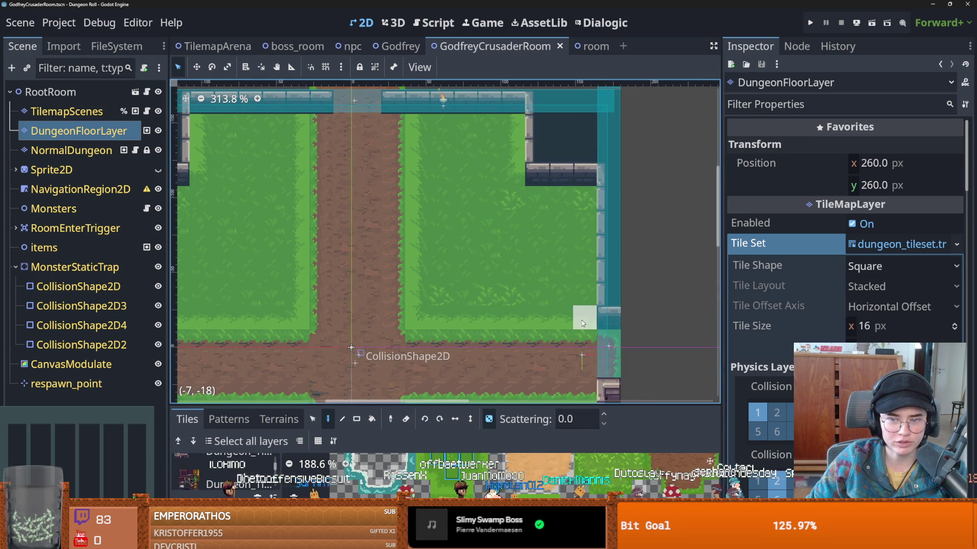
- Paint darker grass over the light strip beside the dirt path
left_click_drag(420, 313, 414, 168)
scroll(447, 268, "up", 2)
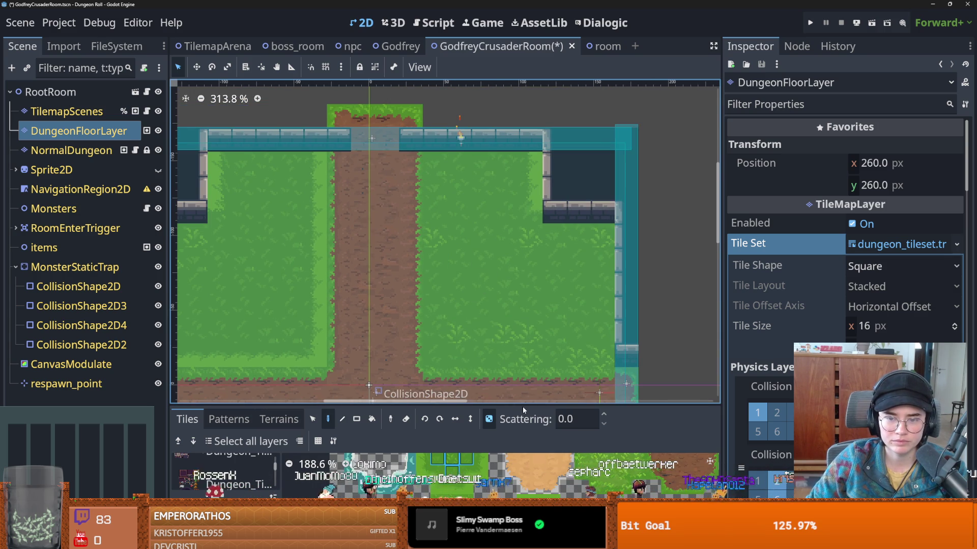
left_click_drag(522, 406, 508, 304)
scroll(508, 412, "up", 5)
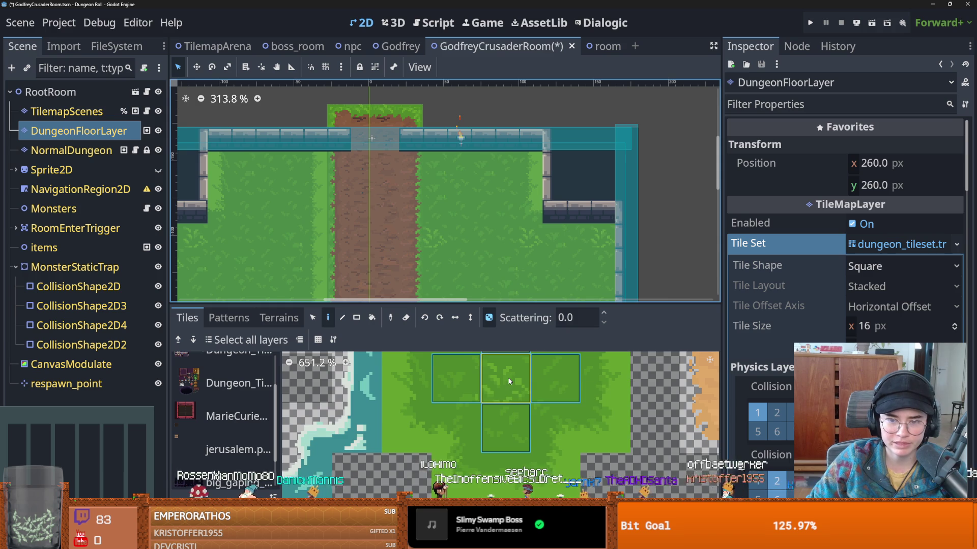
left_click_drag(519, 305, 516, 406)
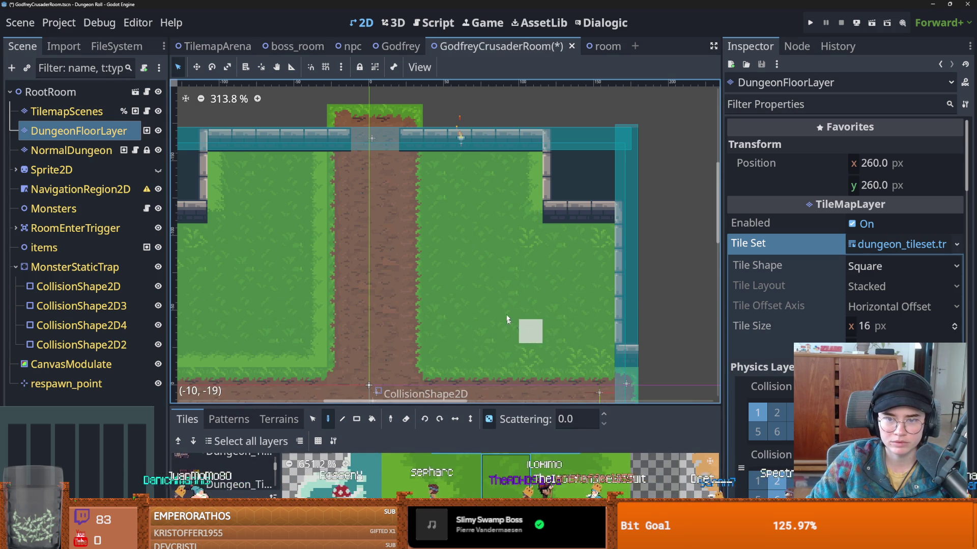
scroll(618, 299, "left", 3)
scroll(523, 302, "down", 1)
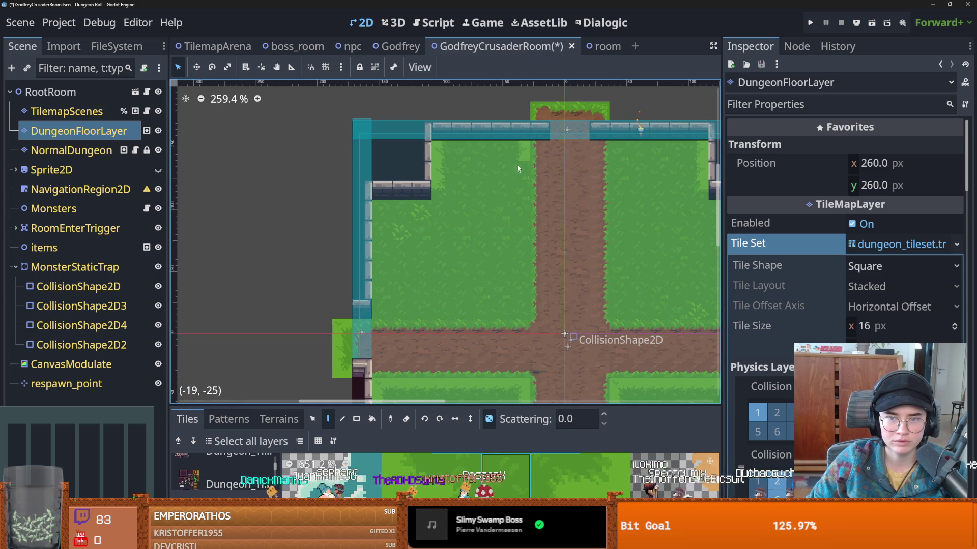
scroll(450, 307, "down", 2)
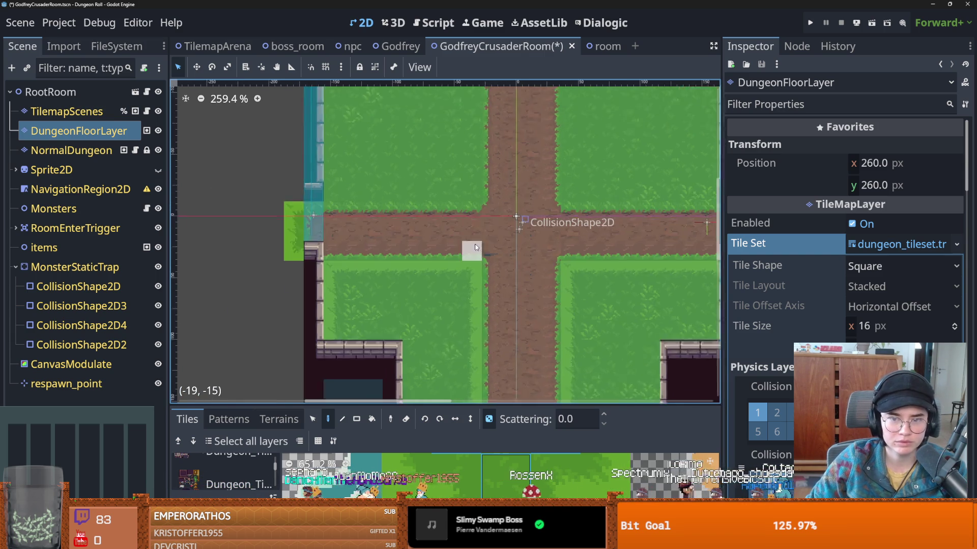
scroll(408, 321, "down", 1)
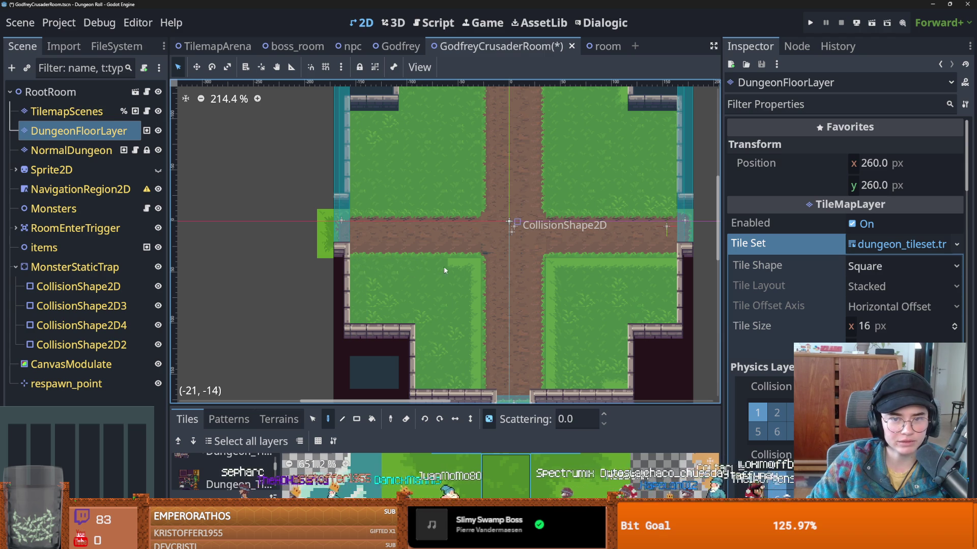
- Repaint the light-edged grass column next to the crossroad as plain grass
mouse_move(559, 380)
left_mouse_down()
mouse_move(555, 293)
mouse_move(663, 268)
left_mouse_up()
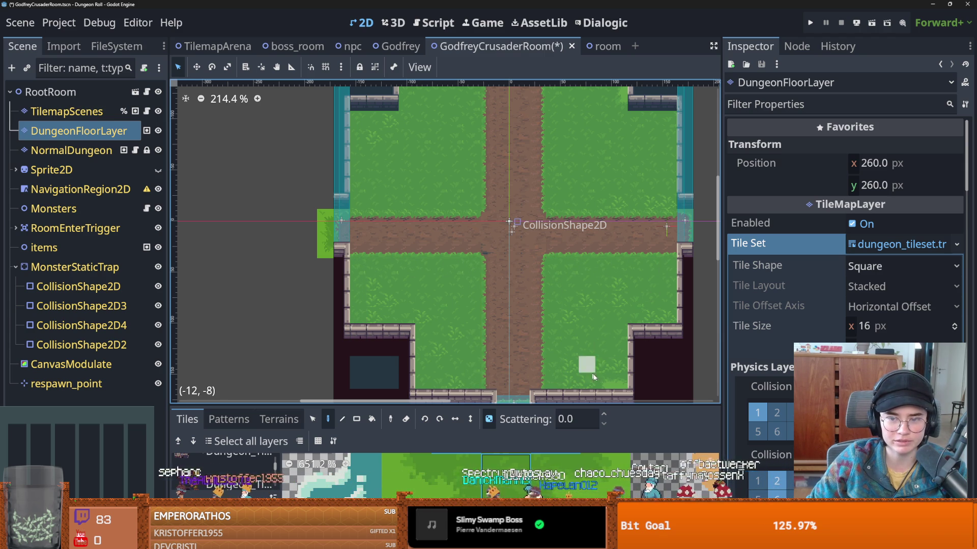
scroll(595, 379, "down", 4)
scroll(595, 379, "up", 4)
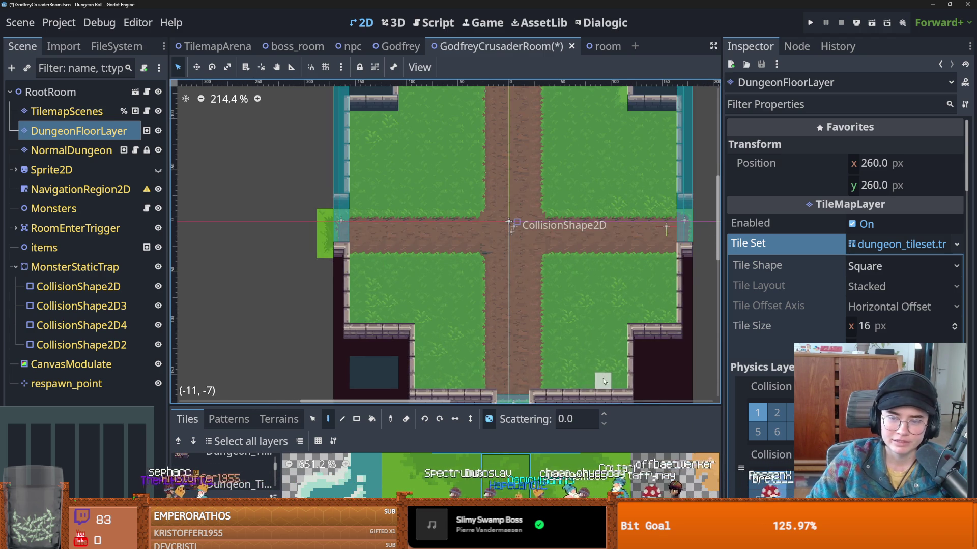
scroll(467, 337, "down", 1)
scroll(473, 305, "up", 3)
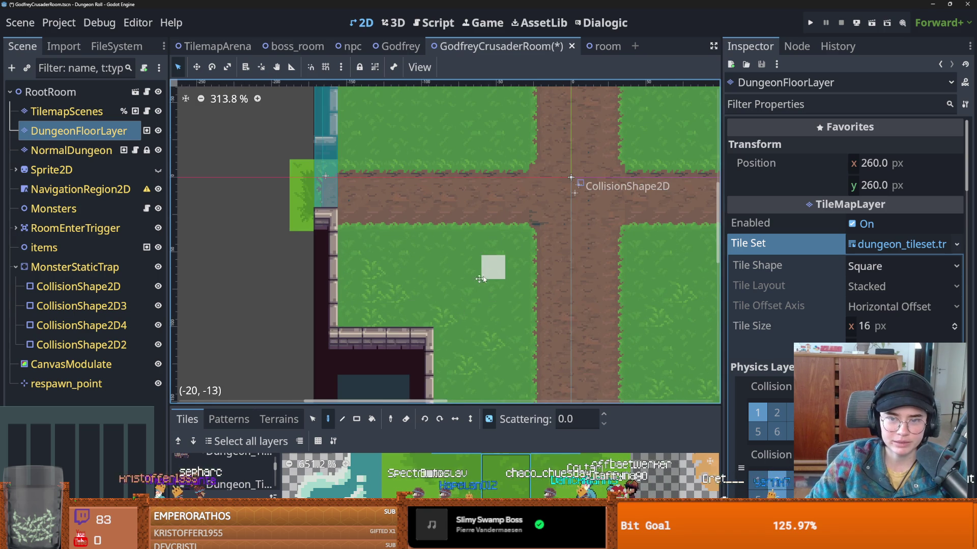
scroll(489, 275, "down", 1)
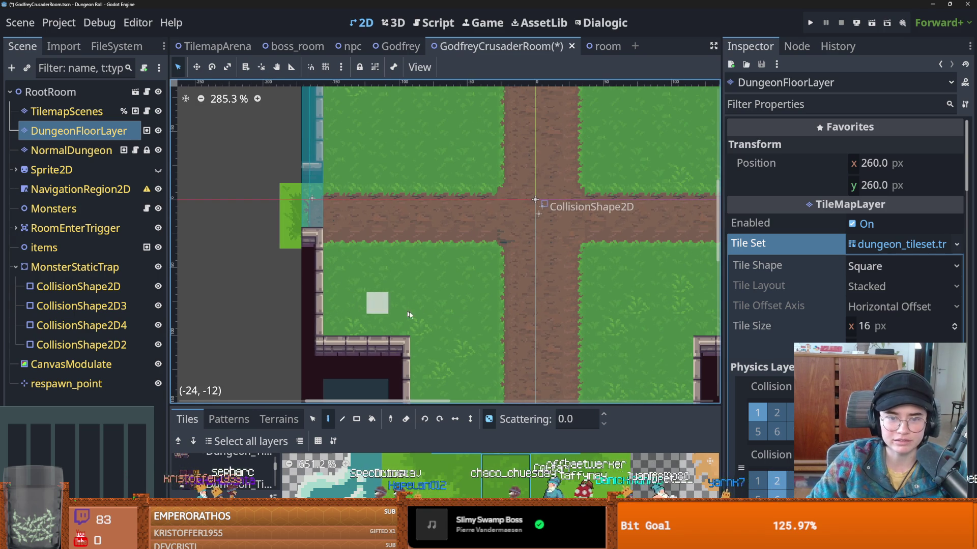
scroll(395, 306, "down", 3)
scroll(438, 326, "up", 1)
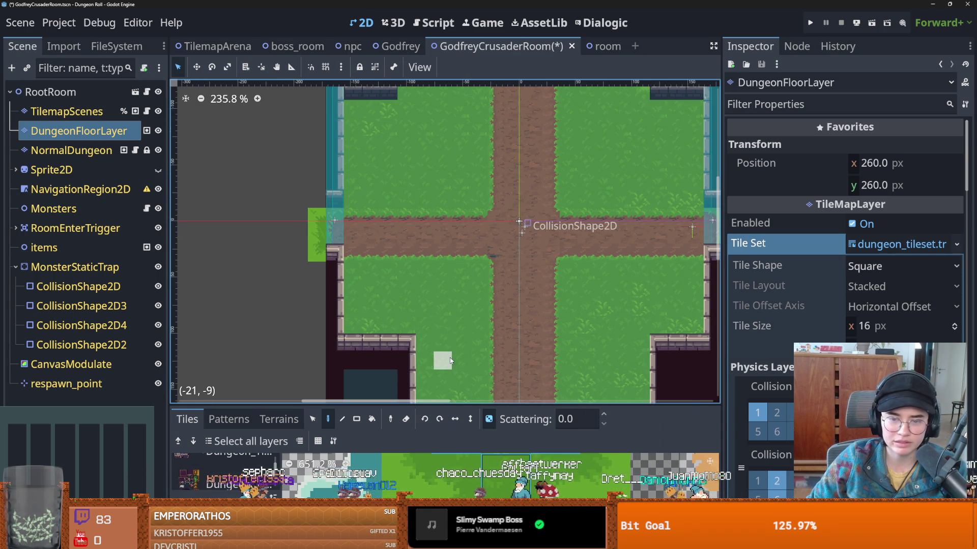
scroll(460, 346, "down", 2)
scroll(472, 331, "up", 1)
scroll(349, 302, "up", 2)
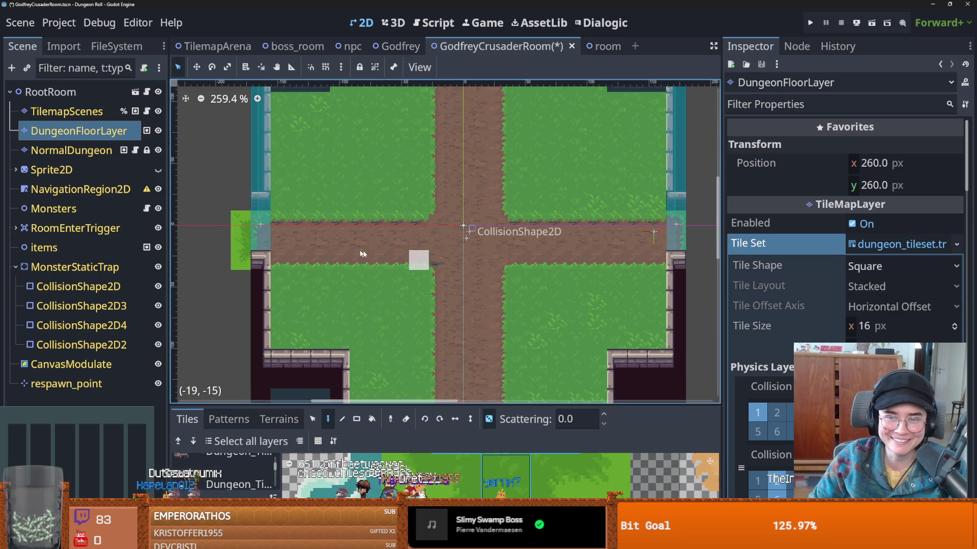
scroll(438, 258, "down", 6)
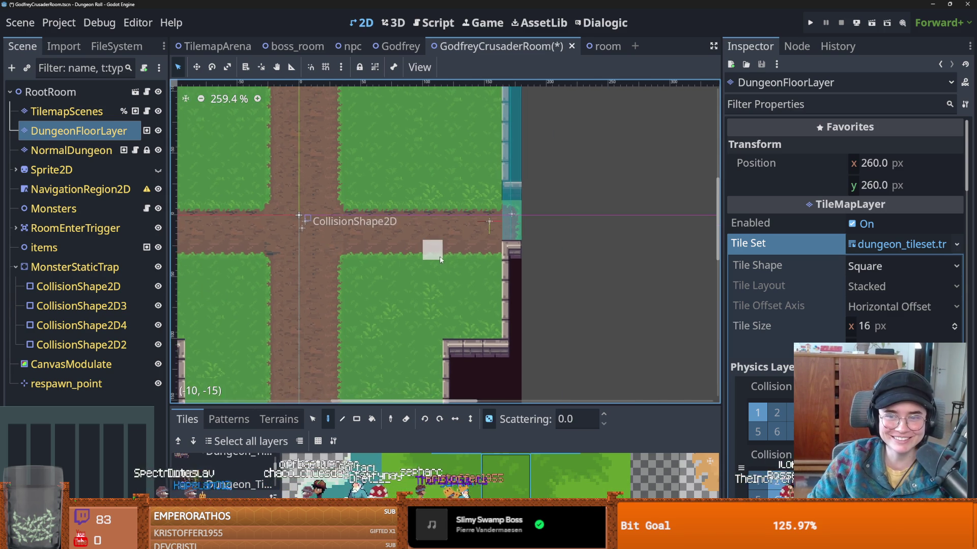
scroll(445, 267, "up", 3)
scroll(444, 267, "down", 1)
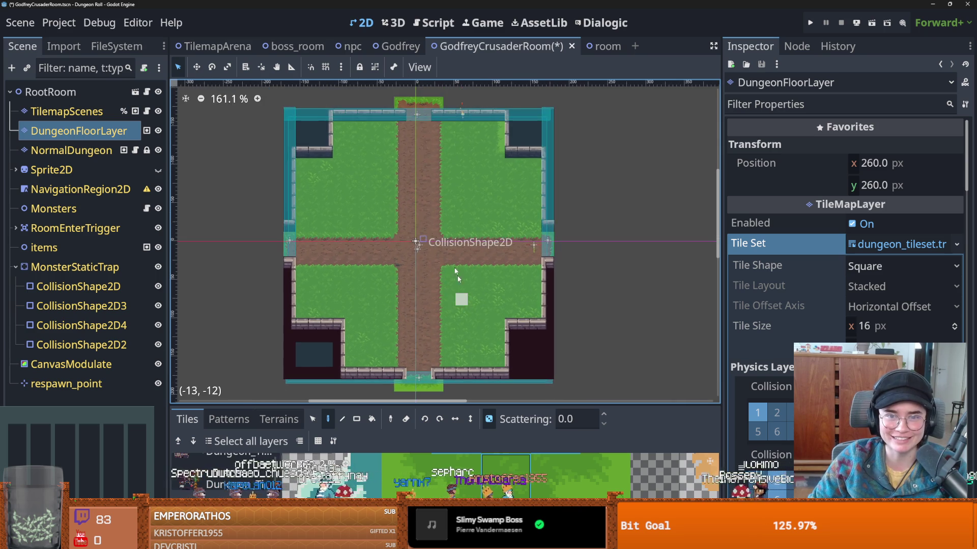
scroll(473, 237, "up", 2)
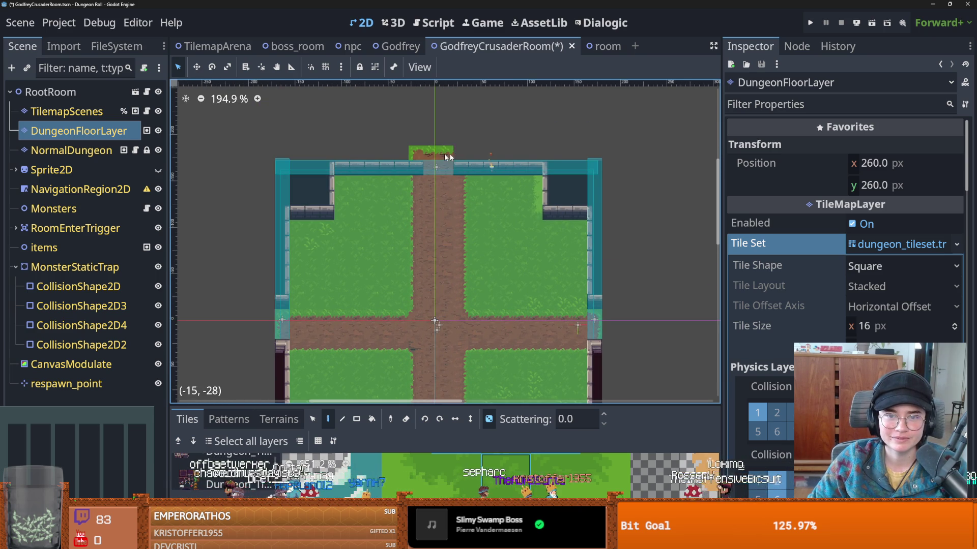
scroll(477, 250, "down", 1)
scroll(434, 291, "up", 2)
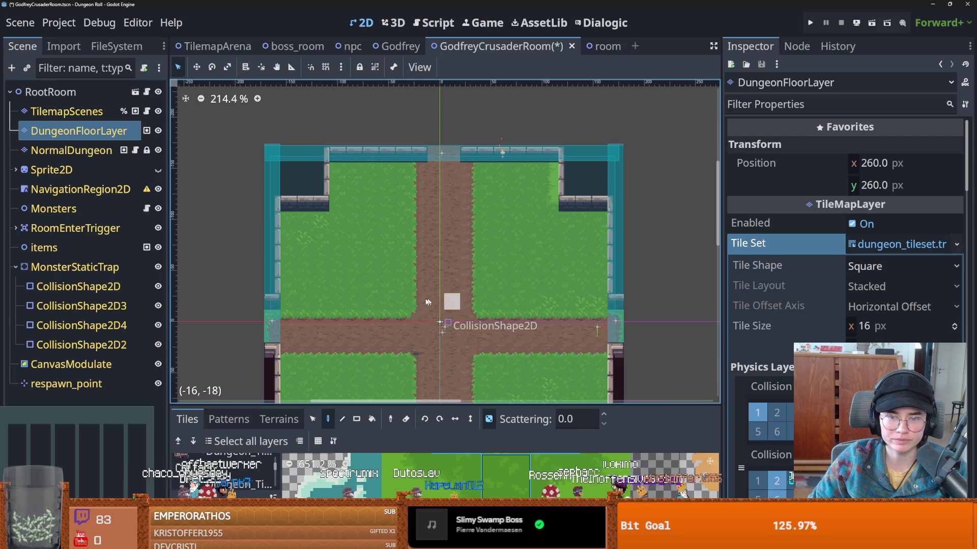
scroll(458, 305, "down", 3)
scroll(448, 239, "up", 6)
scroll(448, 235, "down", 4)
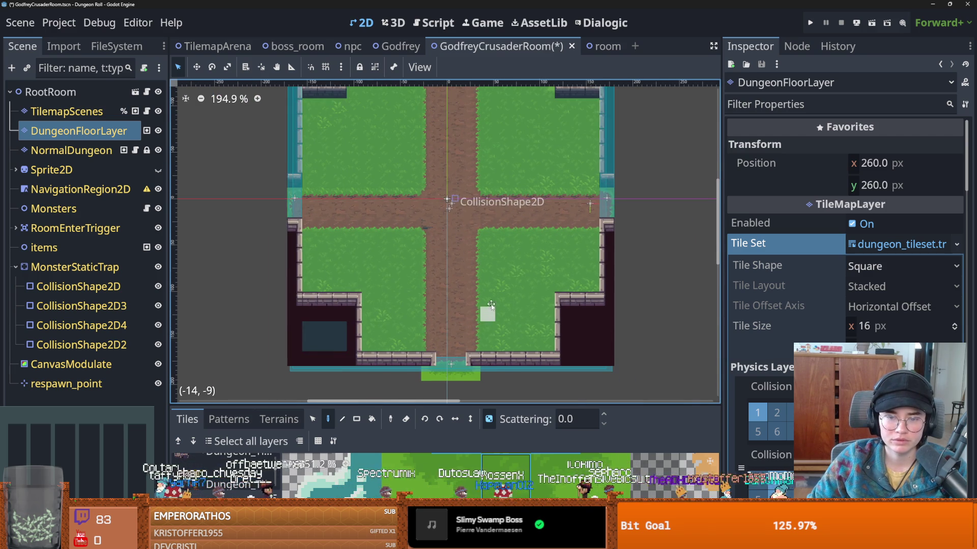
scroll(493, 289, "up", 1)
- Save the GodfreyCrusaderRoom scene and select the items group in the scene tree
key("ctrl+s")
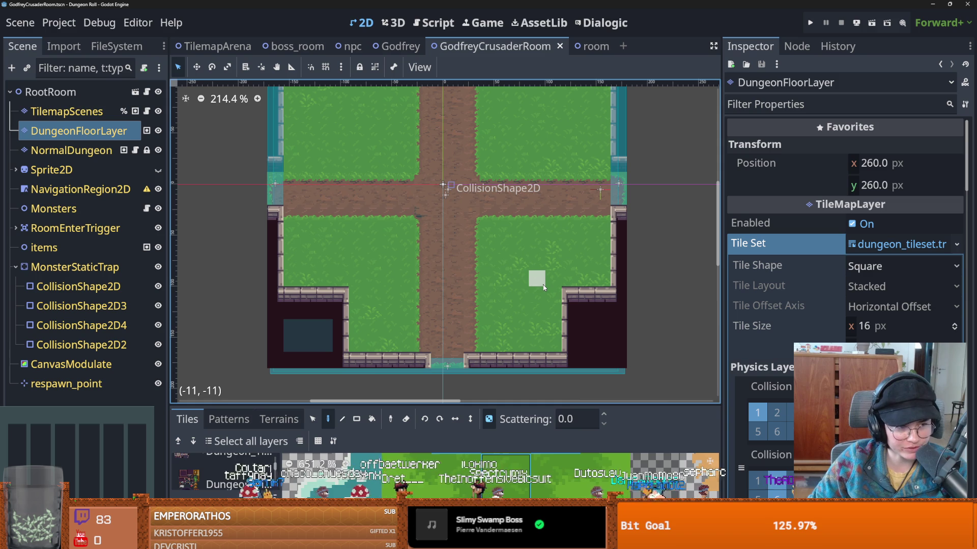
scroll(425, 235, "up", 1)
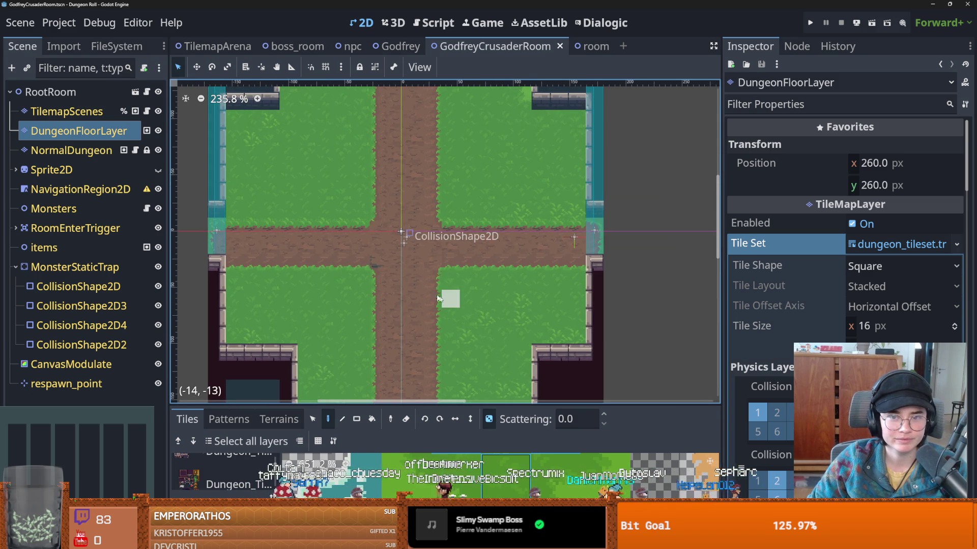
left_click(30, 247)
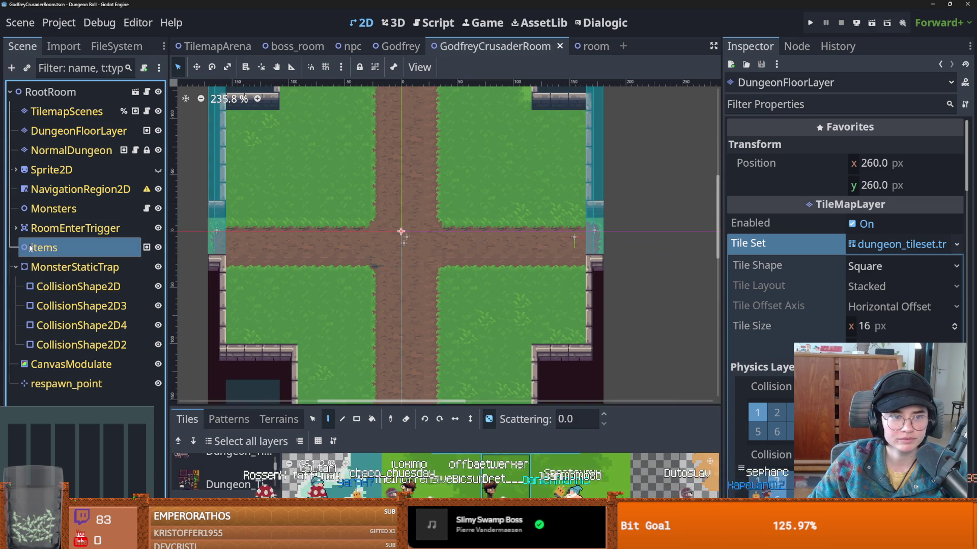
- Instance Godfrey.tscn under items and place it at (46, -23) on the grass above the crossroad
left_click(27, 69)
type("god")
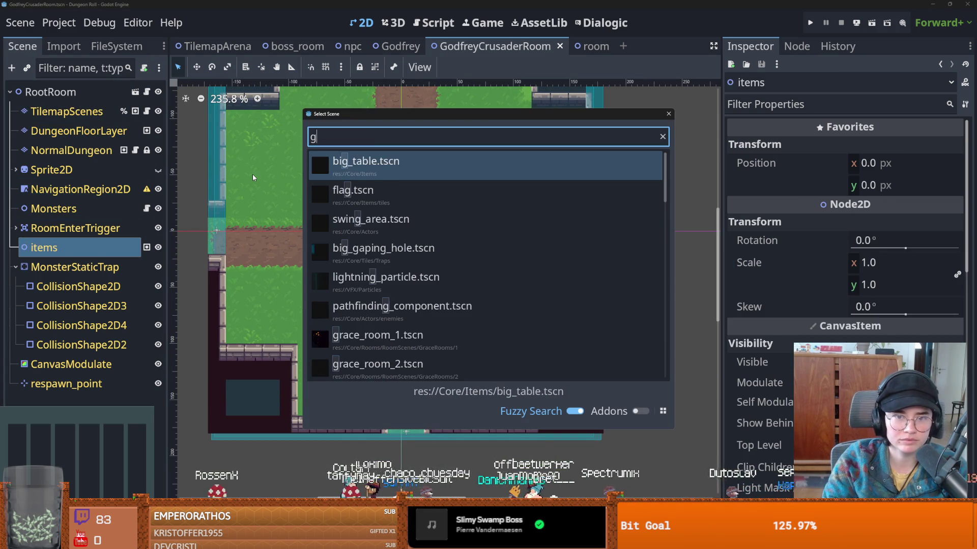
key("Return")
left_click_drag(397, 230, 458, 199)
right_click(450, 210)
left_click(402, 226)
- Save the room scene with Godfrey in place
scroll(417, 245, "up", 1)
key("ctrl+s")
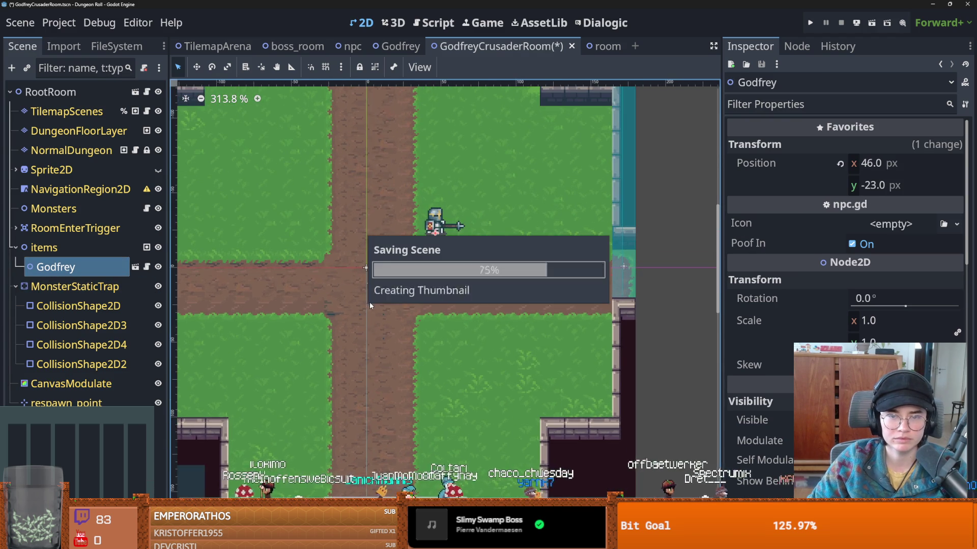
scroll(330, 285, "down", 1)
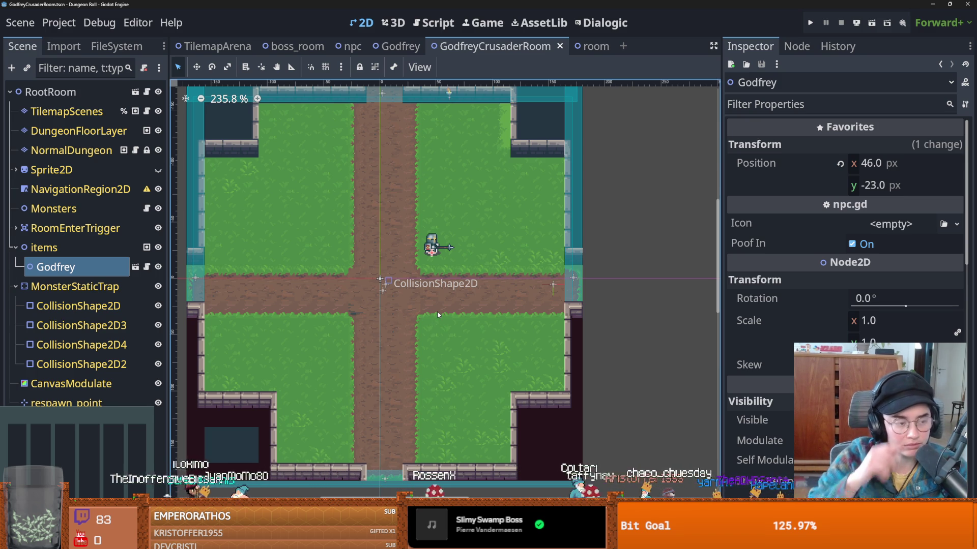
scroll(432, 313, "up", 3)
key("ctrl+s")
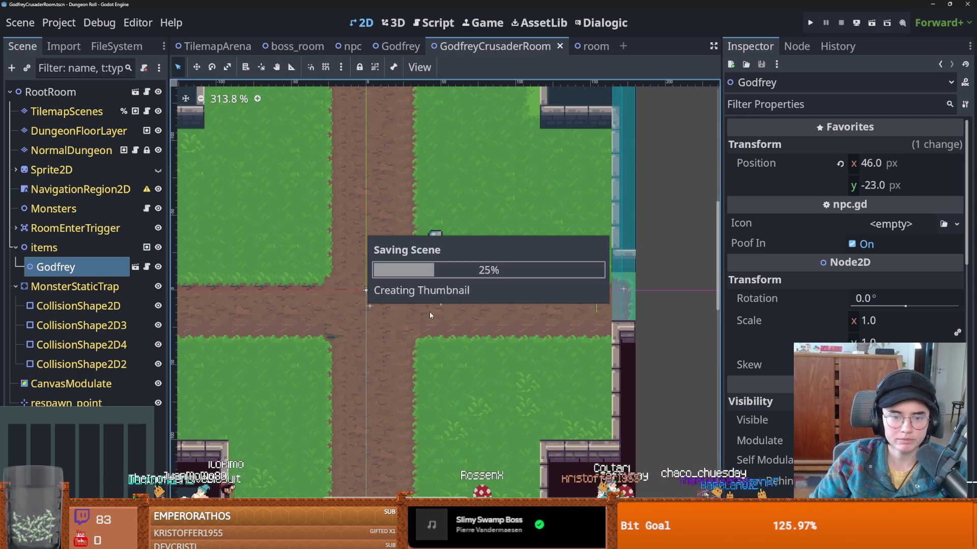
scroll(370, 325, "left", 1)
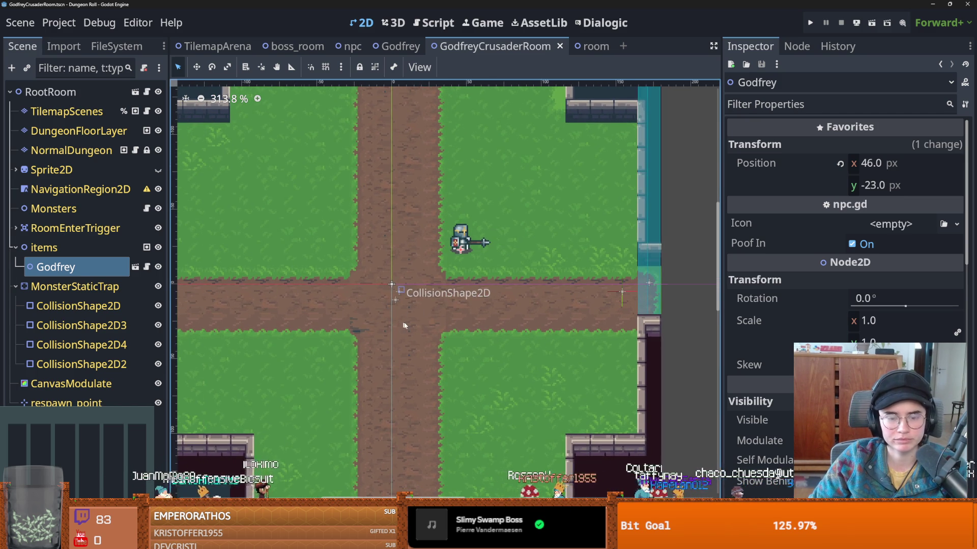
scroll(406, 322, "down", 3)
scroll(442, 321, "up", 1)
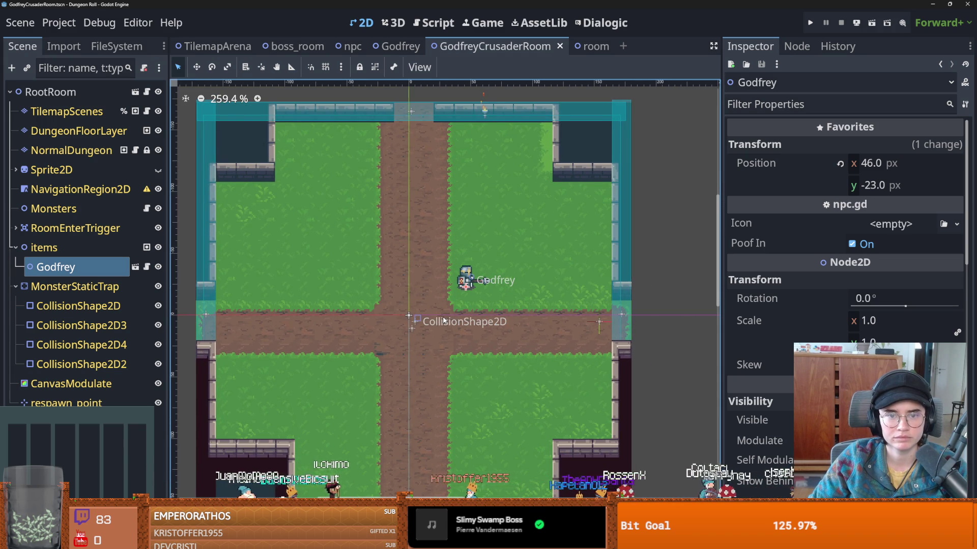
scroll(441, 321, "down", 1)
scroll(441, 321, "up", 3)
key("ctrl+s")
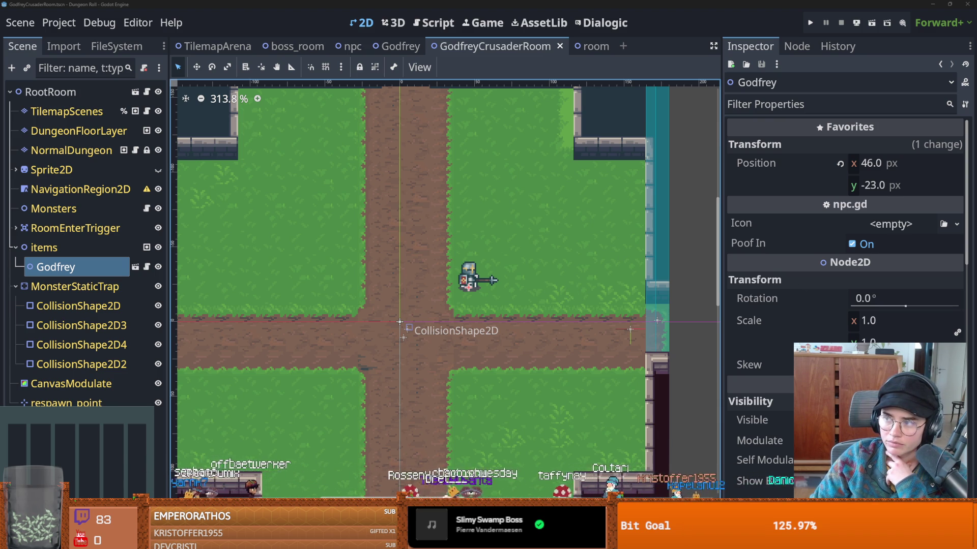
key("alt+Tab")
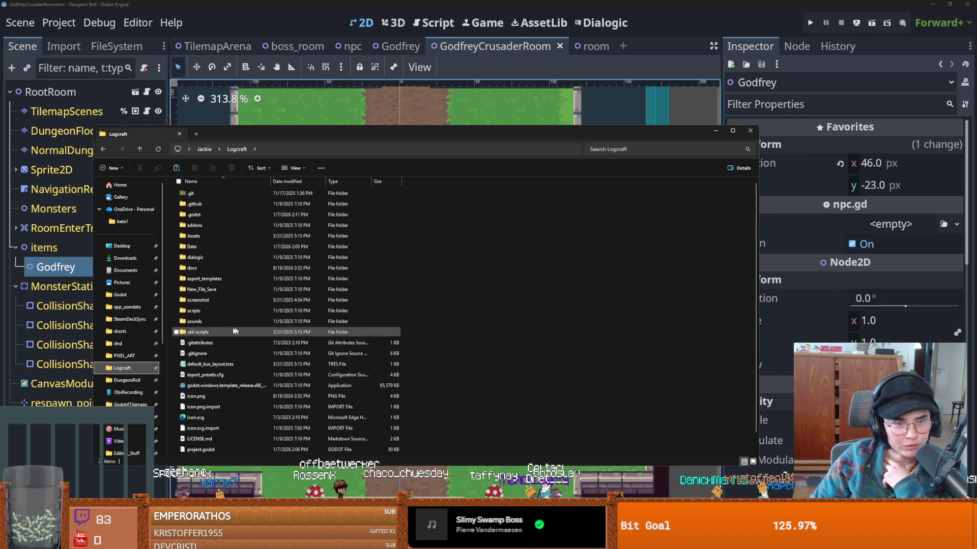
double_click(206, 236)
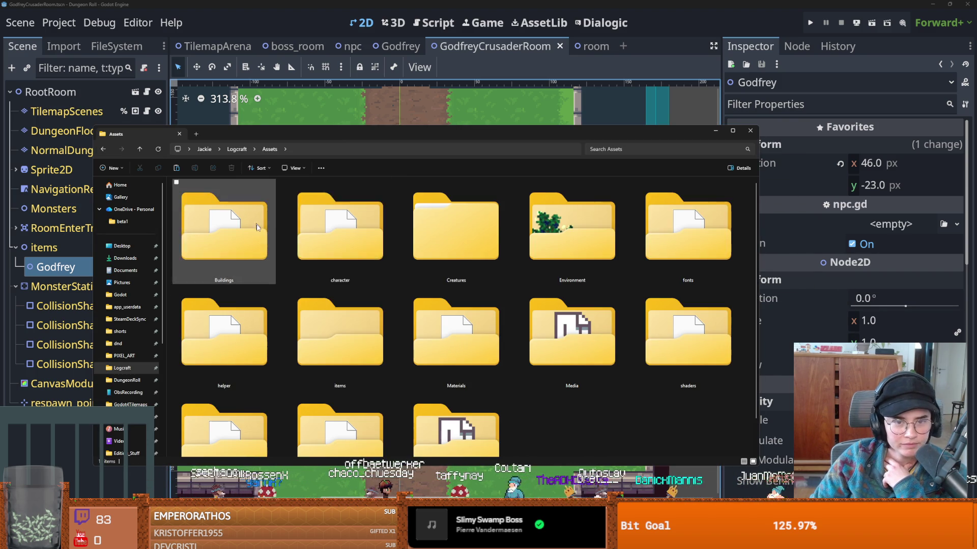
double_click(587, 221)
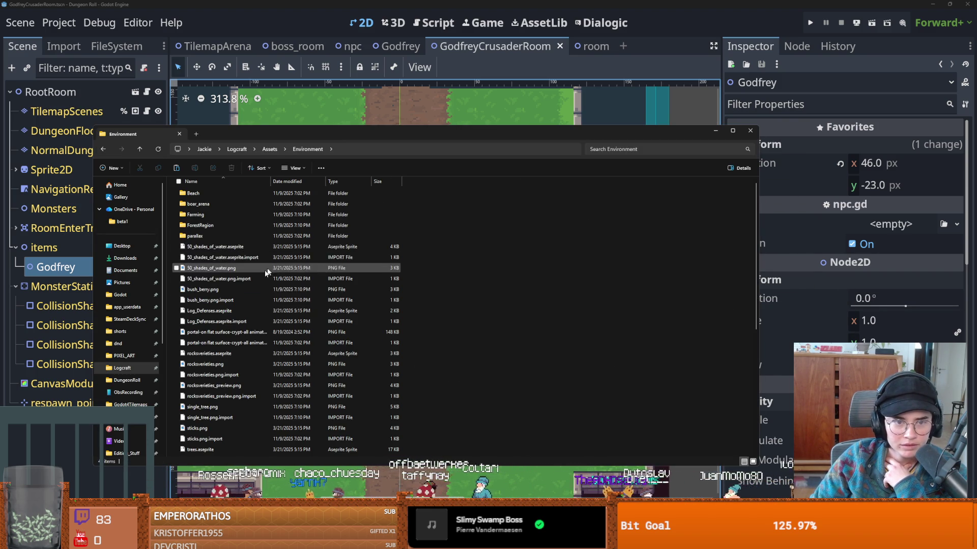
scroll(265, 293, "down", 5)
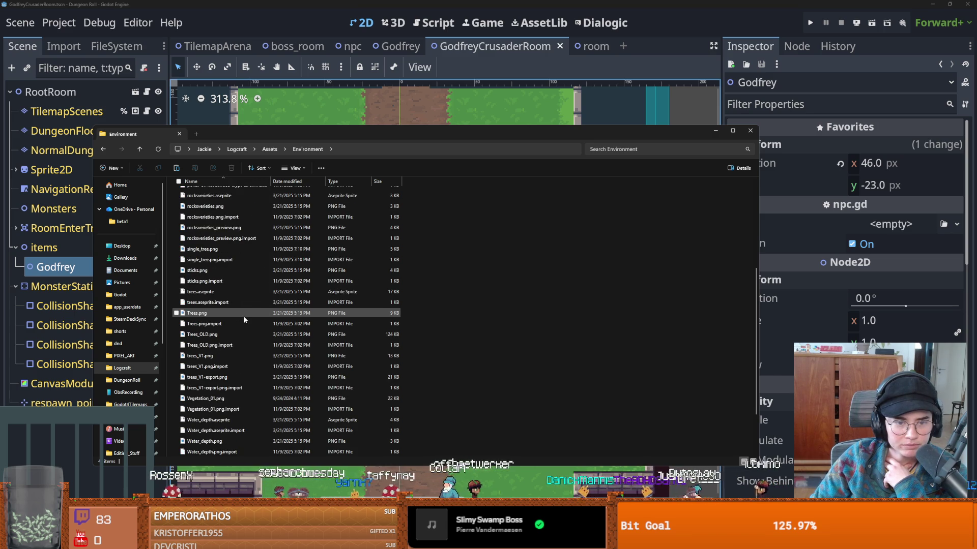
left_click(209, 280)
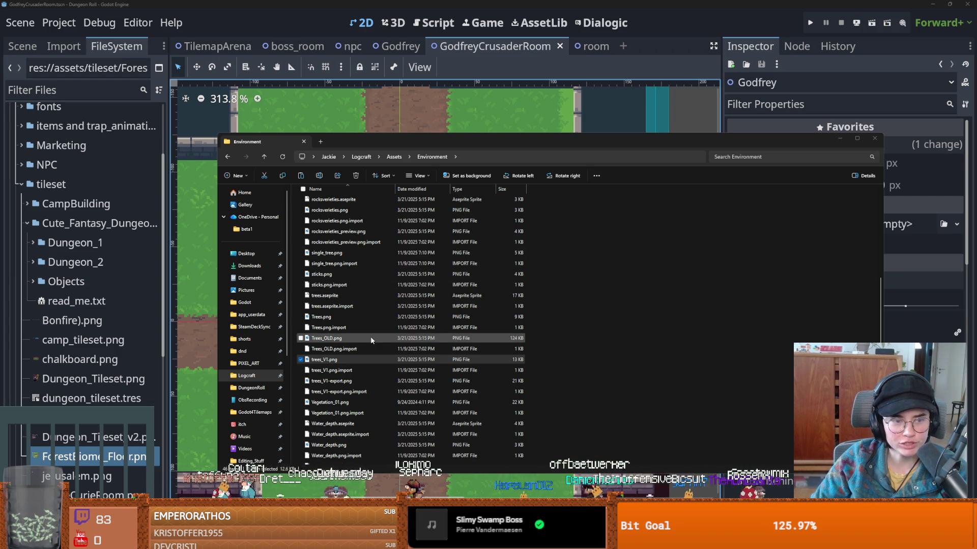
left_click(519, 138)
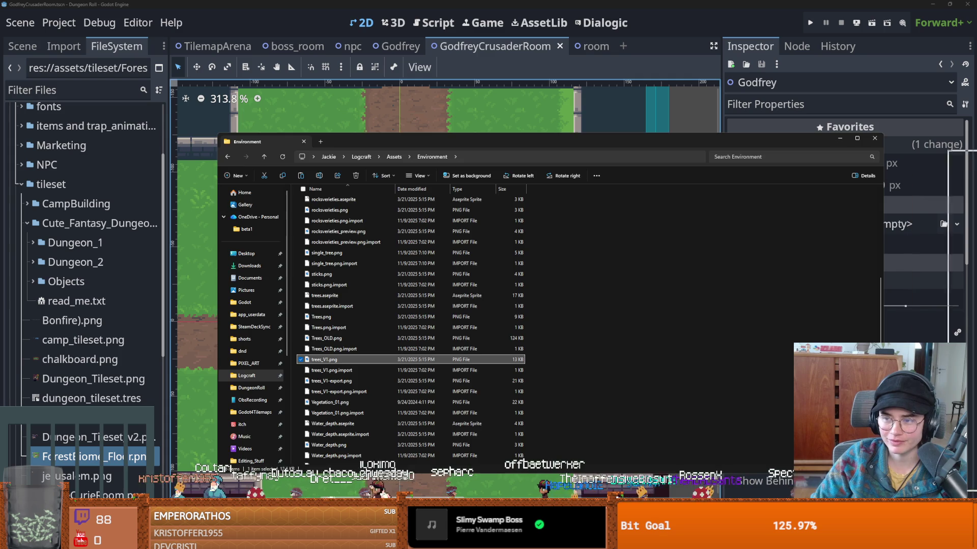
key("alt+Tab")
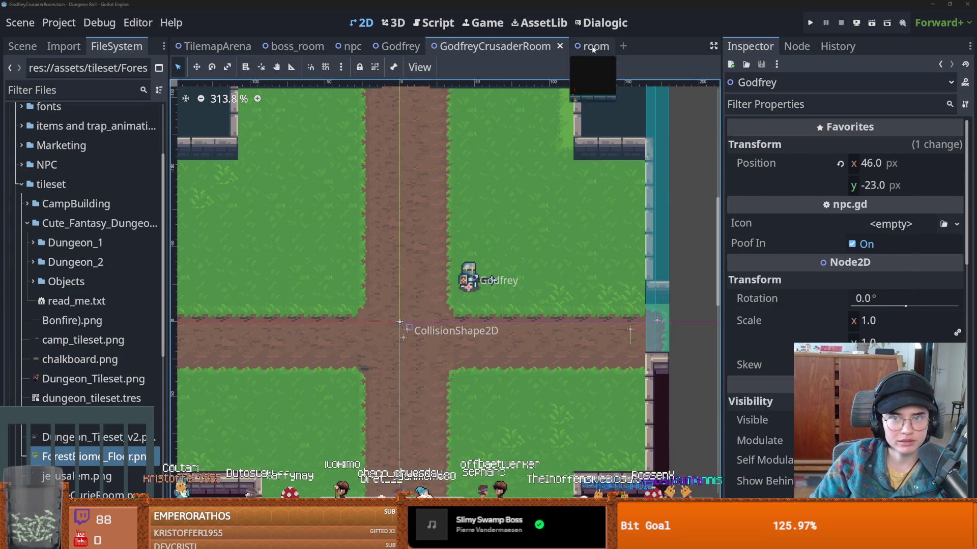
- Select the room's TilemapScenes layer and open its first dungeon tile source in the tileset editor
left_click(593, 49)
left_click(24, 46)
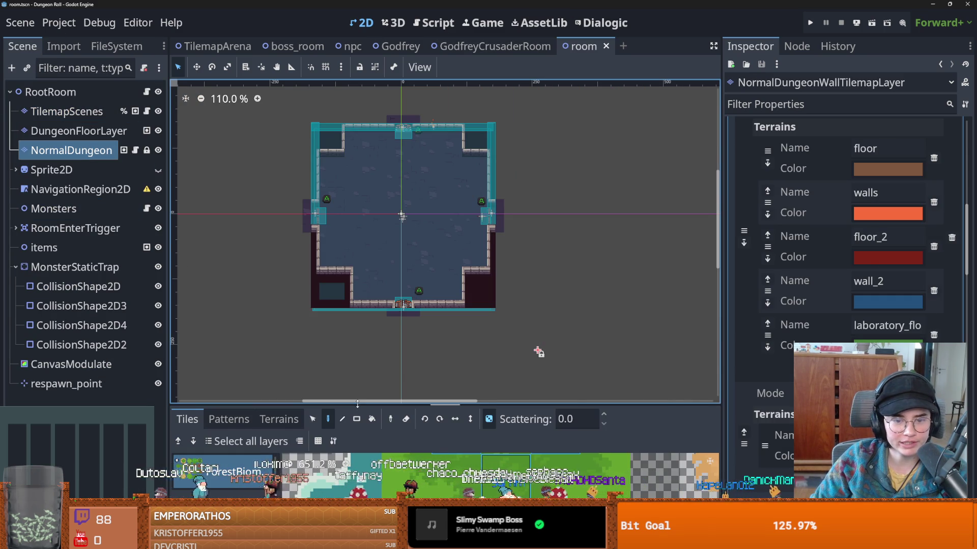
left_click_drag(358, 405, 357, 124)
left_click(66, 111)
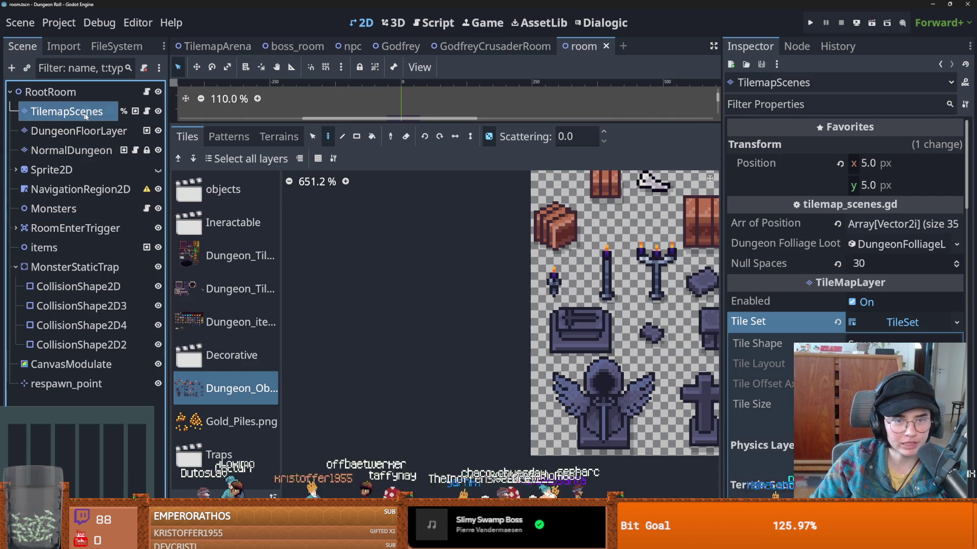
double_click(231, 262)
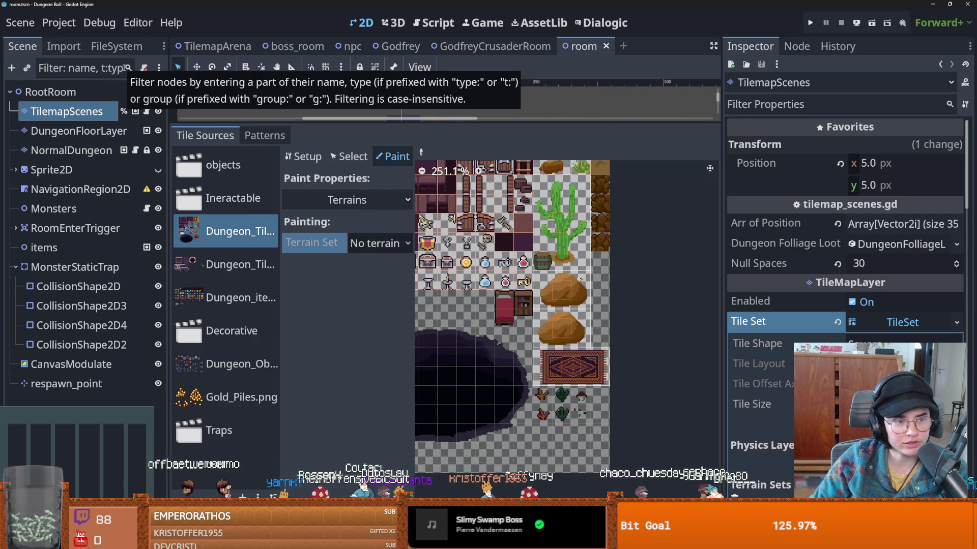
- Show ForestBiome_Floor.png from the FileSystem dock in the system file manager
left_click(116, 46)
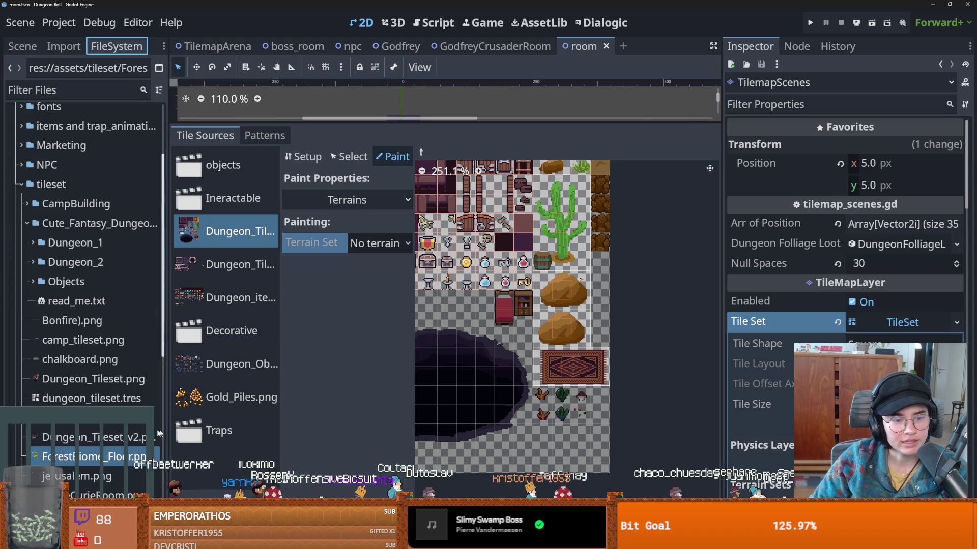
left_click(117, 457)
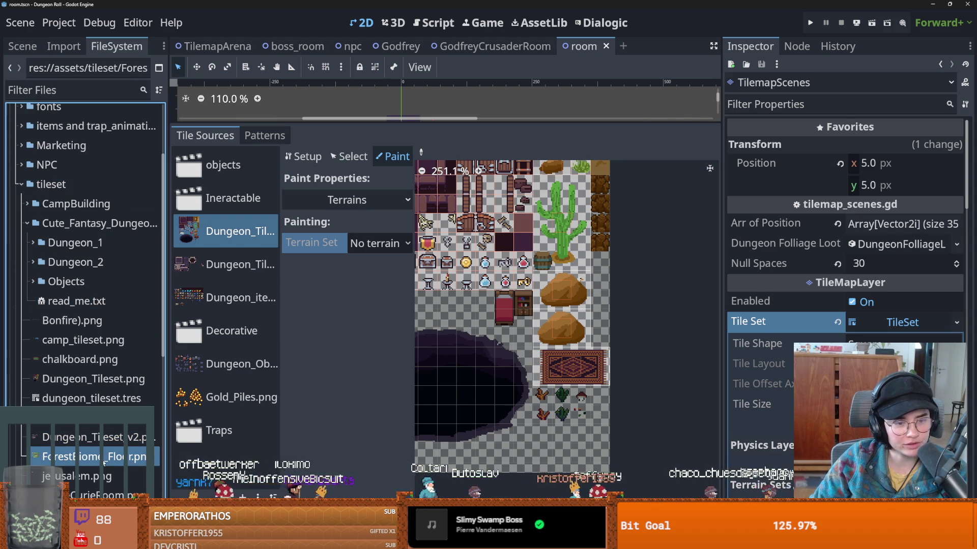
scroll(119, 457, "up", 2)
scroll(119, 457, "down", 4)
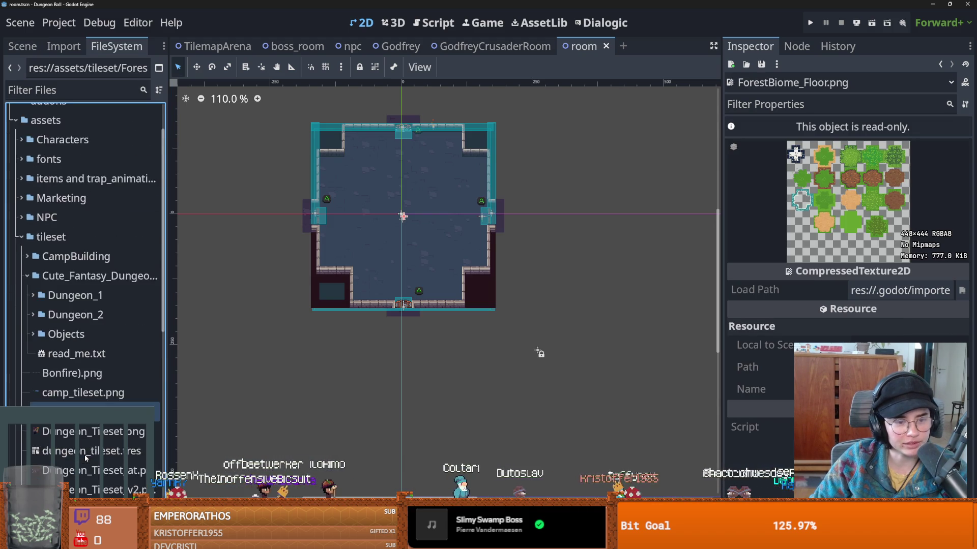
right_click(88, 403)
key("Escape")
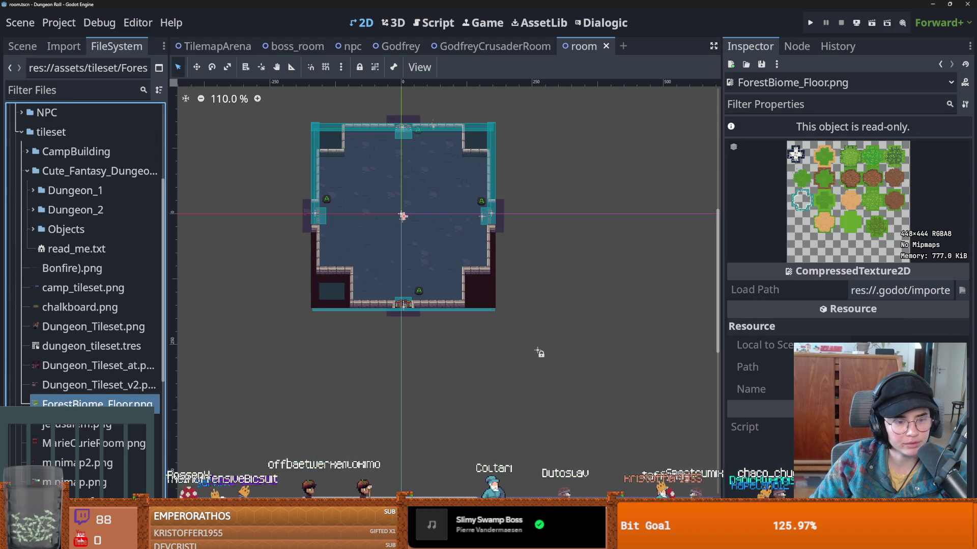
right_click(104, 404)
left_click(462, 373)
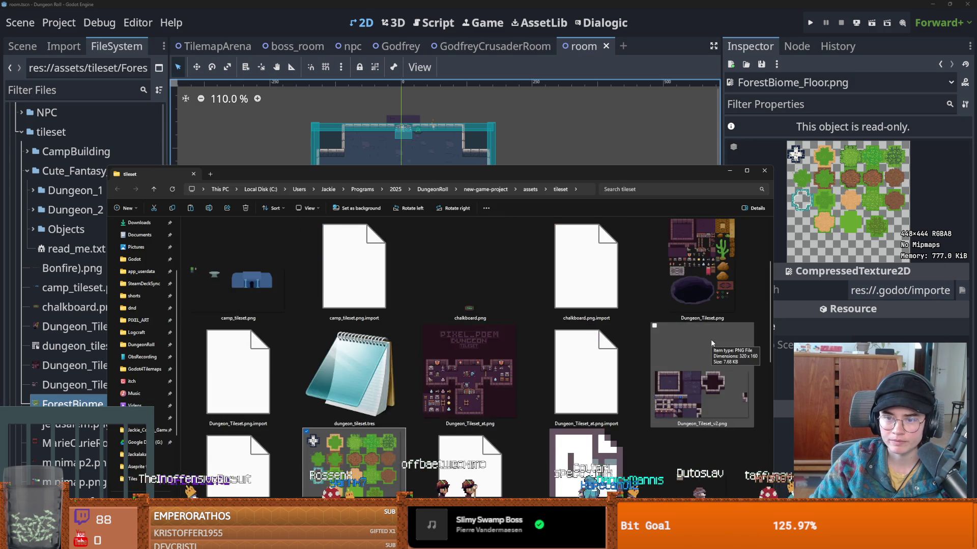
- Open Dungeon_Tileset.png from the tileset folder in Aseprite
scroll(711, 344, "up", 2)
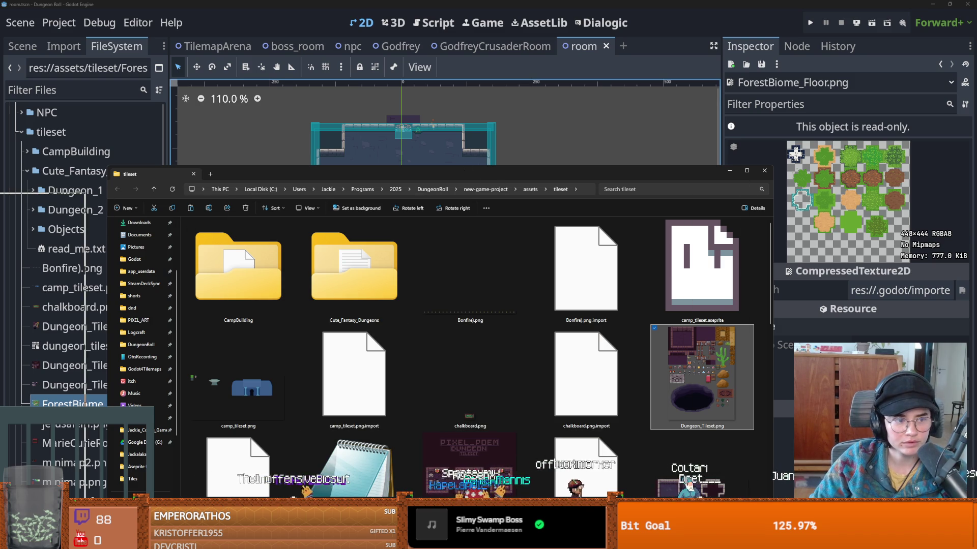
key("alt+Tab")
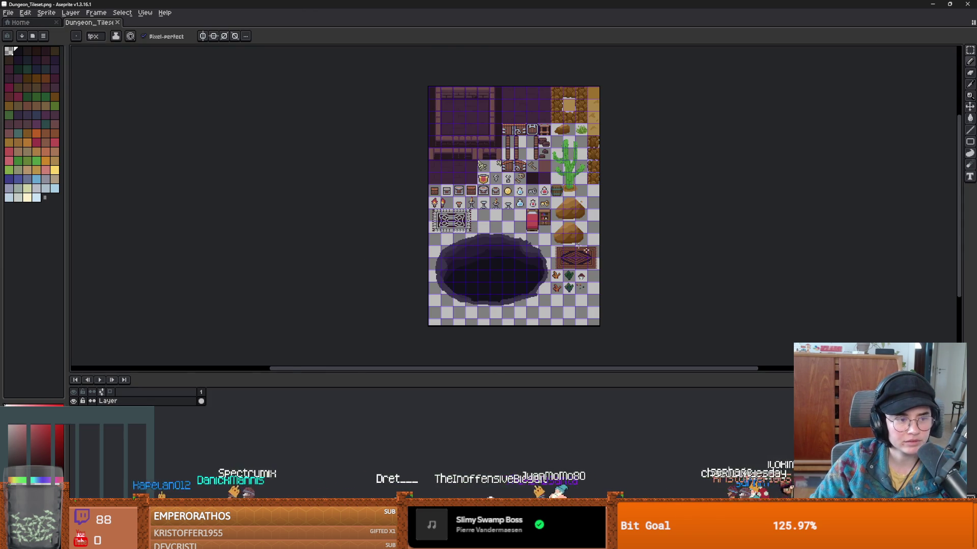
- Add a 64 px right border to the Dungeon_Tileset canvas, widening it to 288 px
scroll(553, 227, "up", 2)
scroll(534, 244, "down", 3)
scroll(477, 257, "up", 3)
scroll(480, 255, "down", 2)
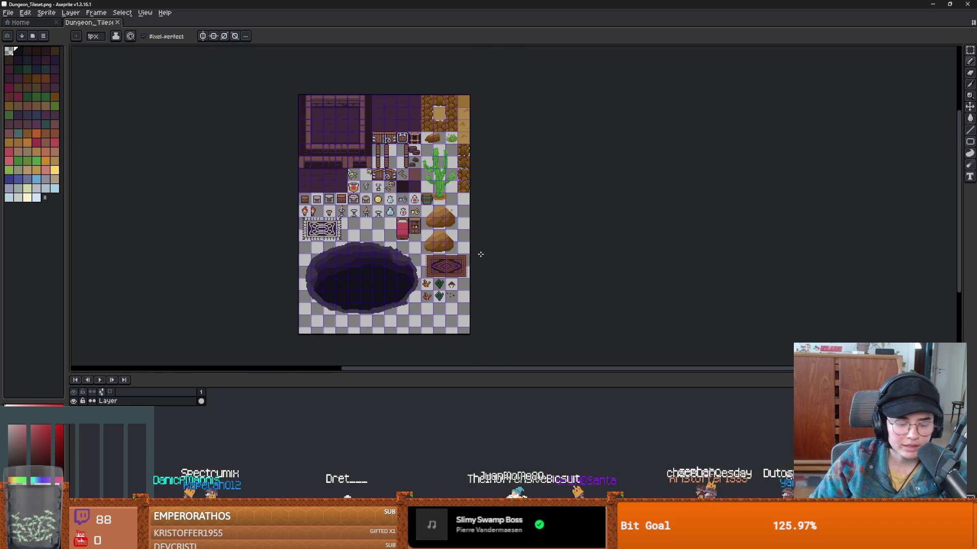
key("ctrl+alt+c")
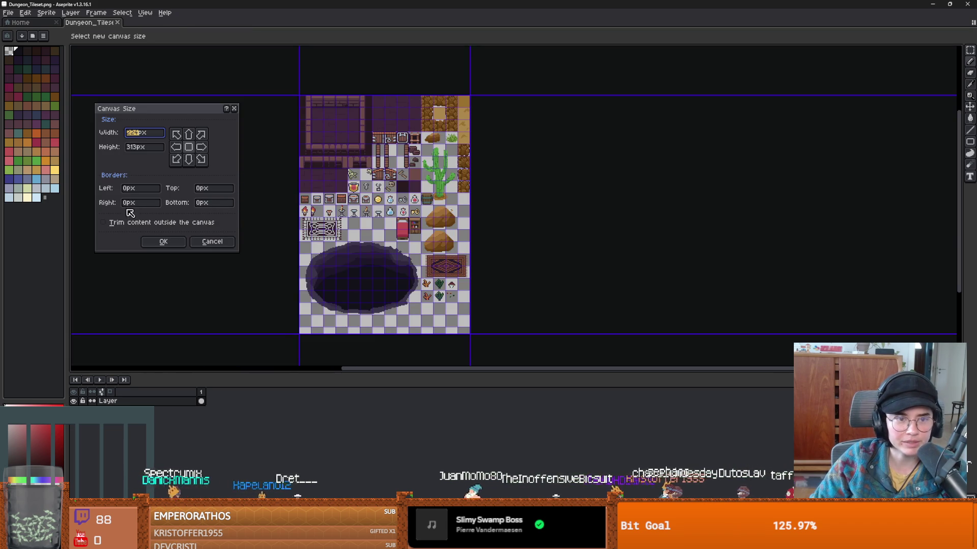
left_click_drag(126, 205, 131, 205)
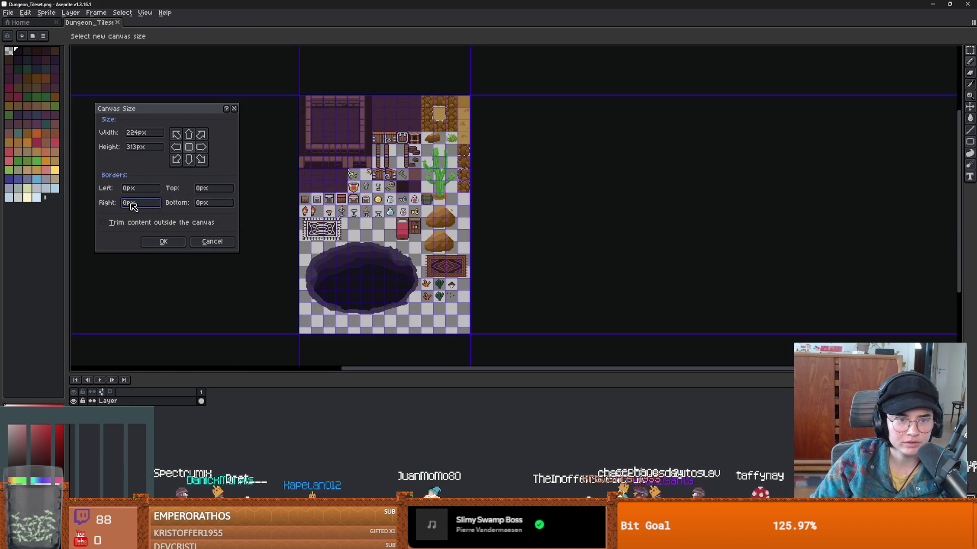
left_click(123, 205)
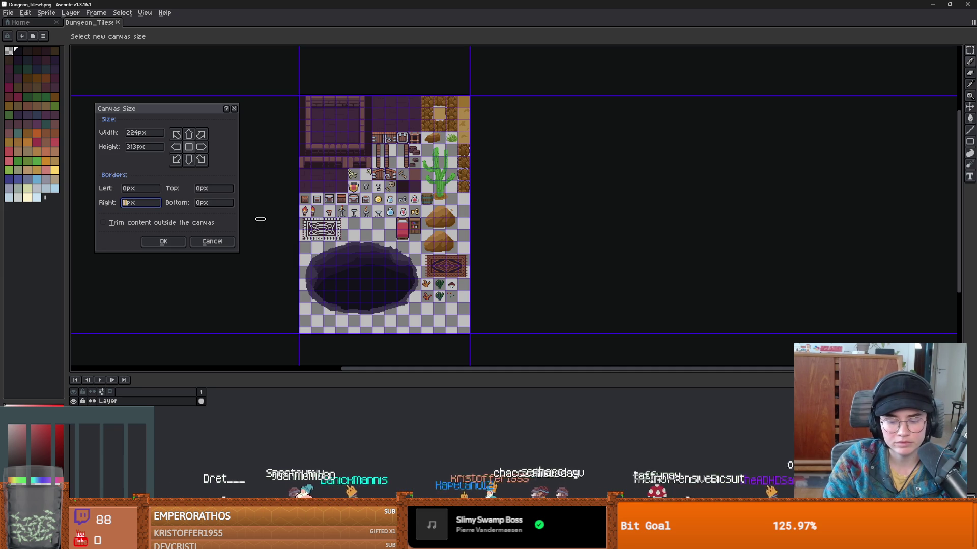
type("64")
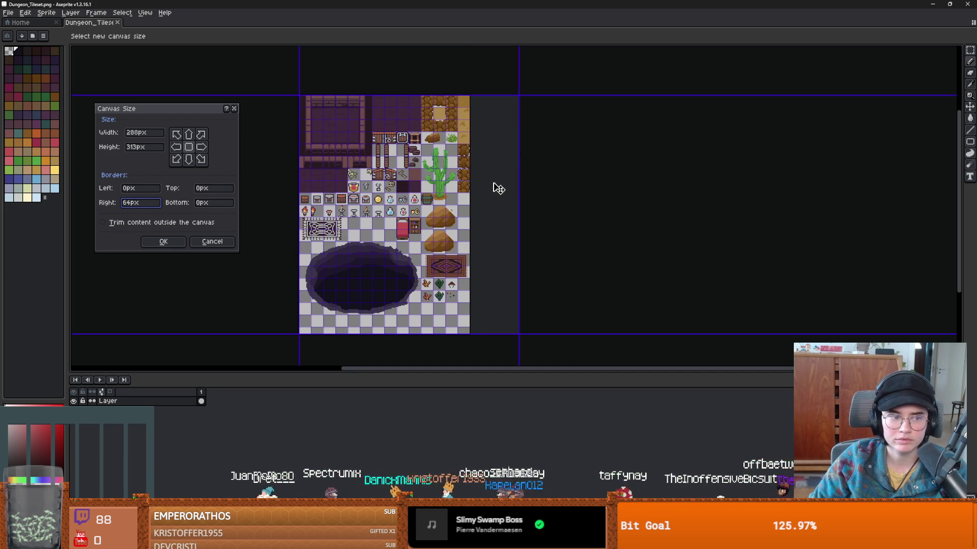
key("Return")
scroll(494, 183, "up", 2)
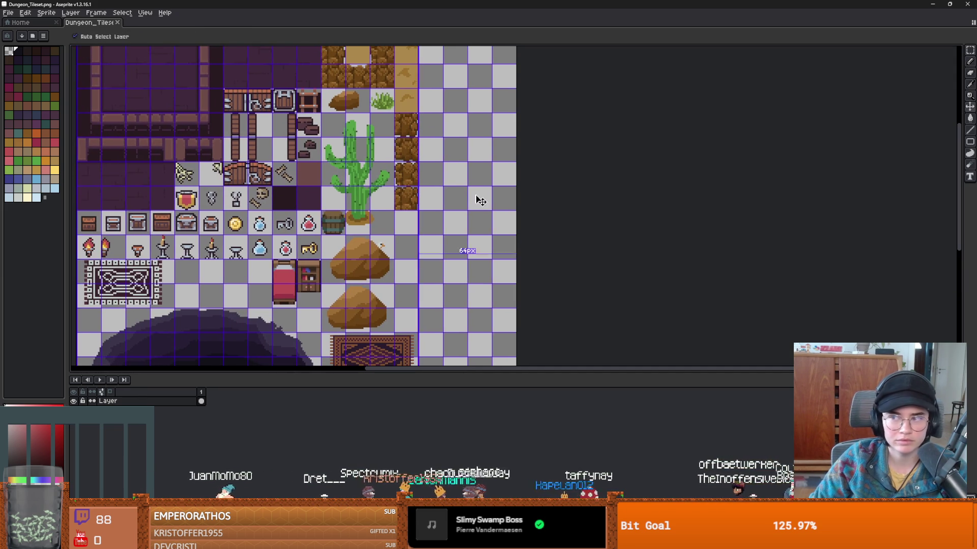
key("ctrl+shift+t")
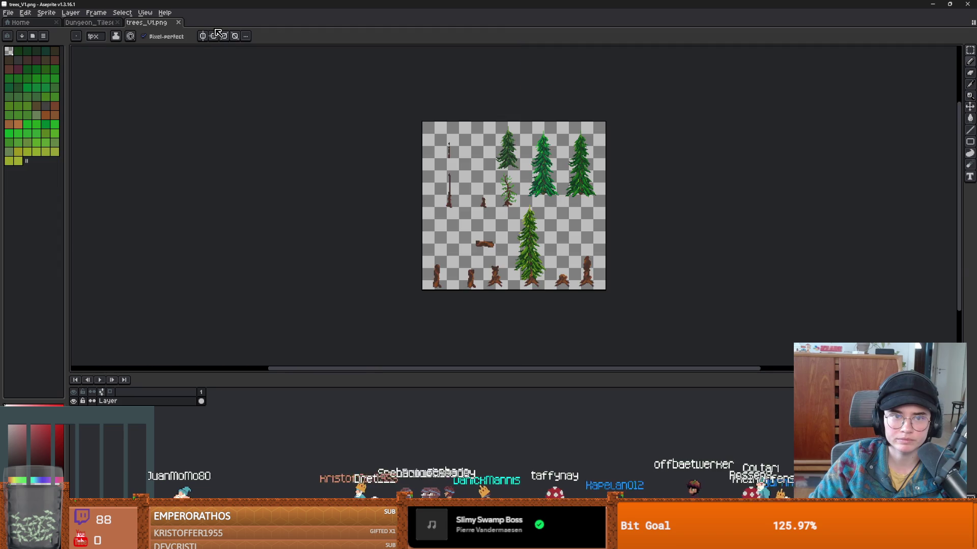
- Copy the tall middle pine from trees_V1 and paste it into the new strip beside the cactus
scroll(432, 189, "up", 3)
scroll(433, 190, "down", 3)
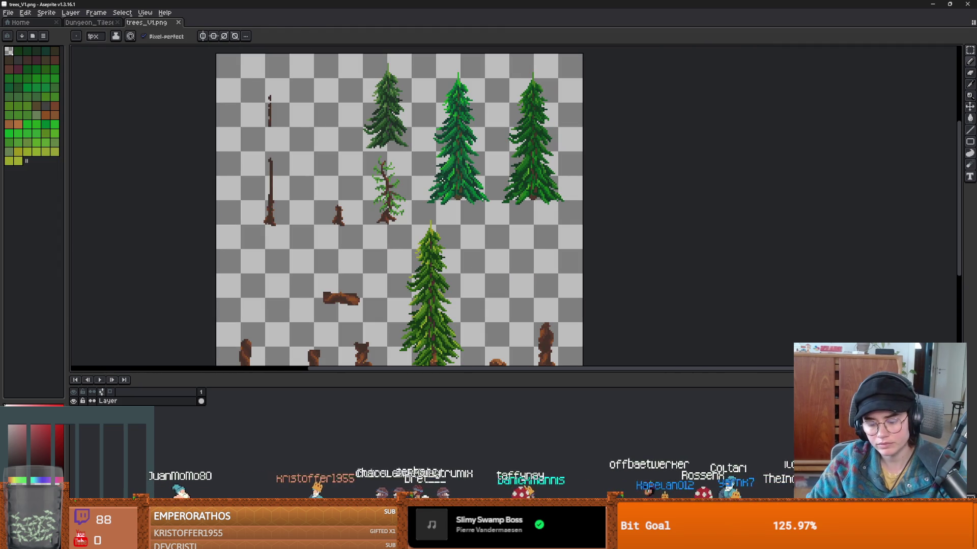
key("m")
scroll(410, 193, "up", 3)
mouse_move(380, 52)
left_mouse_down()
mouse_move(468, 258)
mouse_move(500, 278)
left_mouse_up()
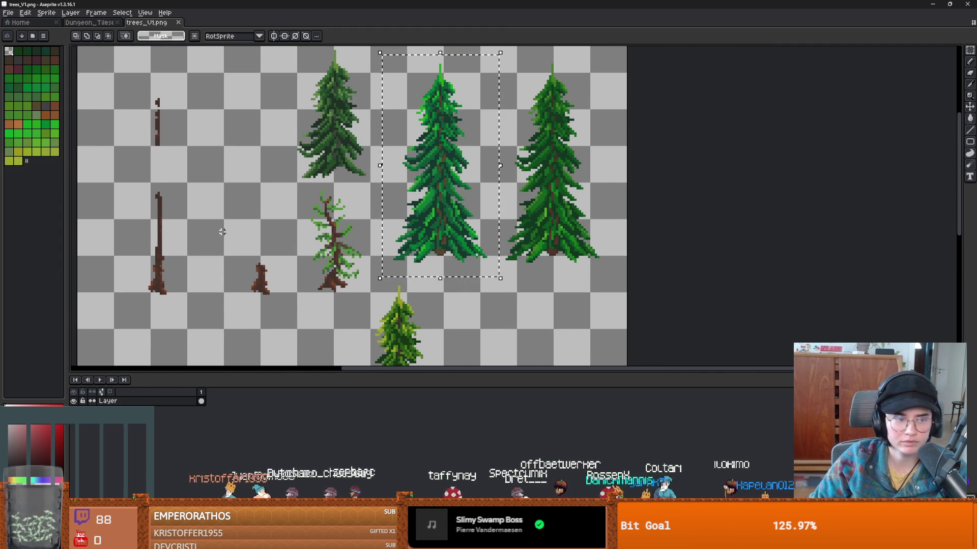
left_click(105, 23)
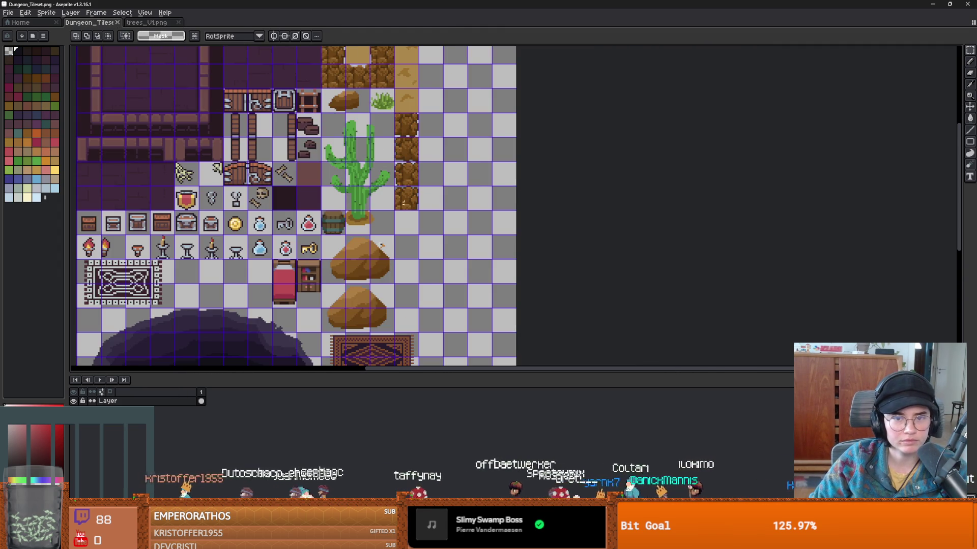
key("ctrl+v")
mouse_move(321, 243)
left_mouse_down()
mouse_move(459, 243)
mouse_move(450, 223)
left_mouse_up()
left_click(577, 235)
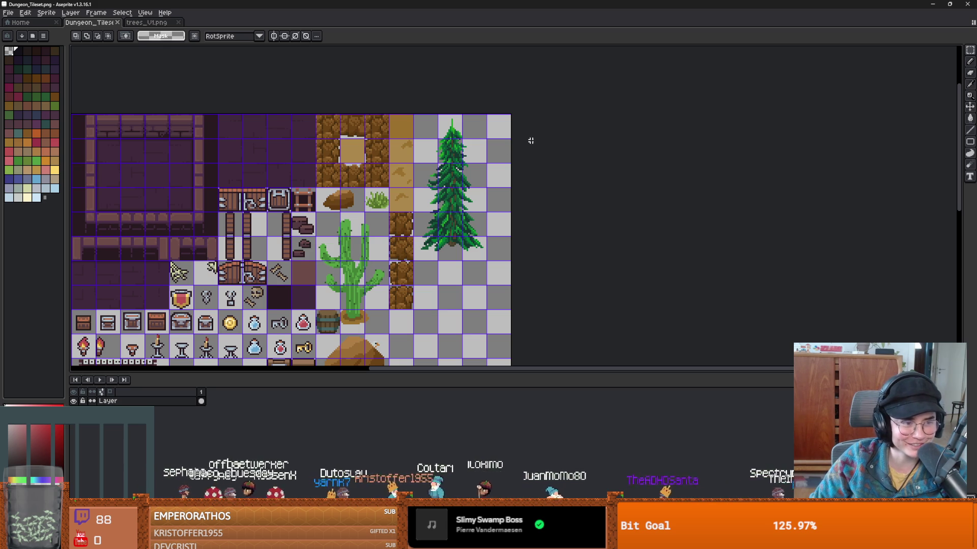
key("alt+Tab")
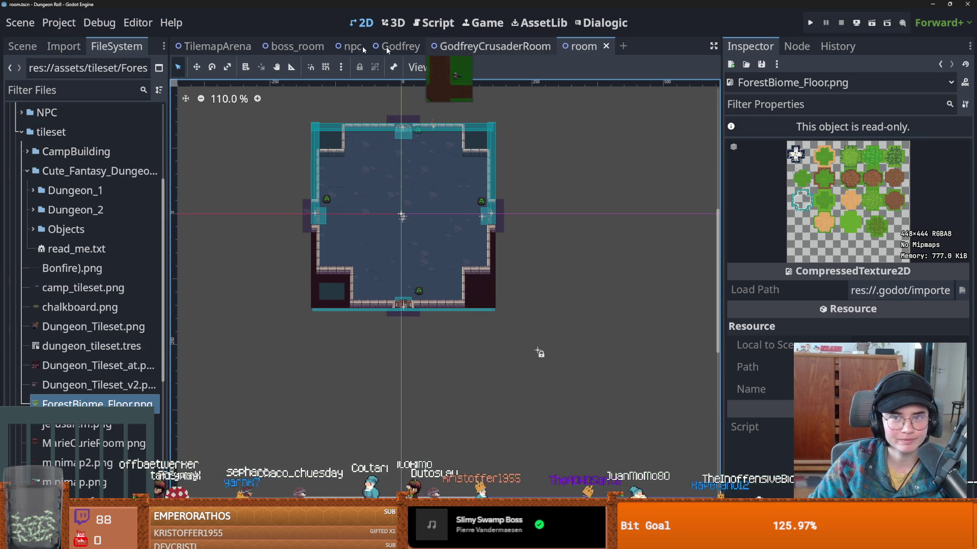
- Create one large atlas tile covering the pasted pine in the TilemapScenes tileset
left_click(20, 43)
left_click(66, 112)
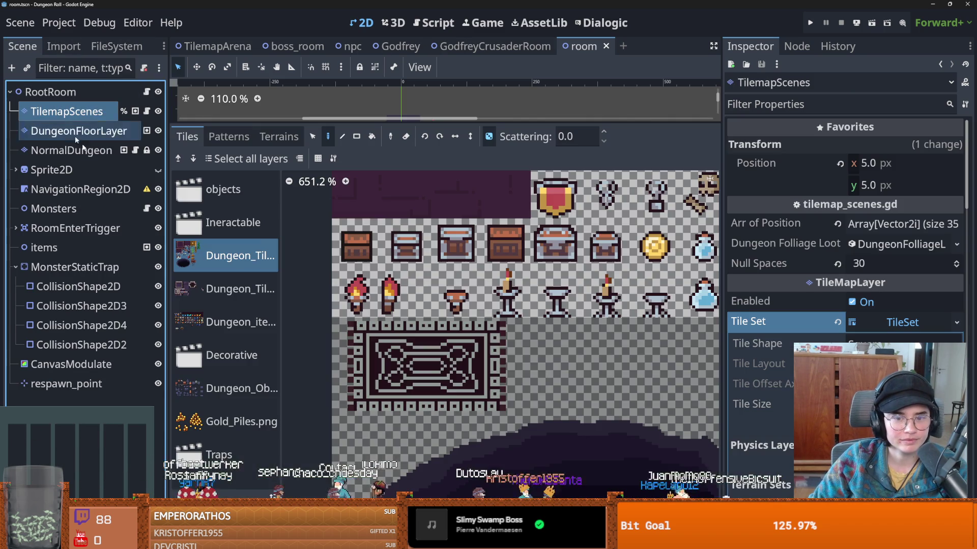
scroll(636, 293, "down", 5)
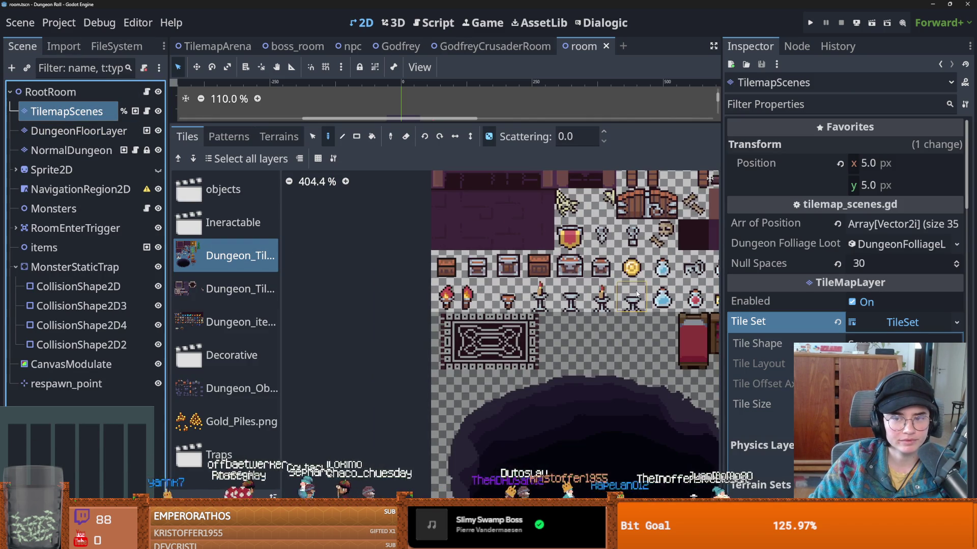
scroll(465, 275, "up", 3)
left_click(313, 157)
mouse_move(483, 245)
left_mouse_down()
mouse_move(514, 283)
mouse_move(527, 365)
mouse_move(540, 365)
left_mouse_up()
scroll(539, 308, "up", 4)
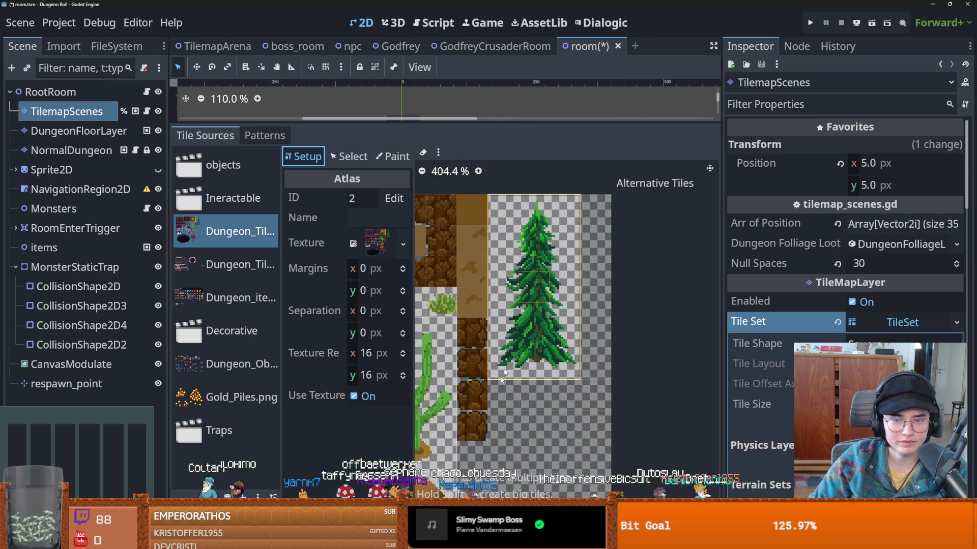
left_click(520, 251)
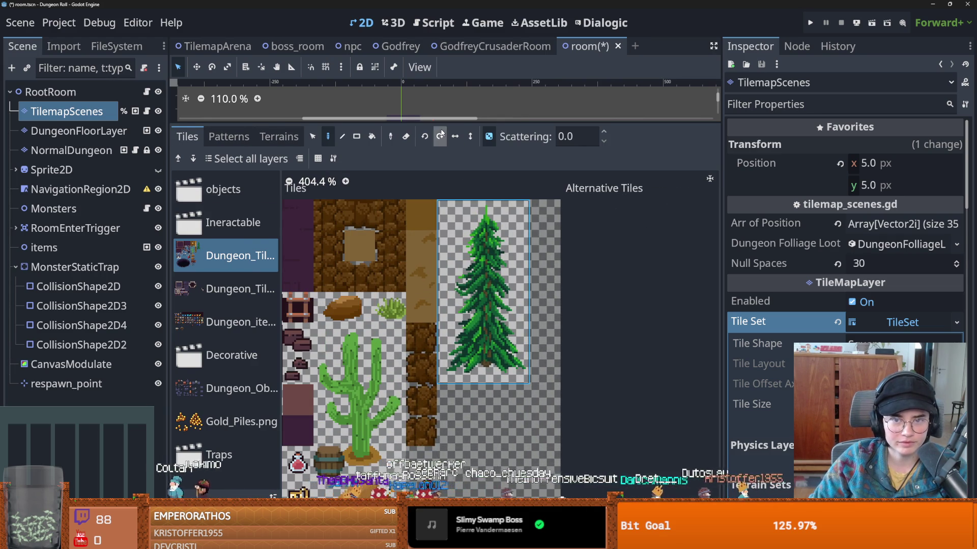
- Save the room scene and switch to GodfreyCrusaderRoom
left_click_drag(445, 124, 445, 406)
key("ctrl+s")
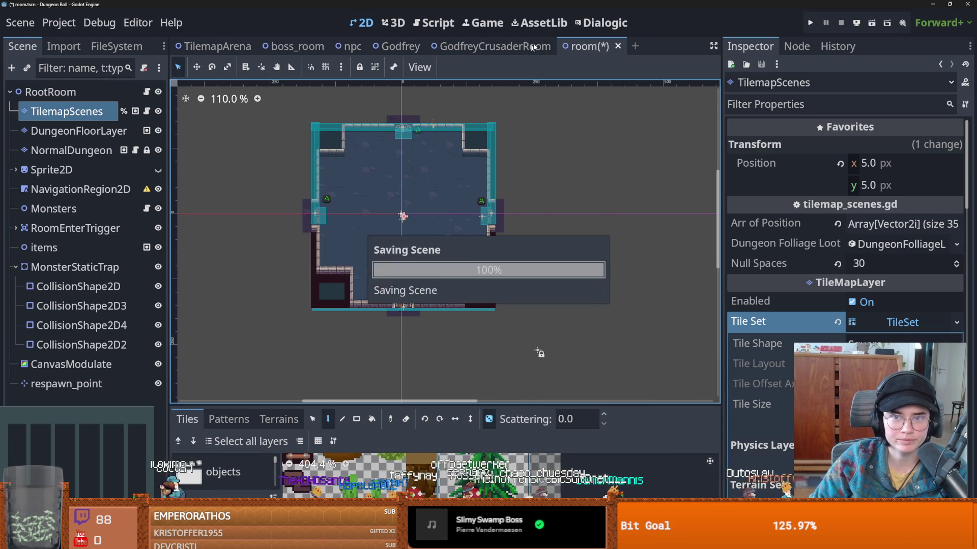
key("ctrl+shift+Tab")
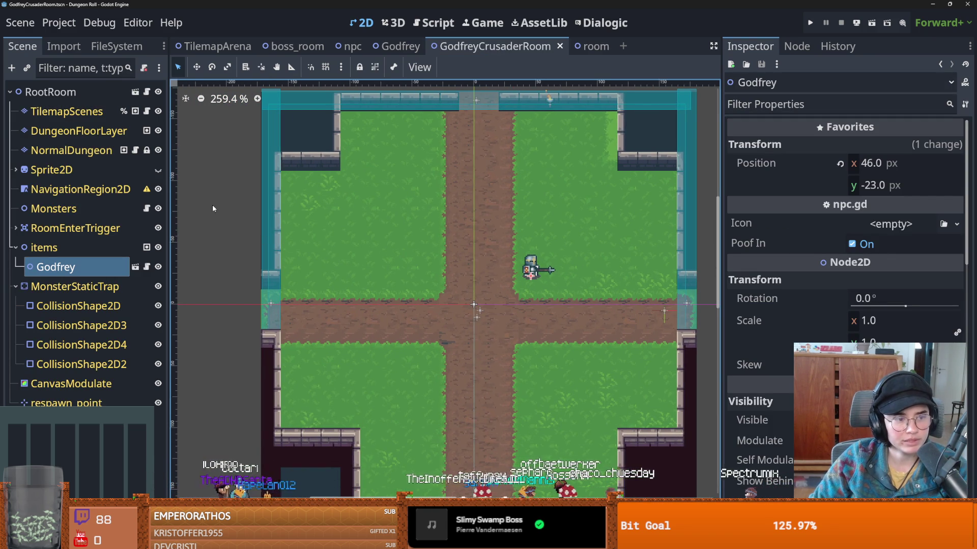
- With random scattering off, plant pines in the upper-left and upper-right grass
left_click(87, 113)
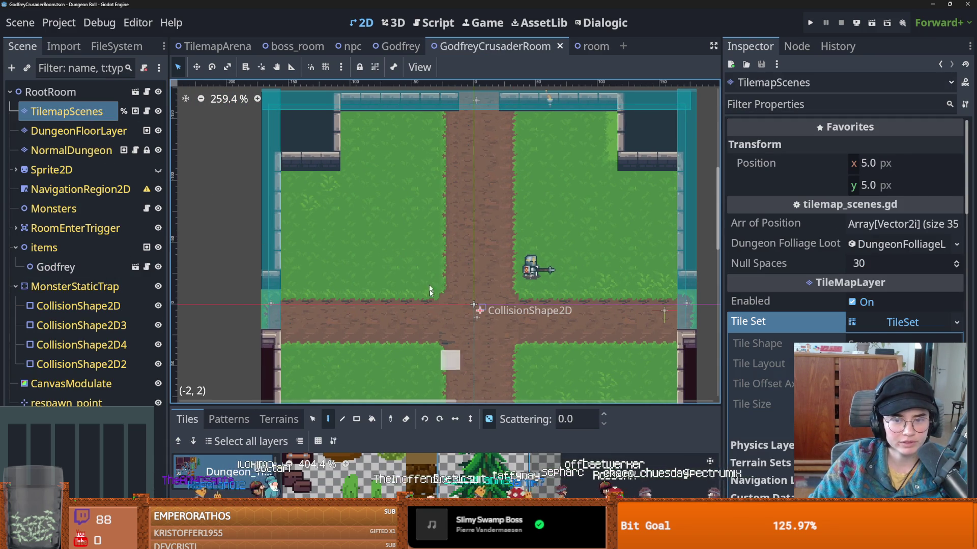
left_click(488, 419)
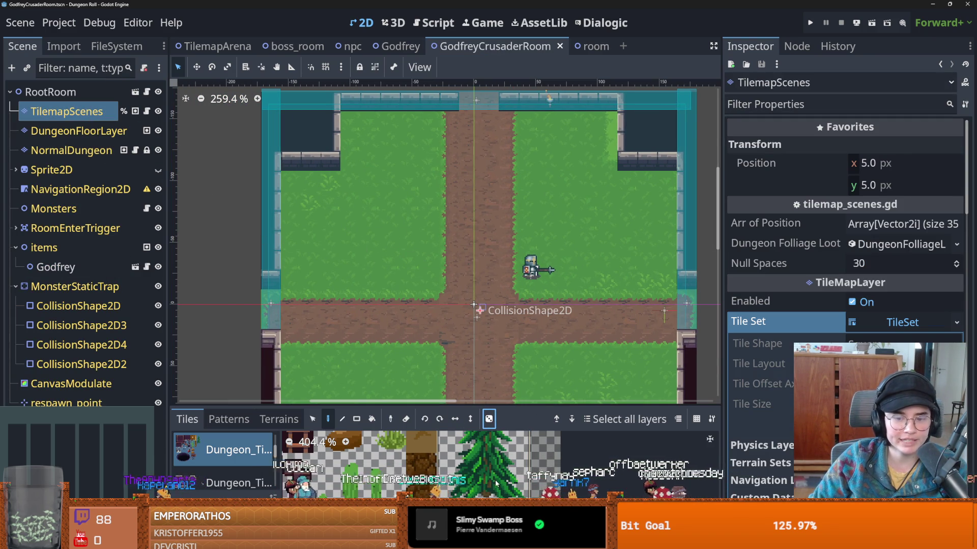
left_click(411, 181)
left_click(336, 234)
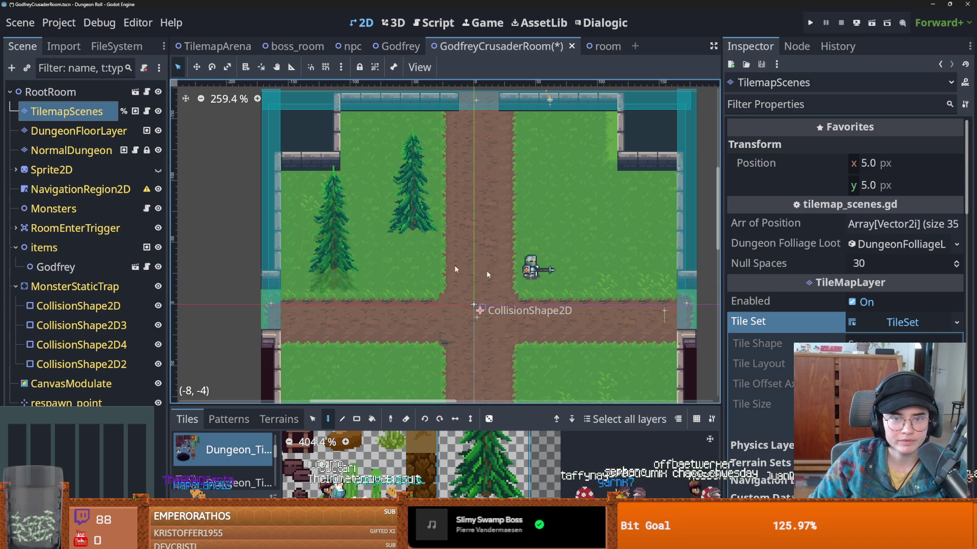
left_click(557, 135)
scroll(509, 224, "down", 2)
left_click(527, 219)
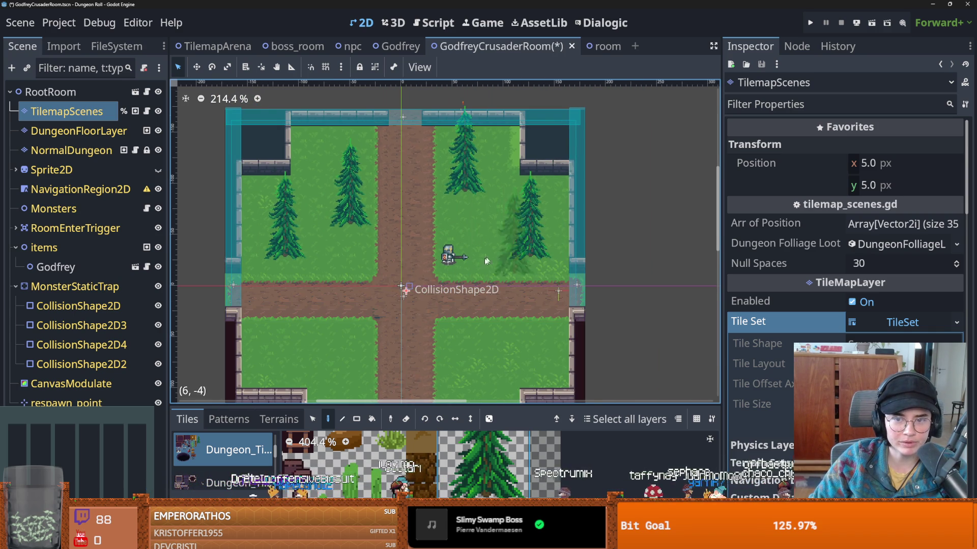
scroll(511, 232, "down", 3)
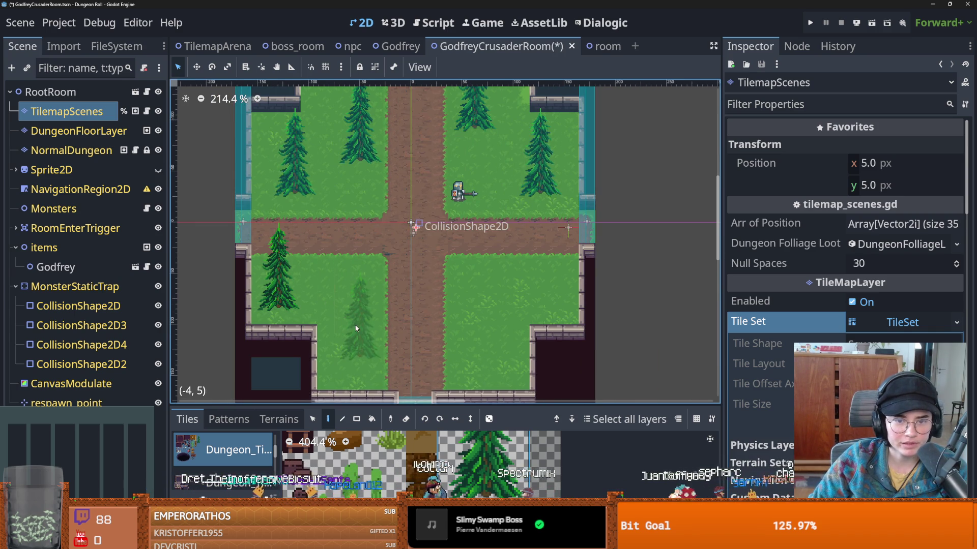
- Plant pines in the lower-left and lower-right grass and save GodfreyCrusaderRoom
left_click(344, 305)
left_click(476, 290)
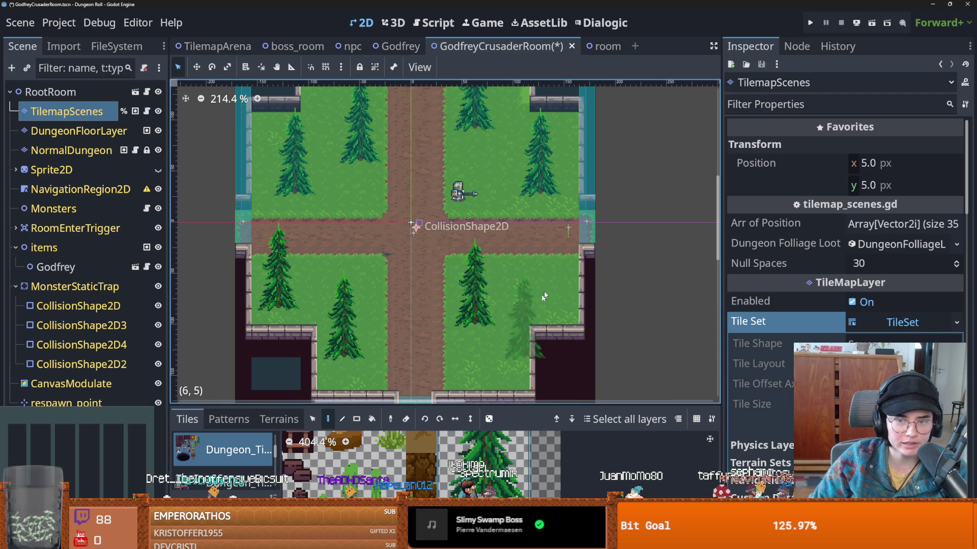
left_click(541, 286)
scroll(460, 317, "up", 1)
scroll(376, 231, "down", 1)
scroll(377, 231, "up", 1)
scroll(376, 231, "down", 1)
key("ctrl+s")
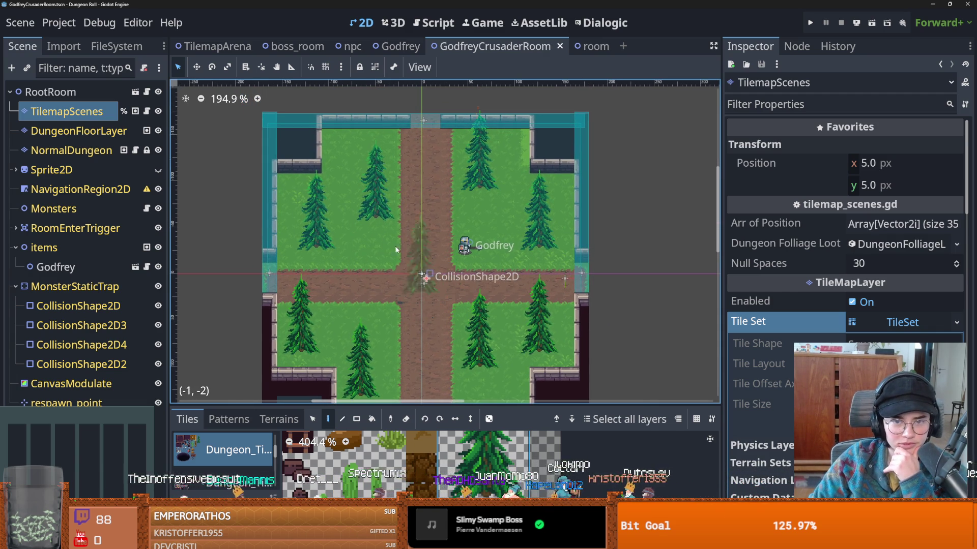
- Enlarge the tile palette by raising the Tiles panel divider
scroll(451, 250, "up", 1)
scroll(451, 249, "down", 2)
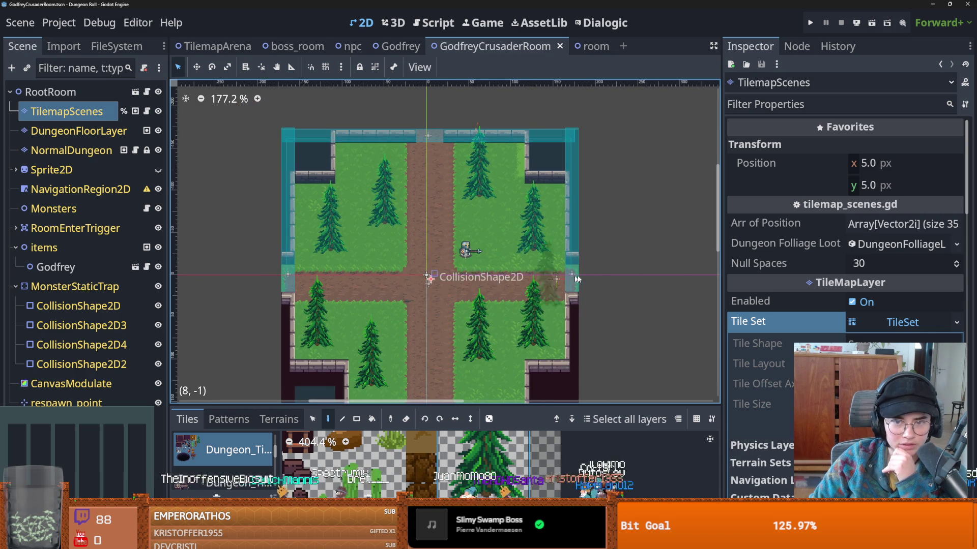
mouse_move(521, 402)
left_mouse_down()
mouse_move(505, 192)
mouse_move(505, 248)
left_mouse_up()
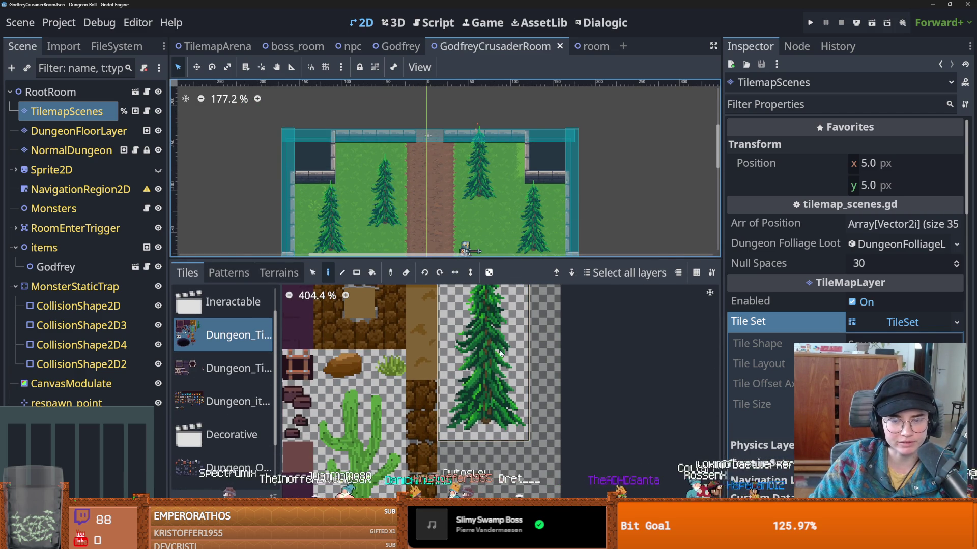
- Open the tileset editor, resize the panels, and switch to the room scene
double_click(483, 356)
mouse_move(472, 258)
left_mouse_down()
mouse_move(473, 386)
mouse_move(473, 304)
left_mouse_up()
scroll(523, 411, "up", 1)
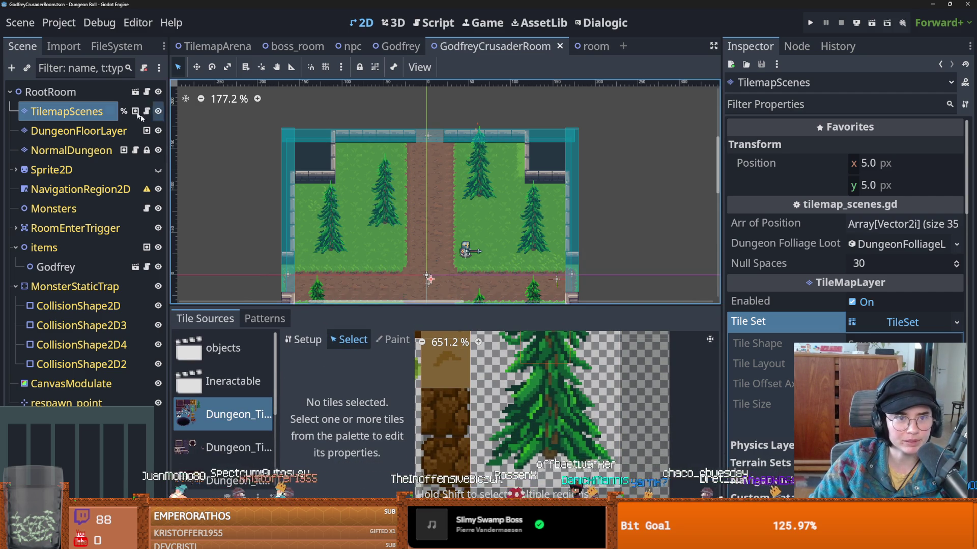
key("ctrl+Tab")
scroll(546, 429, "up", 2)
- Choose Y Sort Origin as the Paint property and set its value to 39
left_click(392, 339)
left_click(384, 387)
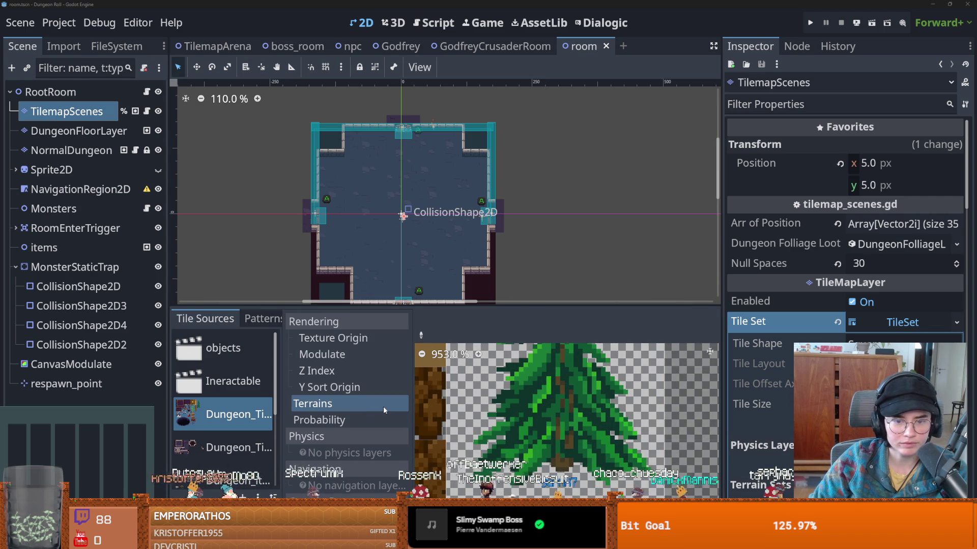
left_click(384, 403)
scroll(424, 234, "up", 1)
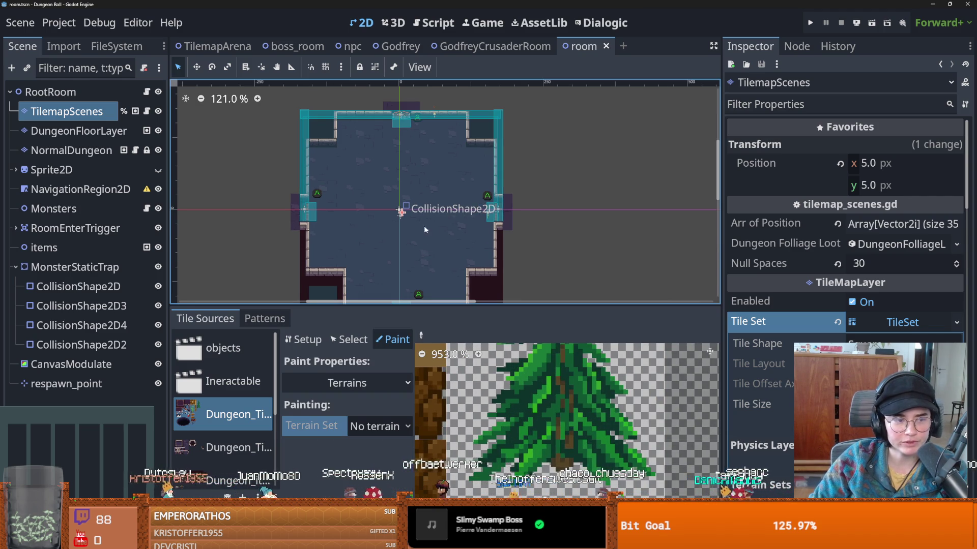
scroll(426, 203, "down", 1)
scroll(421, 243, "down", 1)
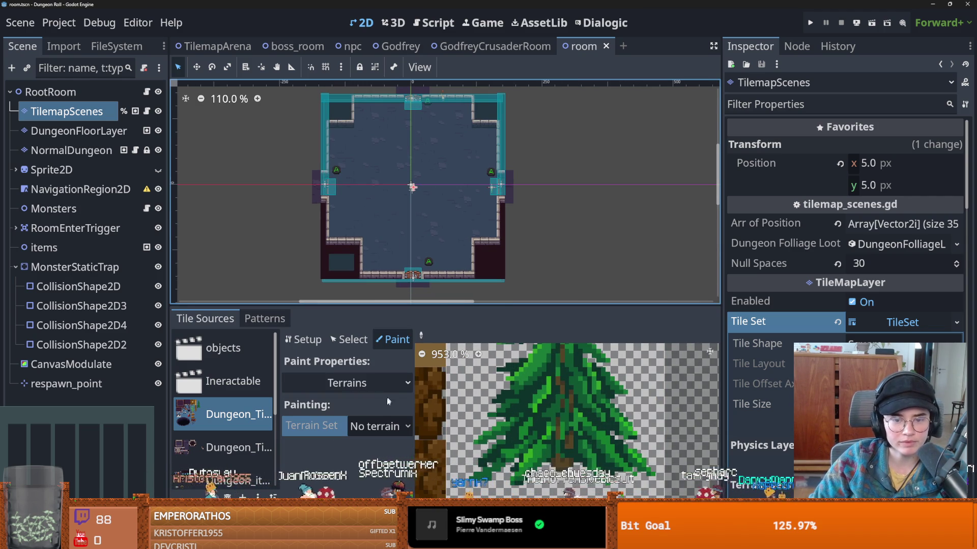
left_click(381, 388)
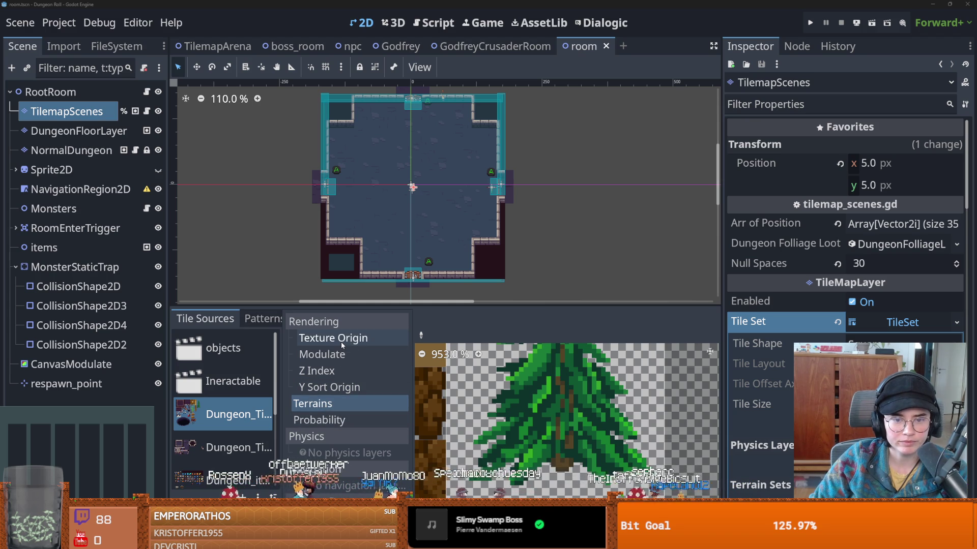
left_click(333, 387)
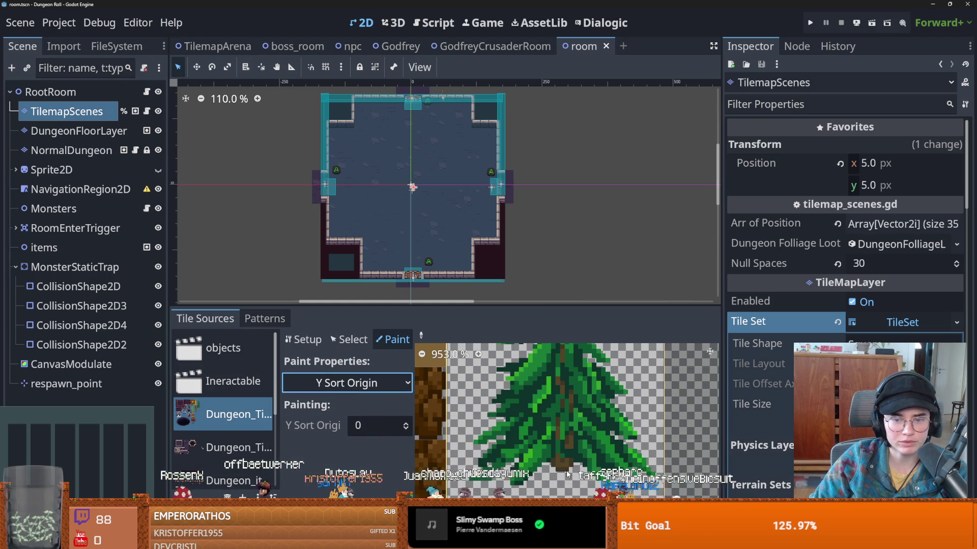
triple_click(409, 426)
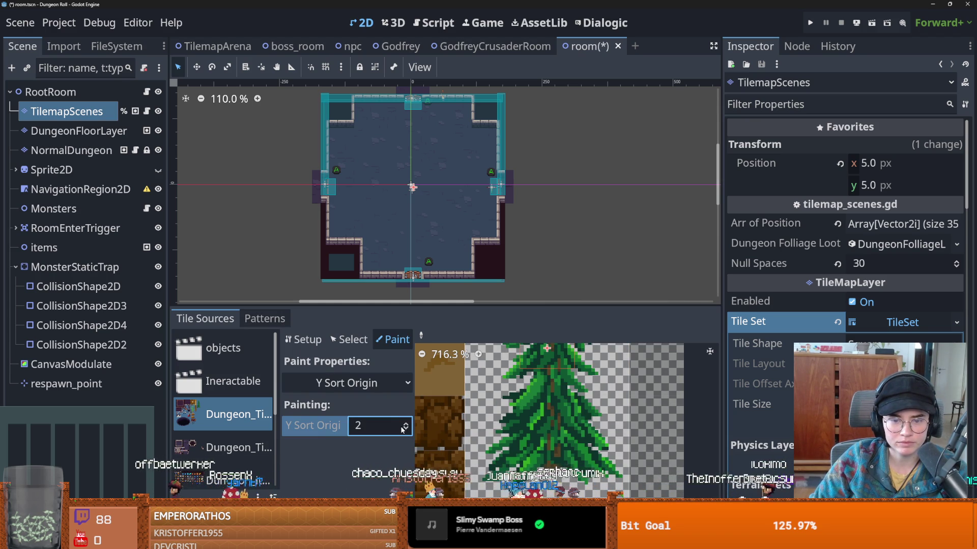
type("40")
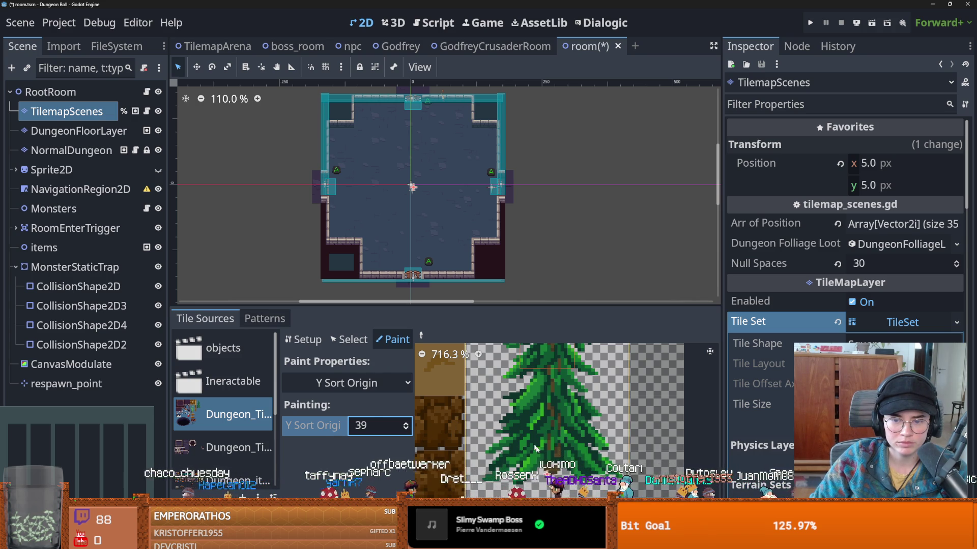
- Save the room scene, then switch back to GodfreyCrusaderRoom and save it
scroll(533, 446, "up", 1)
key("ctrl+s")
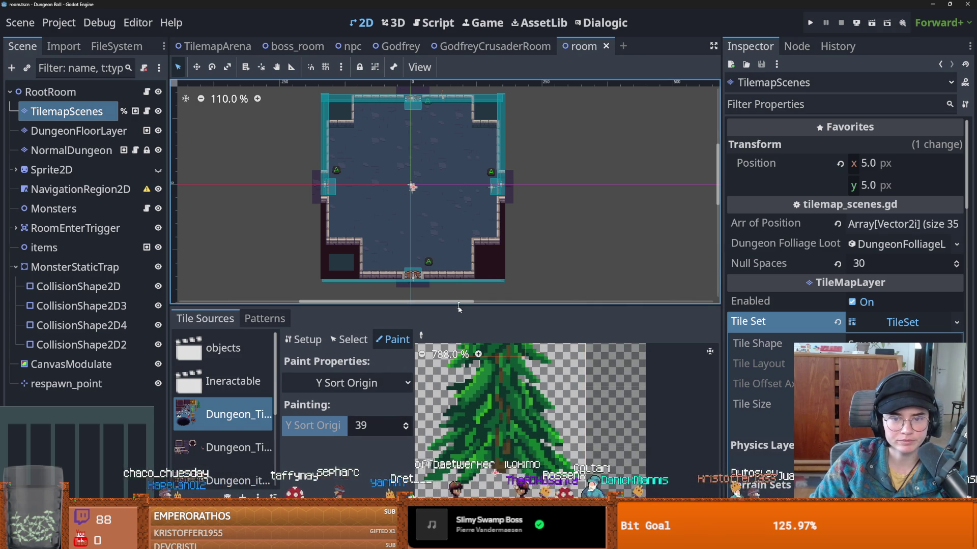
key("ctrl+shift+Tab")
key("ctrl+s")
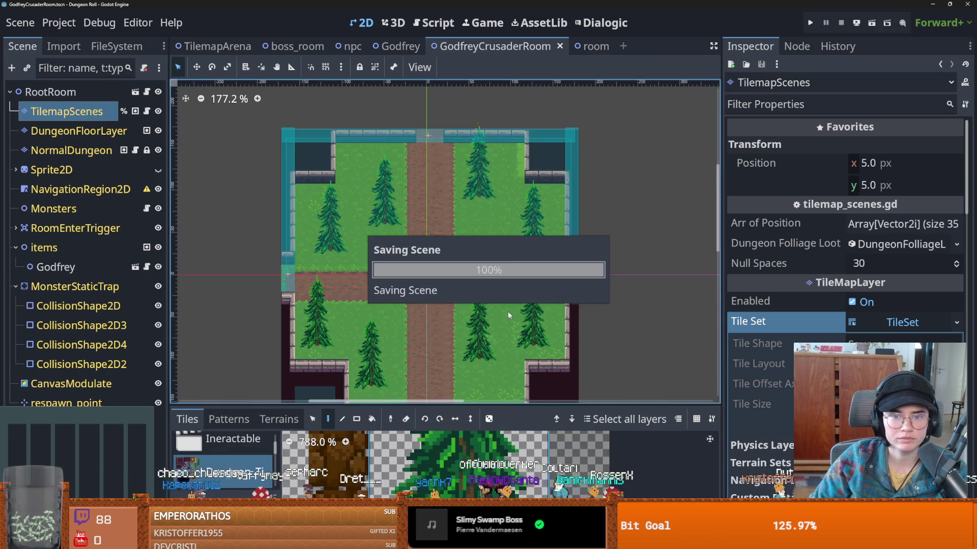
- Paint a pine tree near the top wall of the upper-left grass and save
scroll(468, 288, "up", 4)
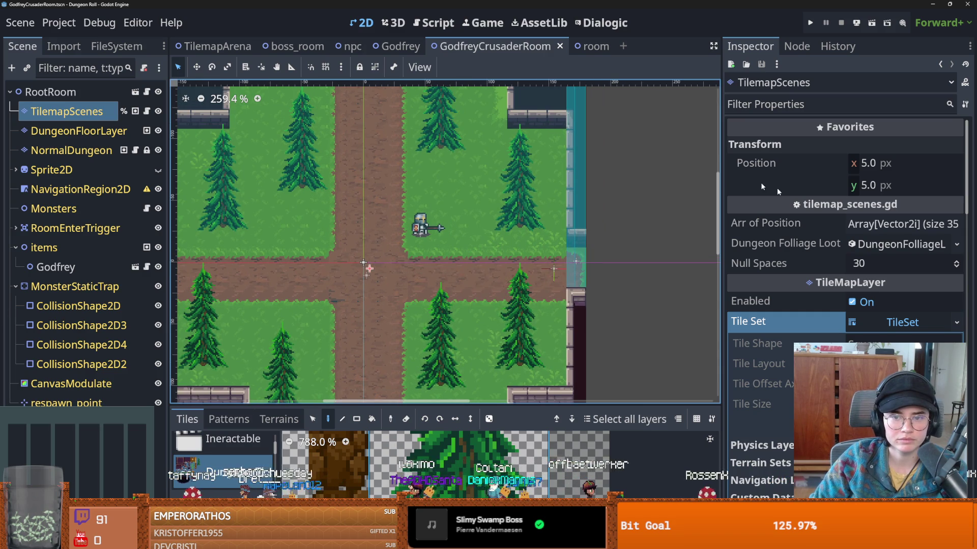
scroll(523, 257, "down", 2)
scroll(533, 268, "left", 3)
key("ctrl+s")
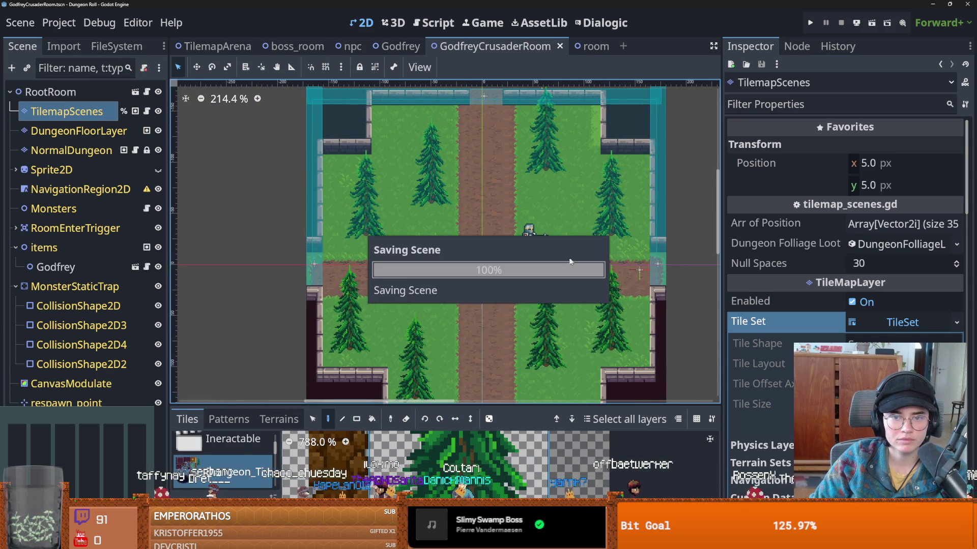
scroll(509, 266, "right", 3)
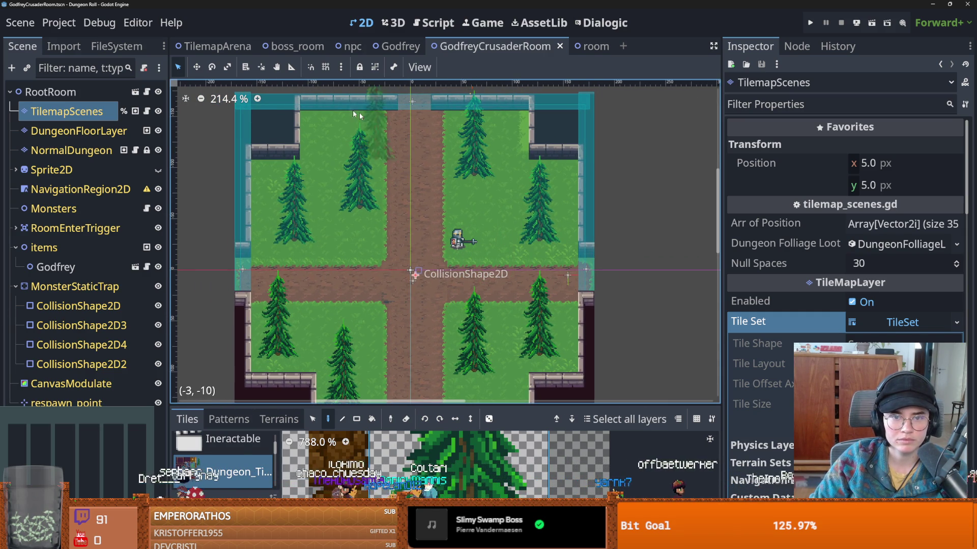
left_click(321, 111)
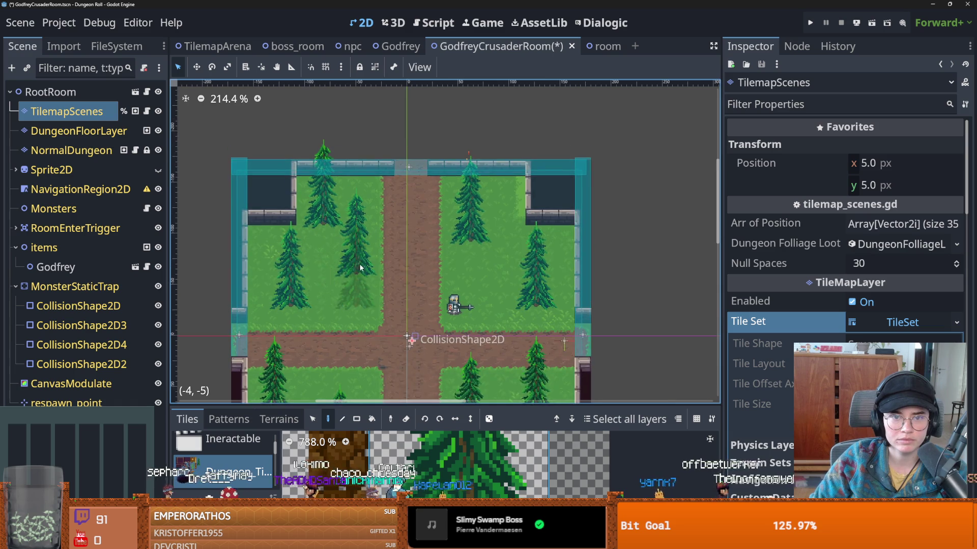
scroll(529, 251, "right", 3)
key("ctrl+s")
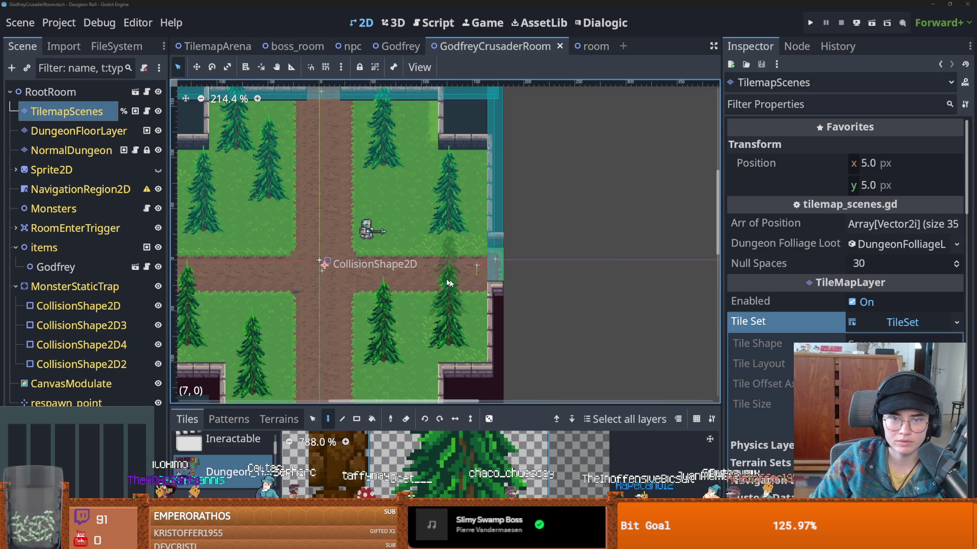
- Enlarge the tile palette panel and select DungeonFloorLayer
scroll(555, 293, "left", 2)
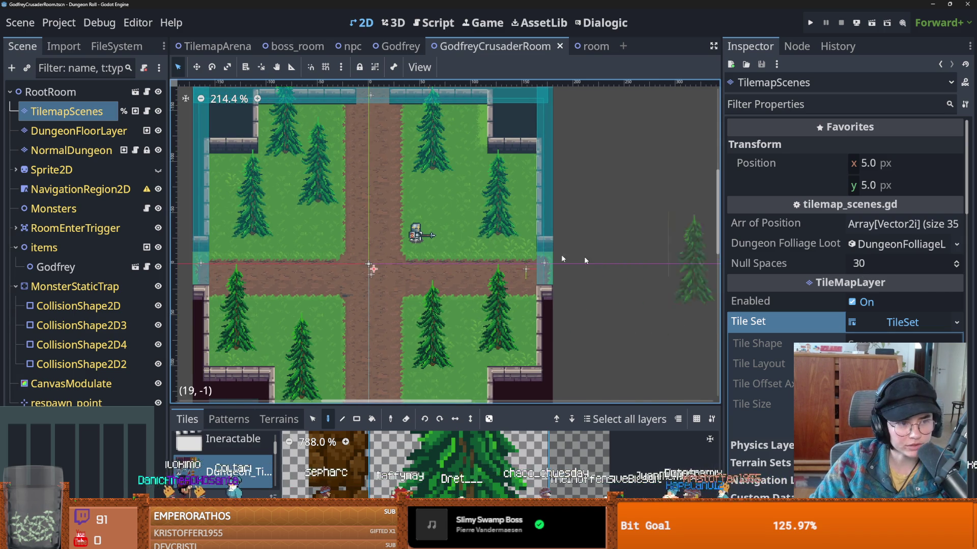
left_click_drag(368, 405, 390, 350)
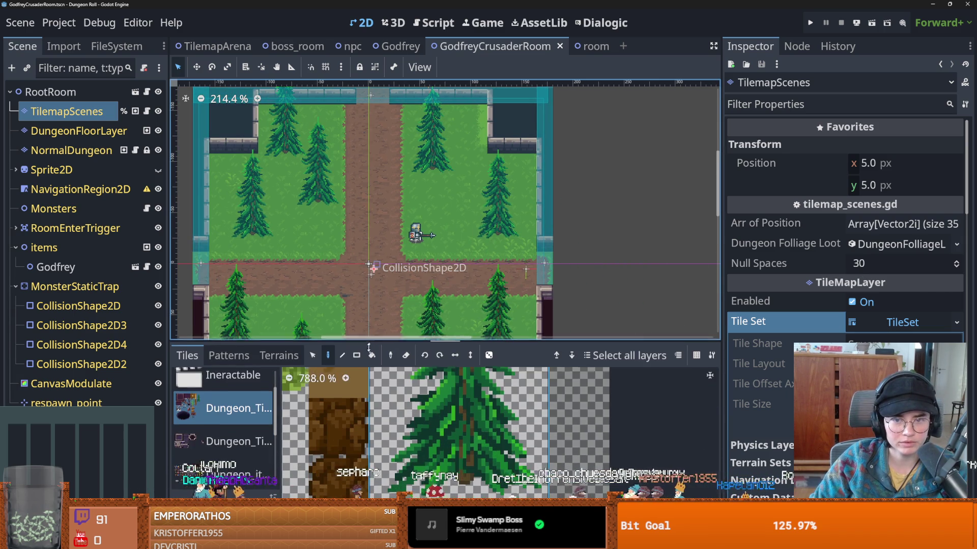
left_click(79, 131)
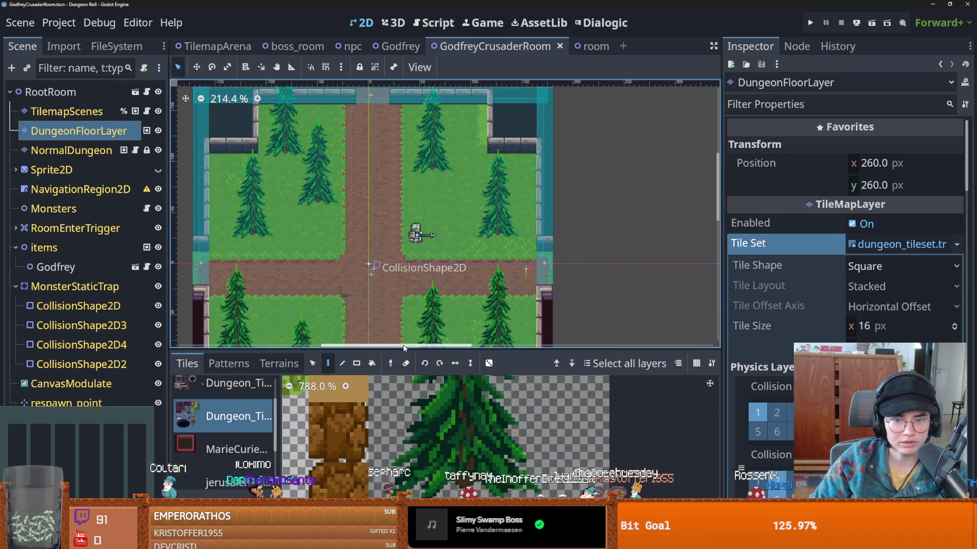
- Enlarge the tile palette and show the ForestBiome tile source
left_click_drag(404, 349, 402, 209)
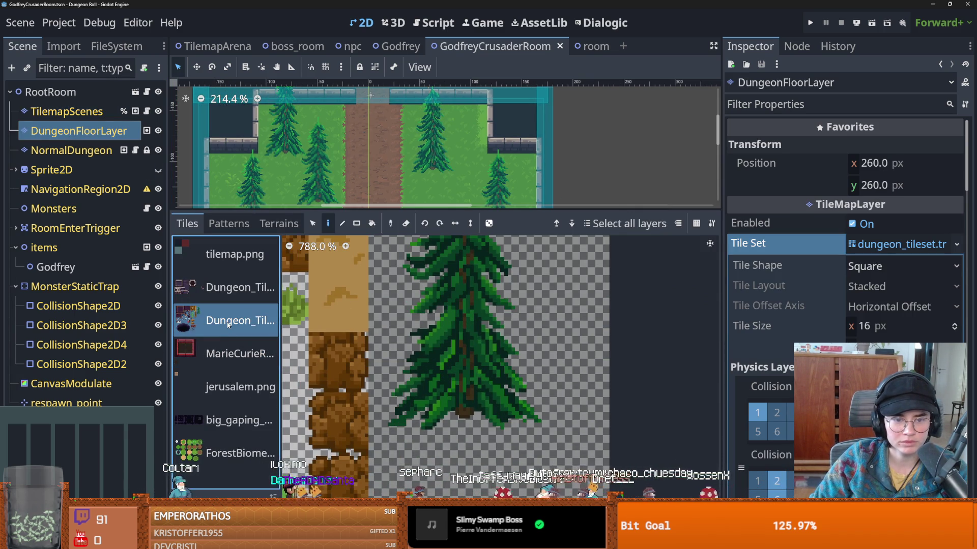
left_click(224, 453)
scroll(498, 429, "up", 3)
scroll(498, 429, "down", 4)
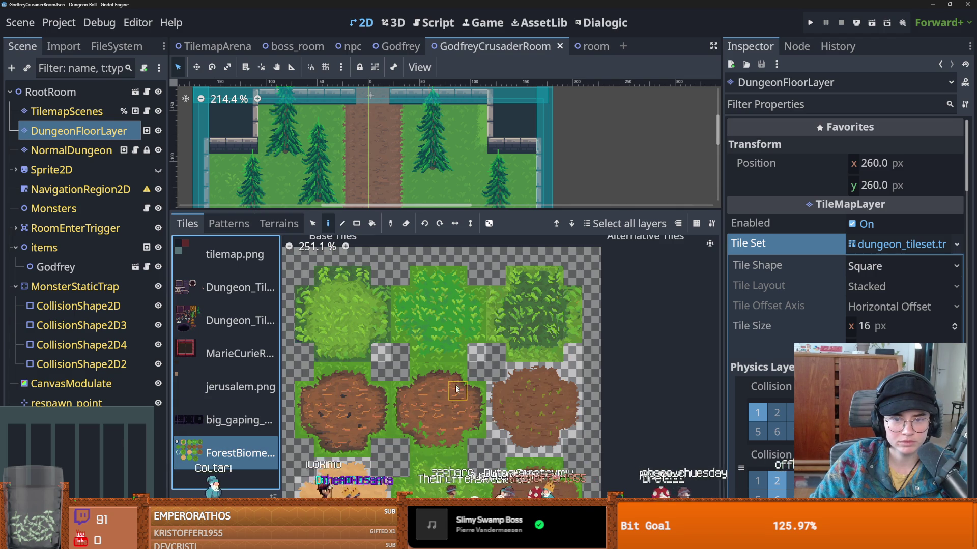
scroll(461, 379, "left", 3)
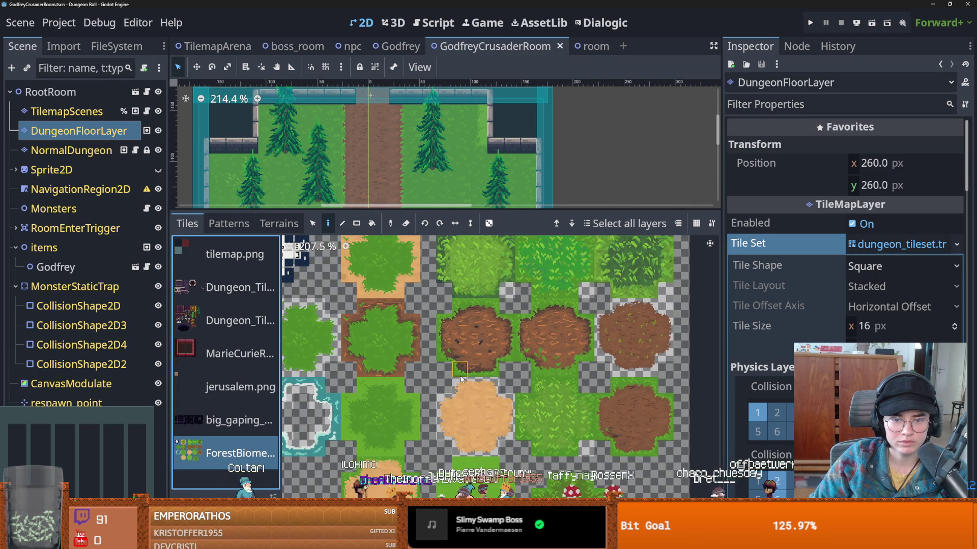
scroll(389, 379, "left", 3)
scroll(597, 388, "up", 5)
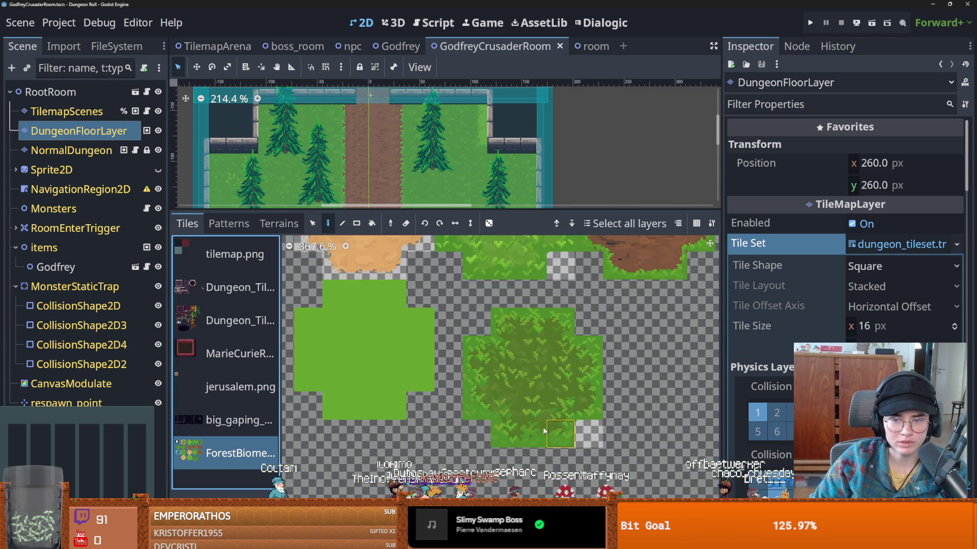
- Go to page 2 of the tile set's terrain list in the Inspector
left_click(880, 245)
left_click(880, 245)
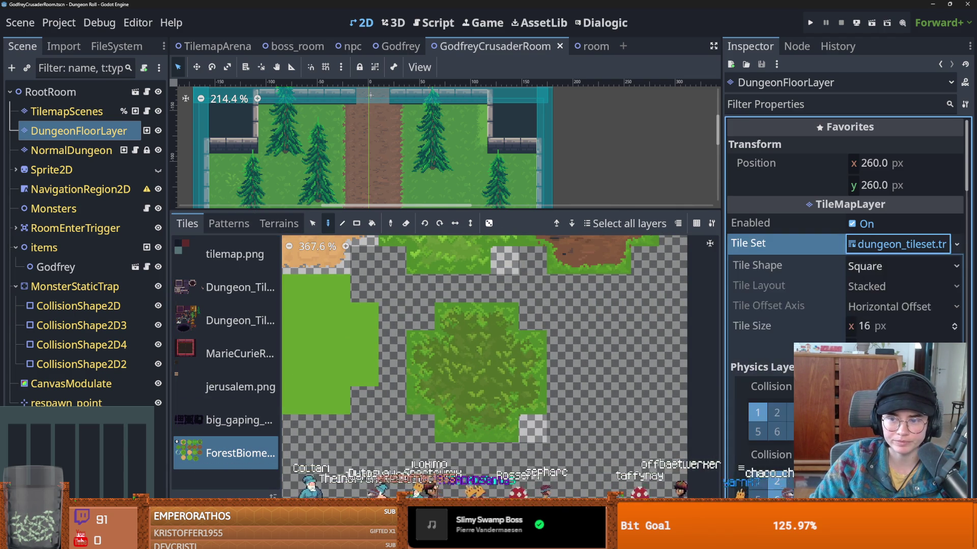
scroll(864, 255, "down", 10)
left_click(880, 319)
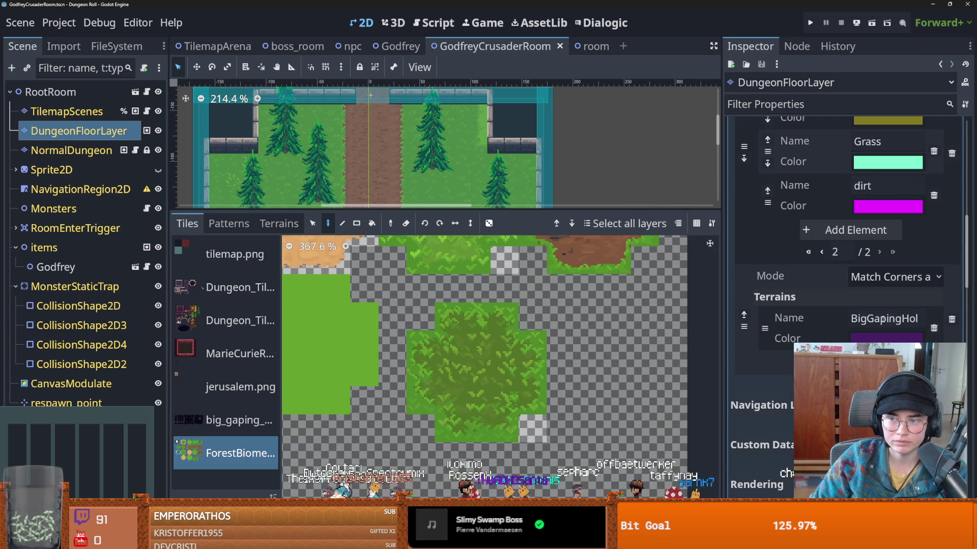
scroll(885, 285, "up", 1)
- Add a new terrain after dirt and name it darkgrass
left_click(898, 279)
left_click(902, 281)
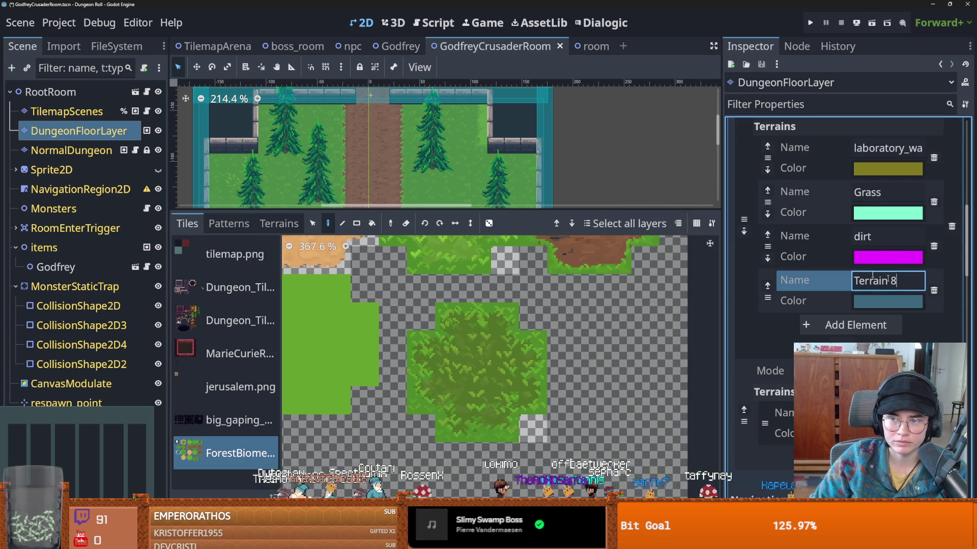
type("dar")
key("ctrl+a")
type("dark")
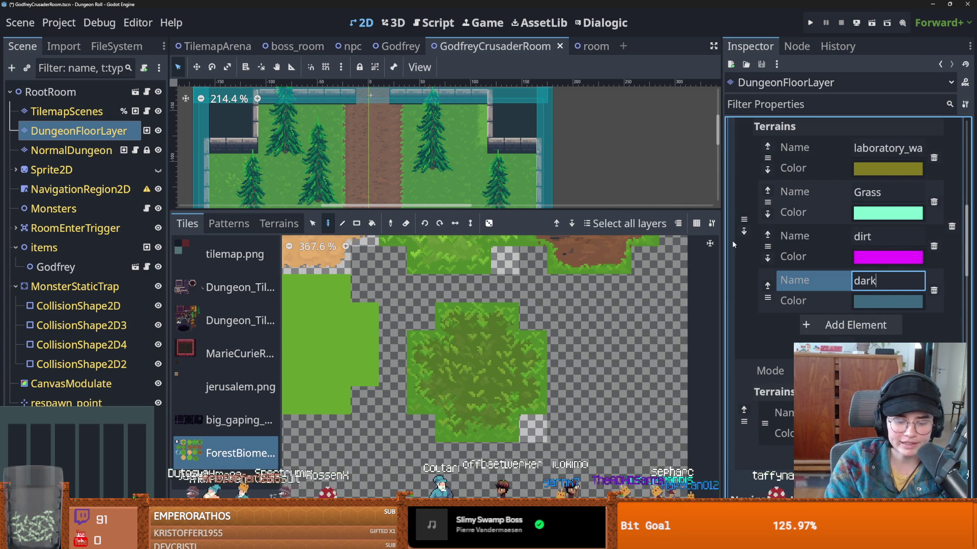
type("gre")
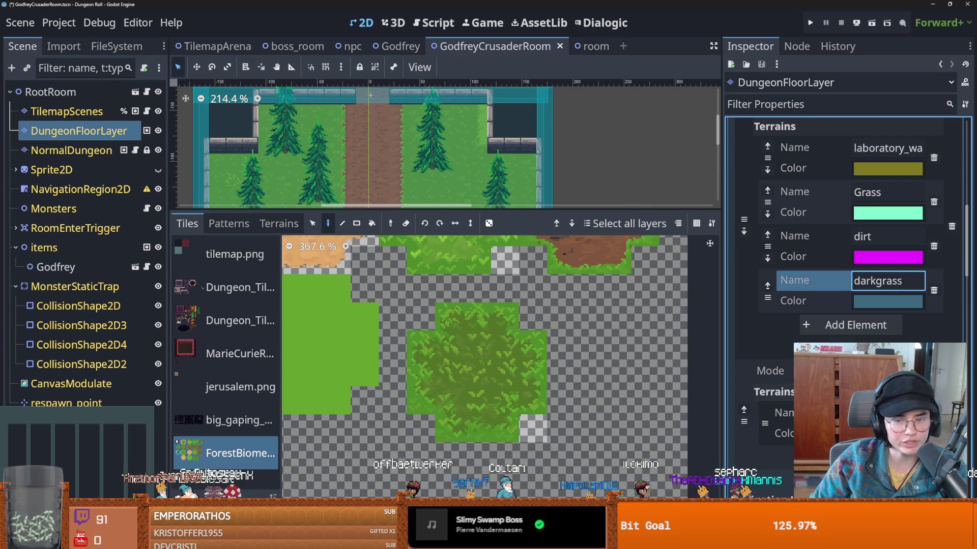
left_click(351, 541)
scroll(565, 367, "down", 2)
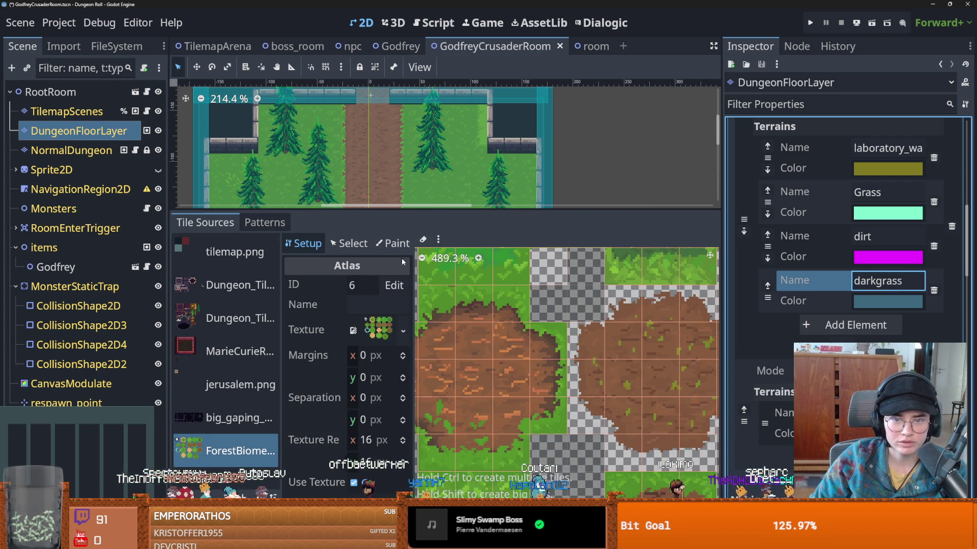
- Set the TileSet Paint tab to paint Terrains with Terrain Set 0 and the darkgrass terrain
left_click(393, 243)
left_click(347, 287)
left_click(318, 390)
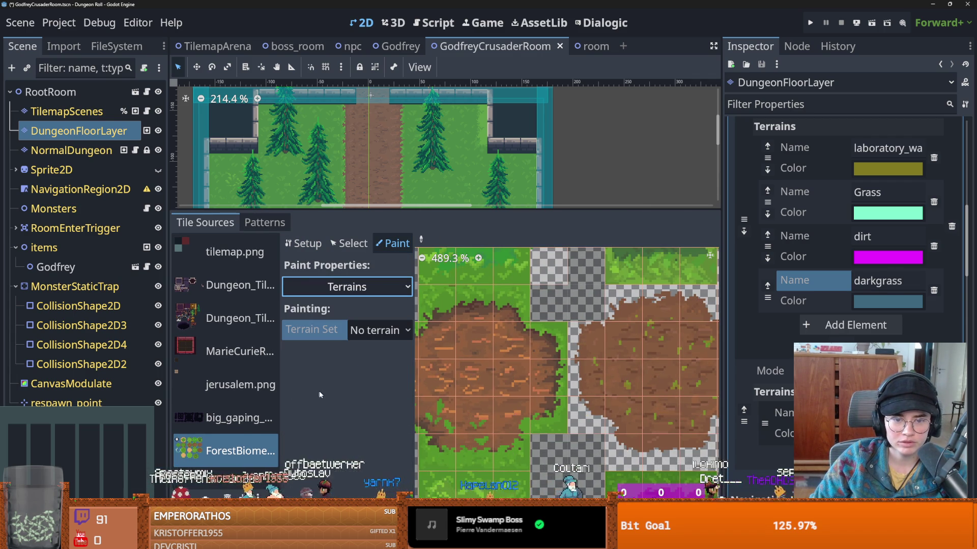
scroll(527, 437, "down", 3)
scroll(528, 436, "down", 5)
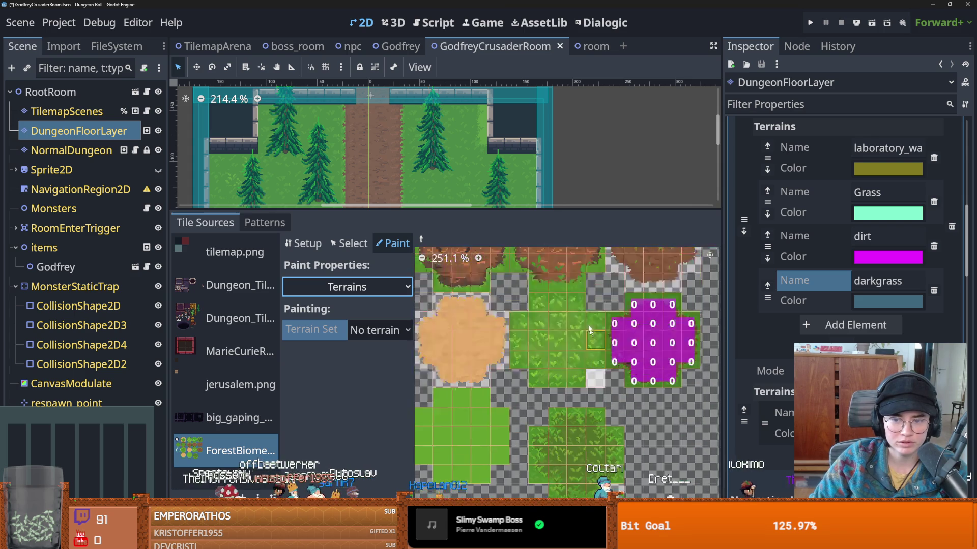
scroll(569, 374, "up", 4)
left_click(379, 330)
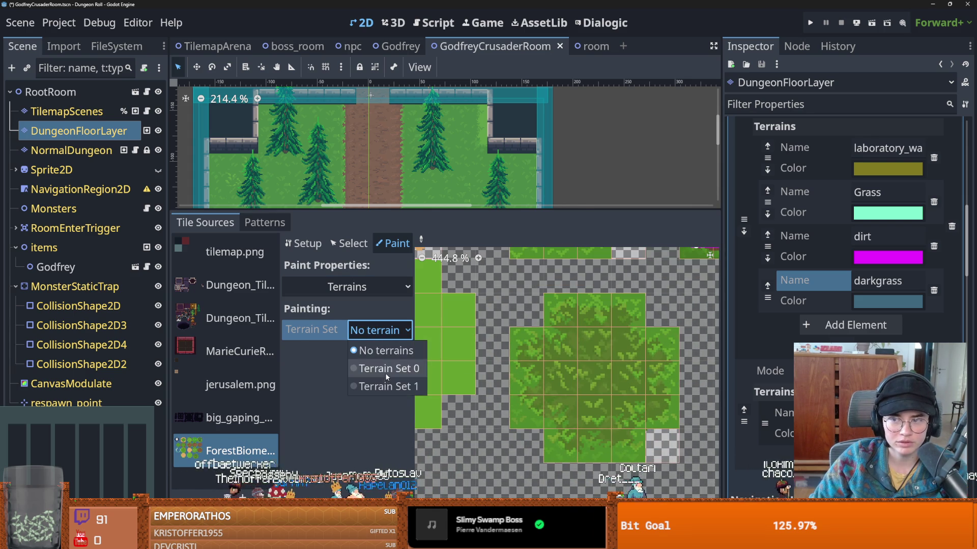
left_click(386, 373)
left_click(379, 352)
scroll(386, 407, "down", 3)
left_click(387, 433)
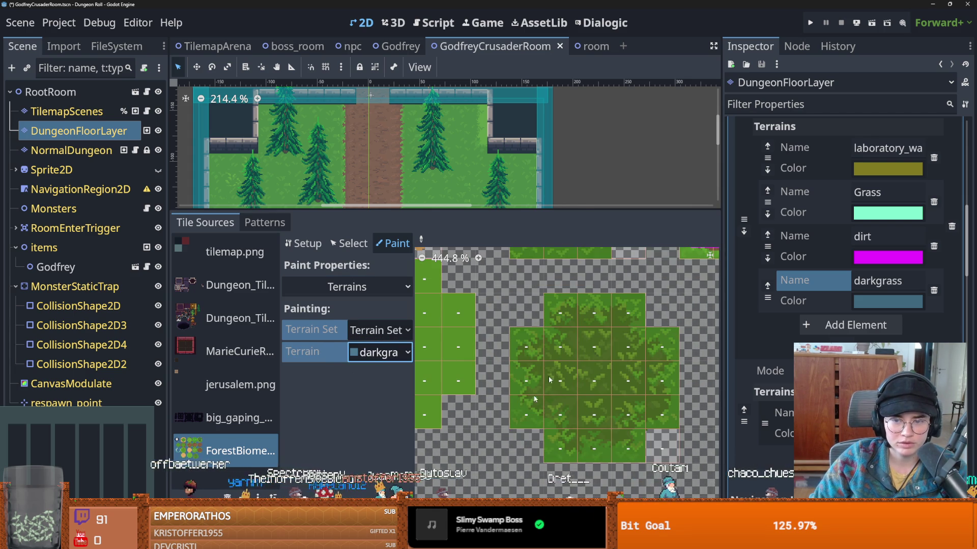
- Paint darkgrass peering bits over the upper, lower and middle dark grass tiles
mouse_move(557, 388)
left_mouse_down()
mouse_move(656, 356)
mouse_move(588, 324)
left_mouse_up()
mouse_move(626, 444)
left_mouse_down()
mouse_move(658, 418)
mouse_move(533, 350)
left_mouse_up()
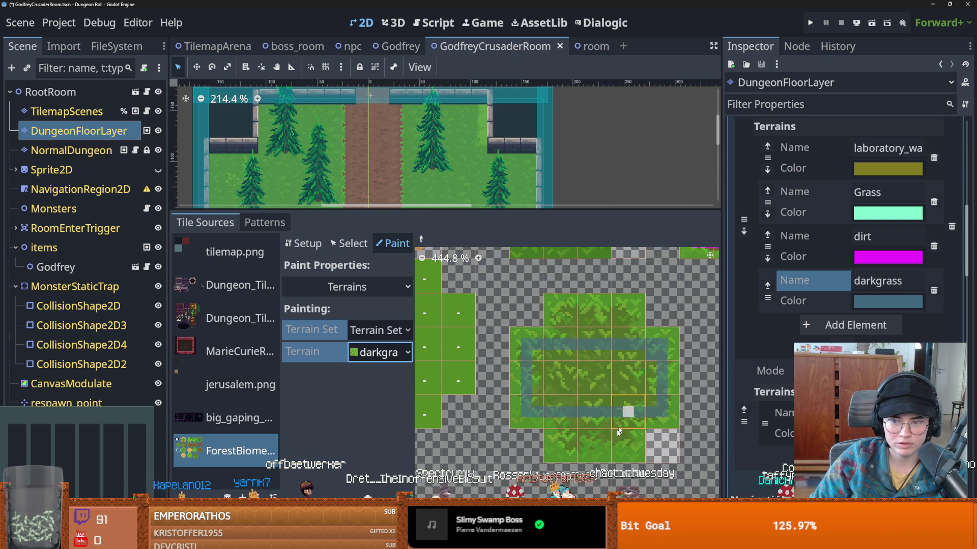
mouse_move(610, 457)
left_mouse_down()
mouse_move(619, 427)
mouse_move(577, 447)
mouse_move(565, 438)
mouse_move(562, 331)
mouse_move(559, 380)
left_mouse_up()
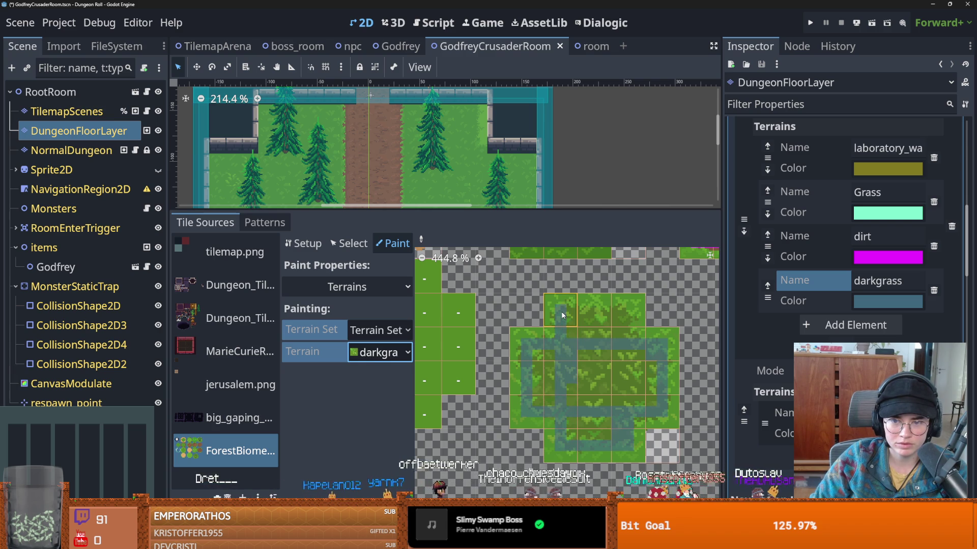
mouse_move(628, 300)
left_mouse_down()
mouse_move(620, 427)
mouse_move(580, 433)
left_mouse_up()
mouse_move(543, 383)
left_mouse_down()
mouse_move(630, 398)
mouse_move(651, 385)
mouse_move(597, 373)
left_mouse_up()
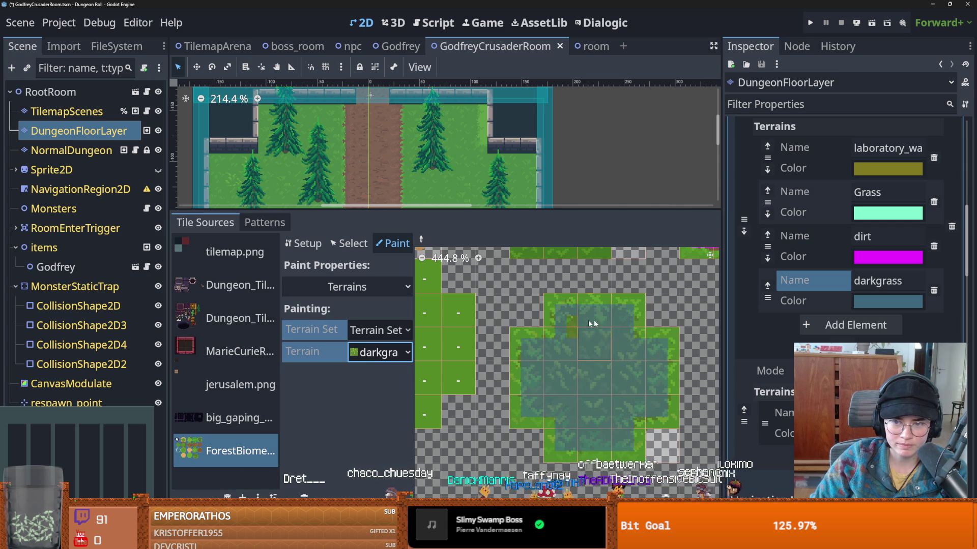
- Save the scene with Ctrl+S and give the room view more space
scroll(502, 339, "down", 1)
key("ctrl+s")
left_click_drag(418, 210, 384, 406)
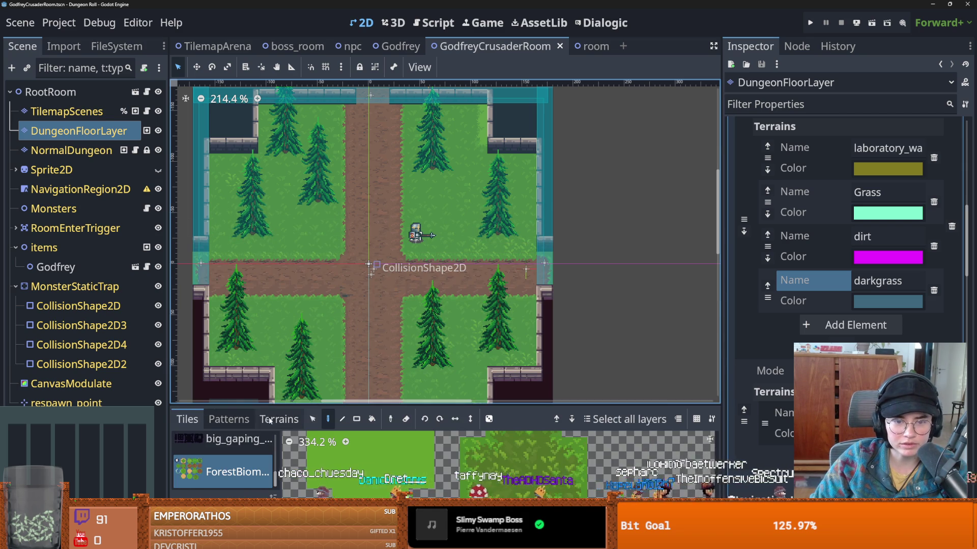
left_click(279, 419)
scroll(226, 468, "down", 5)
scroll(221, 482, "down", 2)
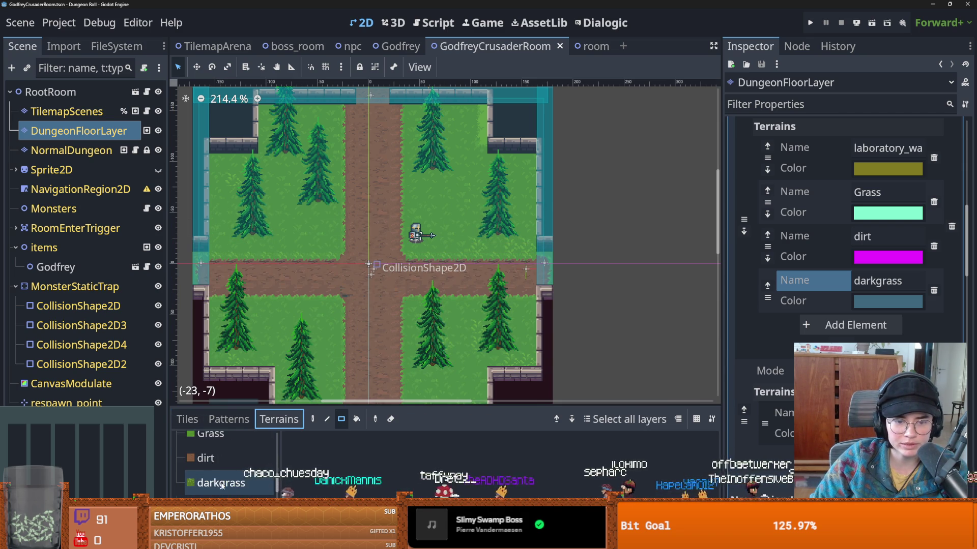
left_click(220, 482)
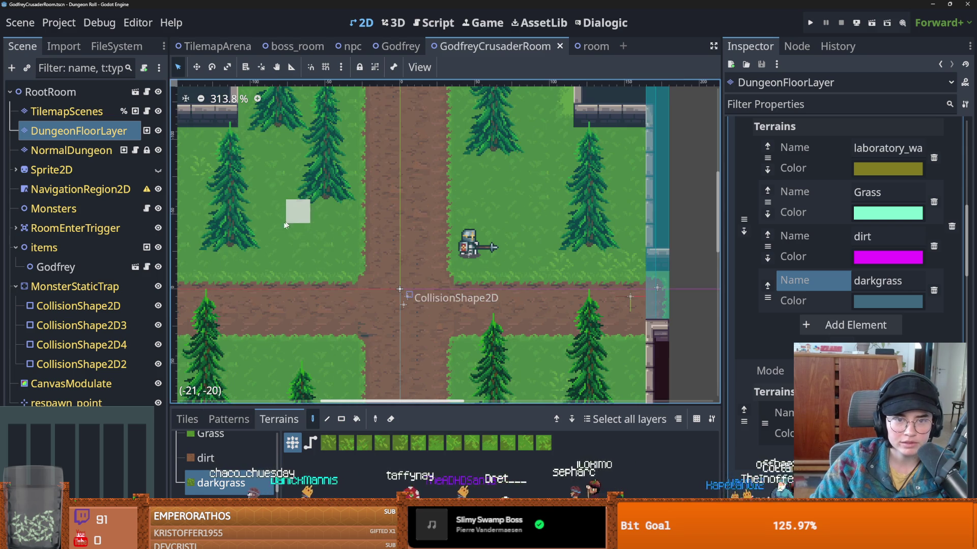
left_click_drag(305, 224, 270, 214)
scroll(330, 229, "up", 3)
scroll(392, 241, "down", 1)
left_click_drag(392, 242, 492, 266)
key("ctrl+z")
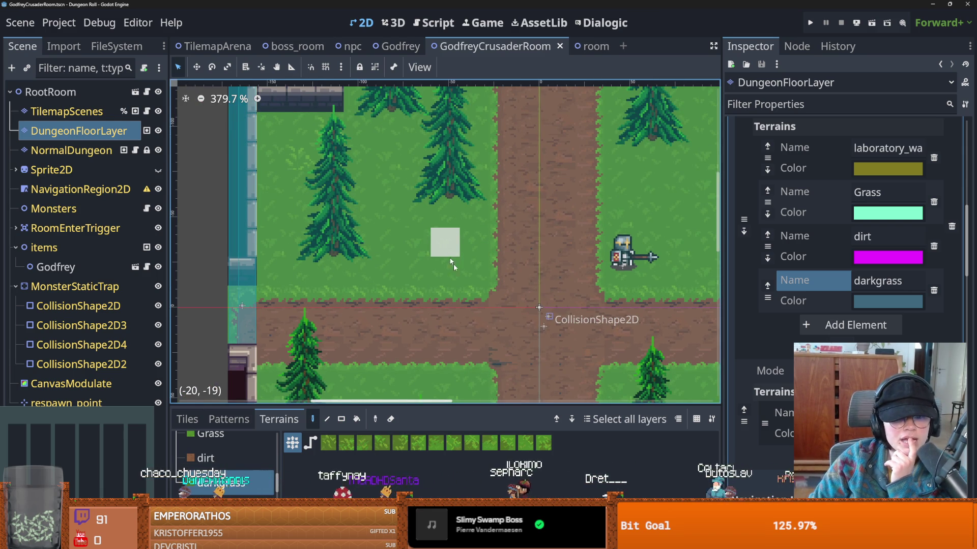
left_click_drag(470, 407, 470, 221)
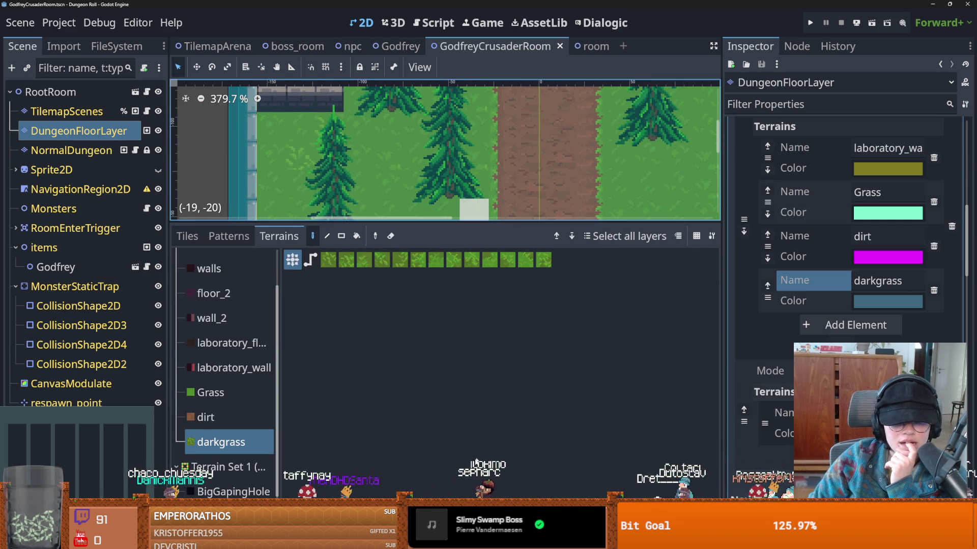
left_click(316, 542)
scroll(506, 388, "down", 3)
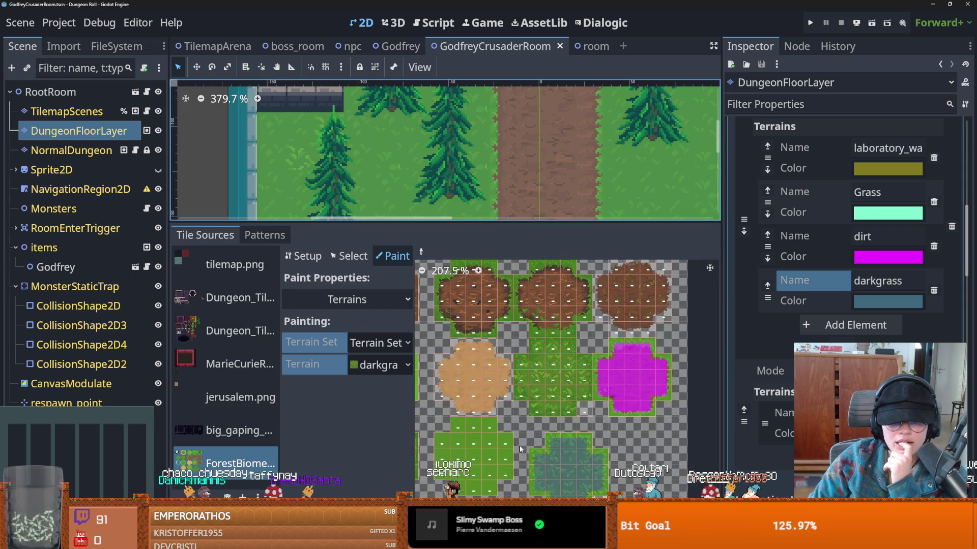
scroll(524, 447, "up", 5)
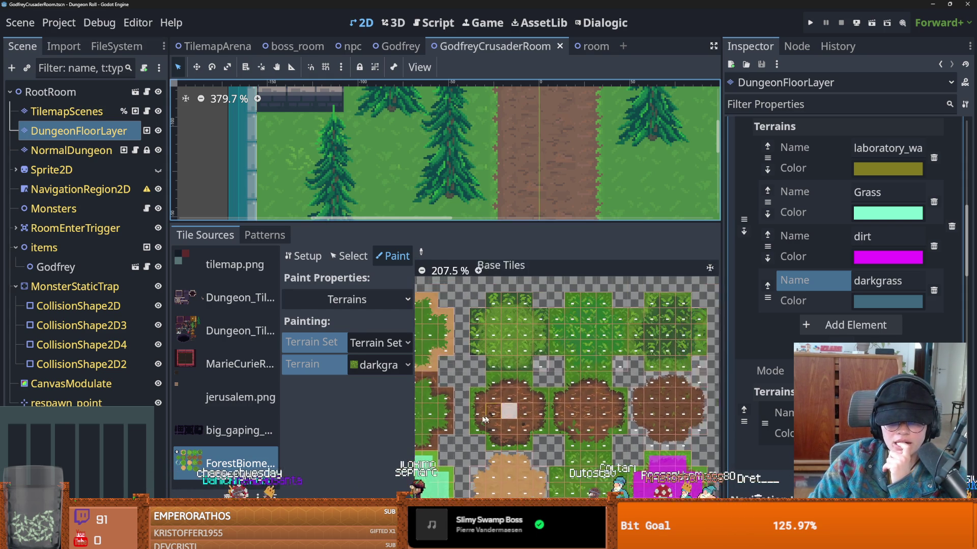
scroll(512, 412, "down", 1)
left_click_drag(501, 224, 501, 407)
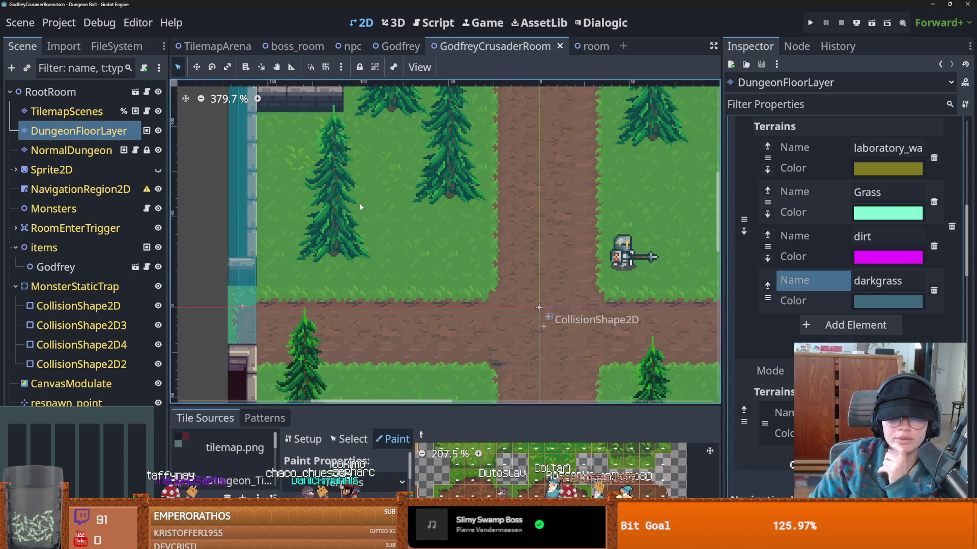
- Undo the accidental move of the entry trigger's collision shape
left_click(359, 206)
scroll(433, 300, "down", 3)
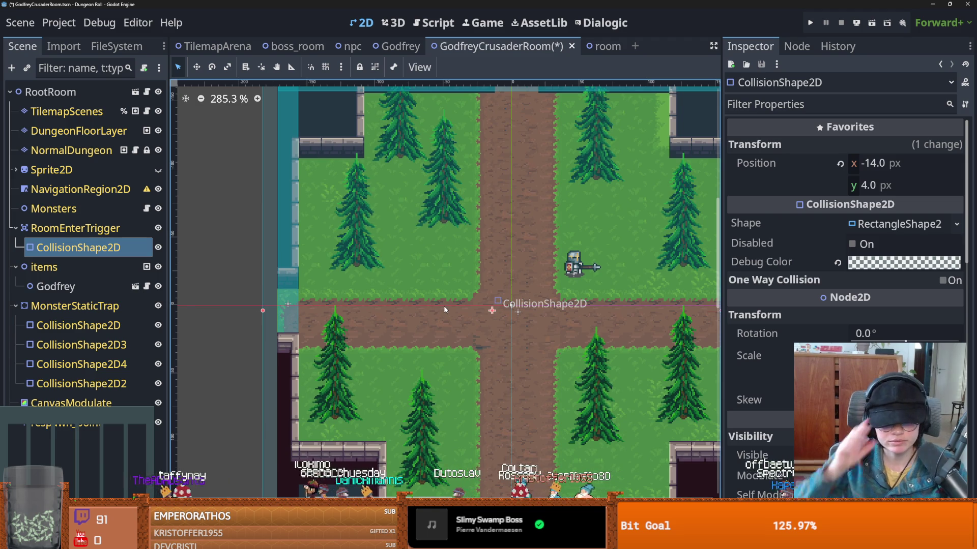
key("ctrl+z")
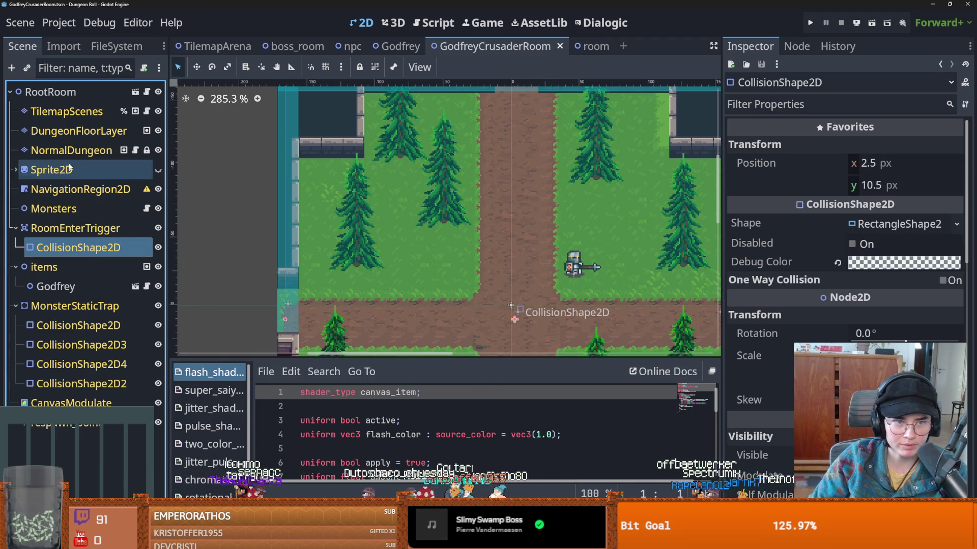
- Select the DungeonFloorLayer tile layer, briefly hiding and reshowing the trees
left_click(79, 130)
left_click(76, 112)
left_click(93, 134)
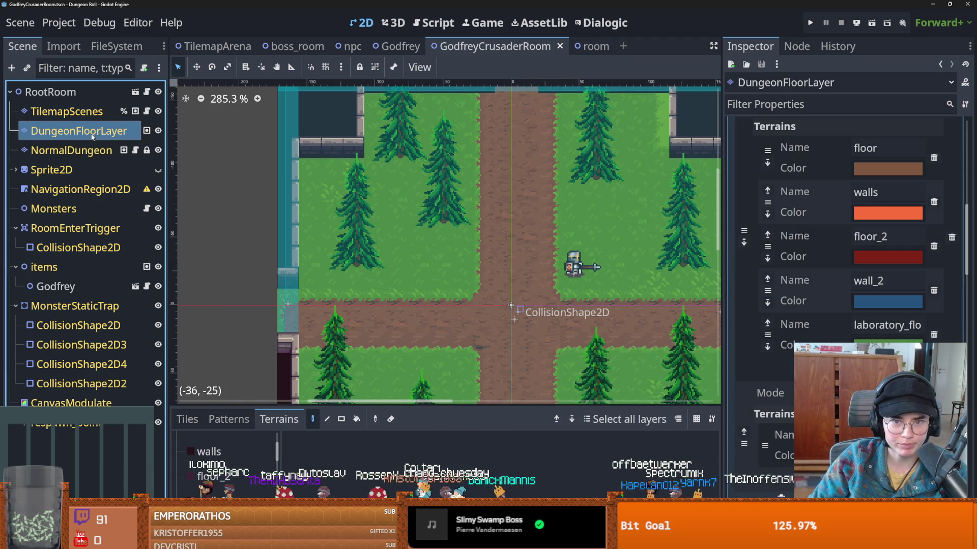
left_click(157, 112)
left_click(157, 112)
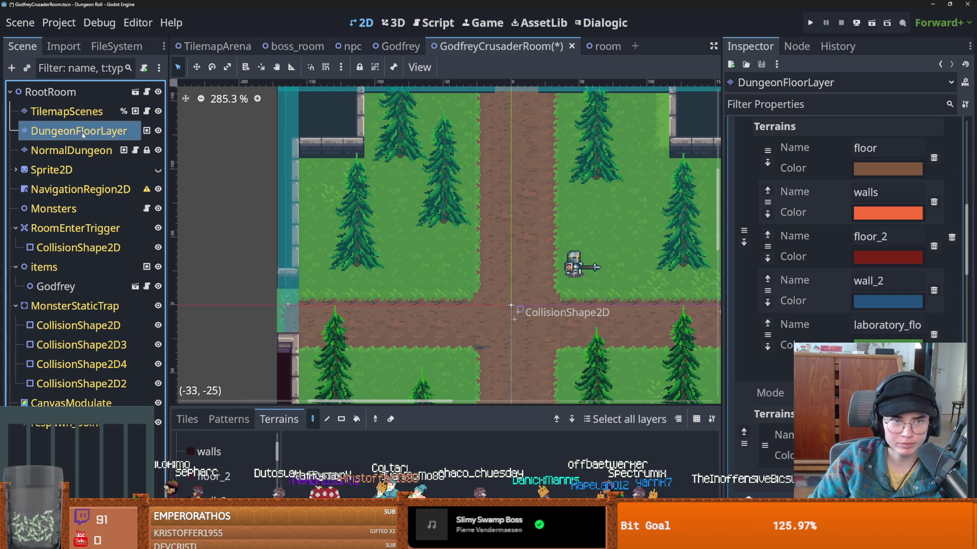
- Open the TileSet editor, enlarge it, and browse the forest floor atlas's grass tiles
left_click(407, 540)
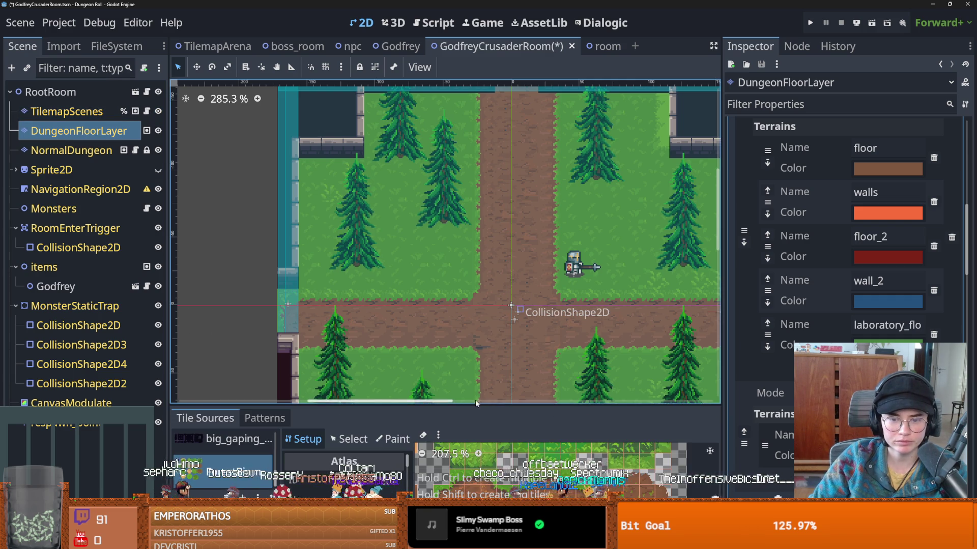
left_click_drag(475, 403, 475, 147)
scroll(498, 387, "down", 1)
scroll(498, 388, "up", 2)
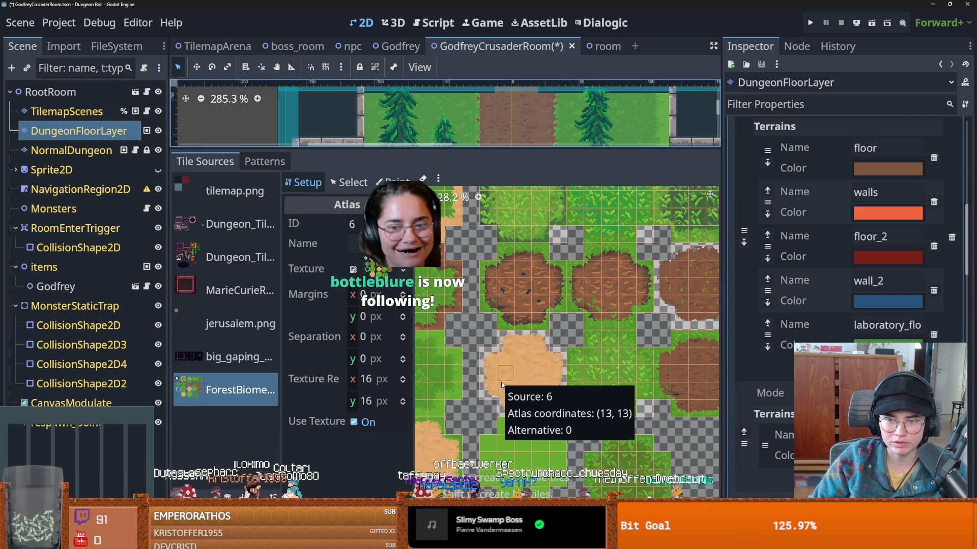
scroll(579, 410, "up", 1)
scroll(574, 402, "right", 2)
scroll(565, 376, "up", 1)
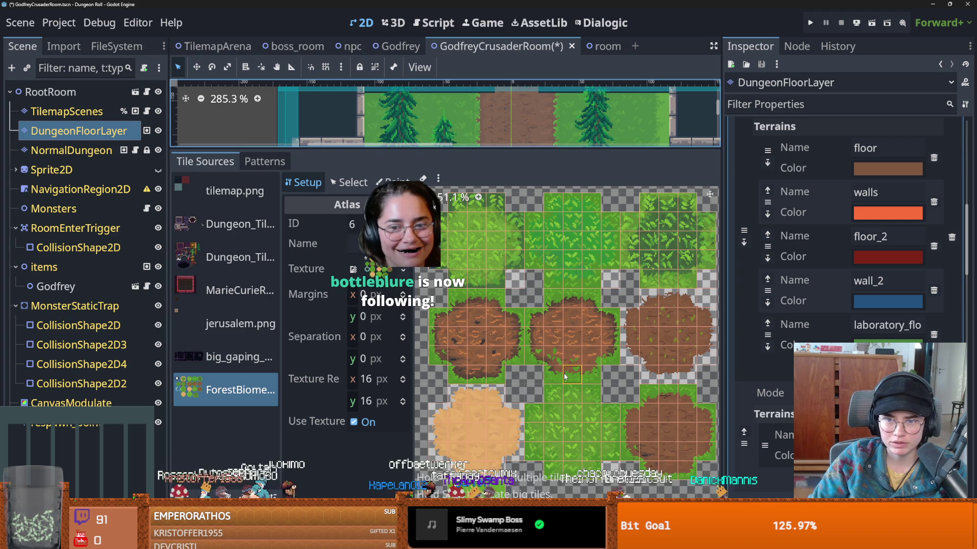
scroll(587, 416, "down", 1)
scroll(593, 412, "up", 1)
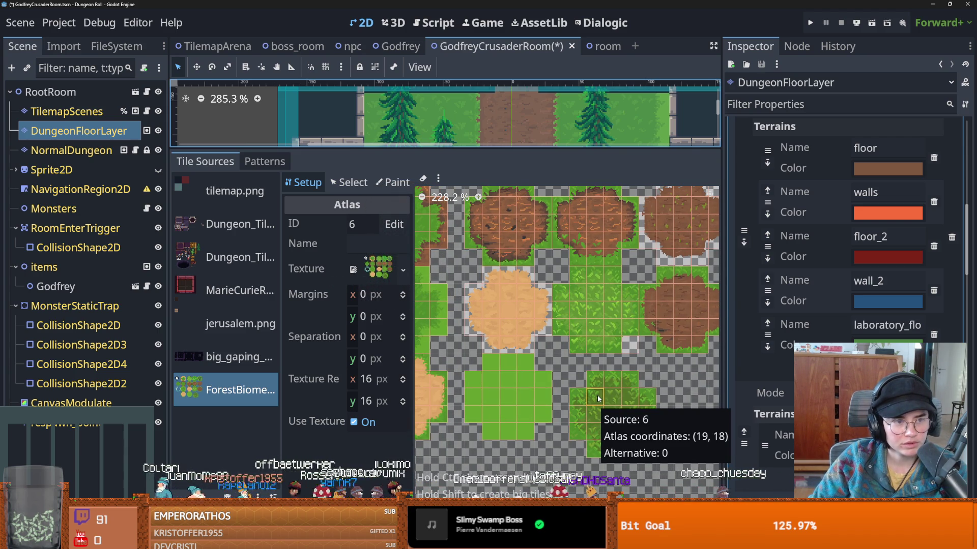
scroll(600, 398, "up", 3)
scroll(611, 394, "left", 3)
scroll(553, 394, "up", 1)
scroll(553, 394, "right", 1)
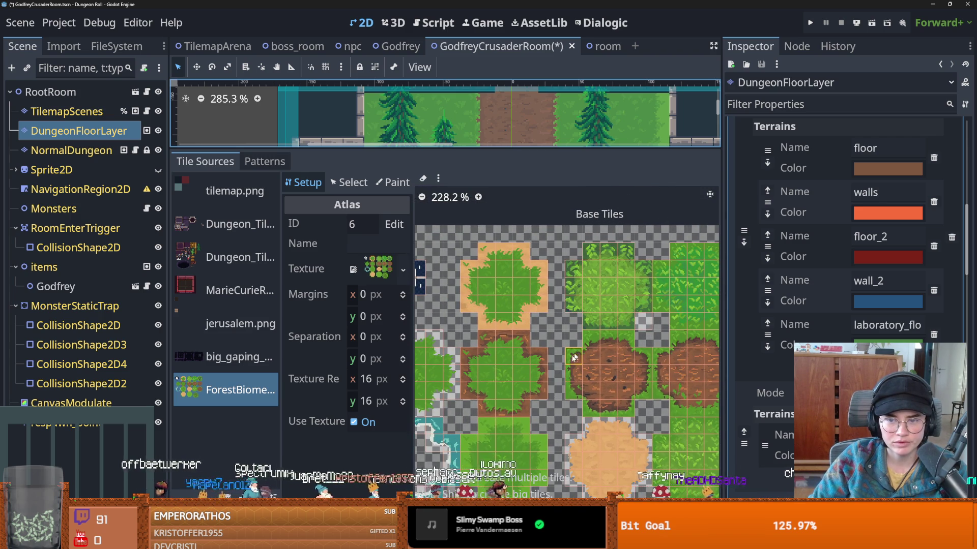
left_click_drag(576, 354, 512, 389)
left_click_drag(620, 429, 510, 346)
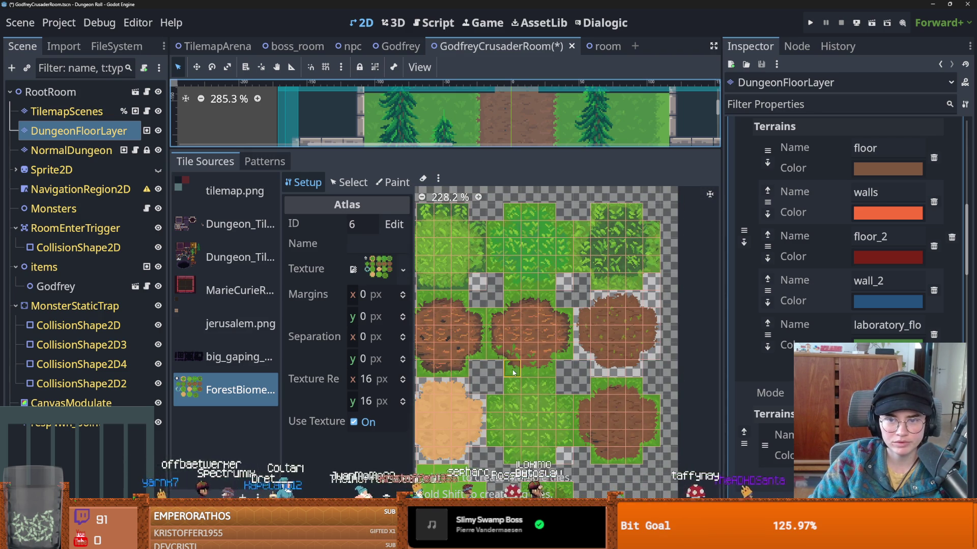
scroll(512, 375, "down", 1)
left_click_drag(550, 376, 563, 362)
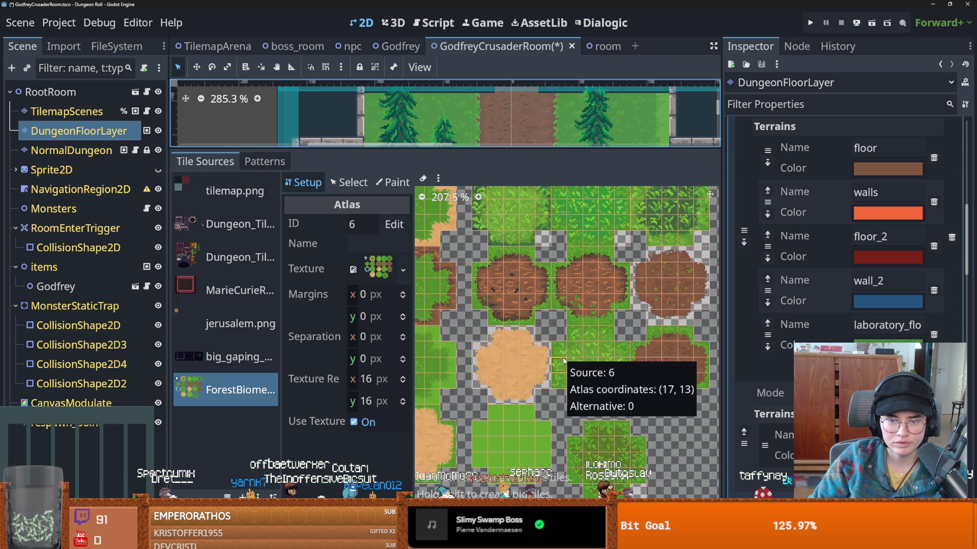
scroll(584, 366, "down", 1)
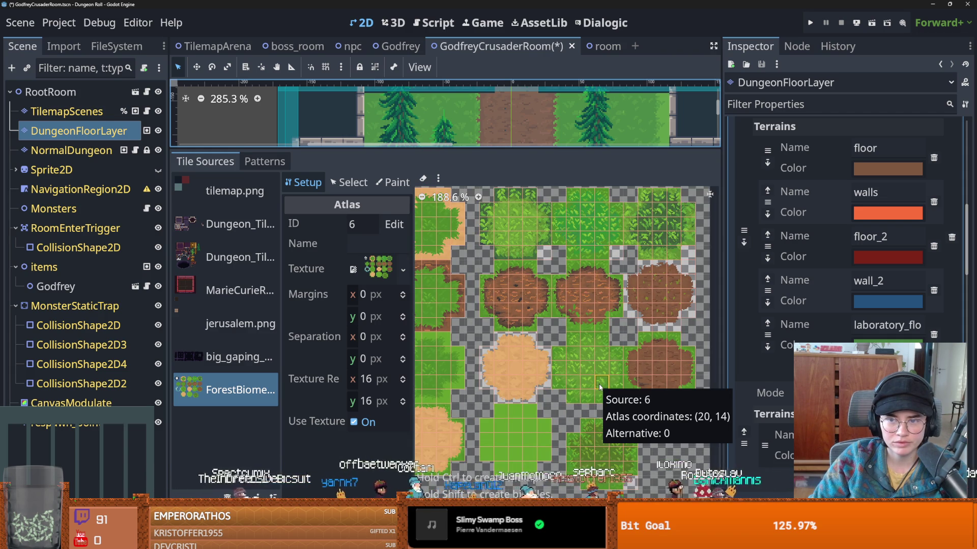
scroll(600, 386, "up", 7)
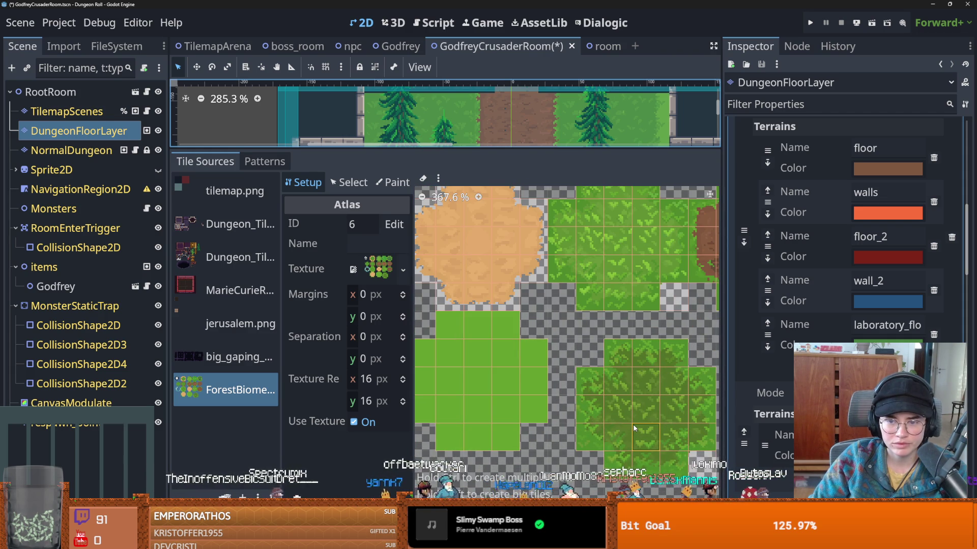
scroll(522, 206, "down", 3)
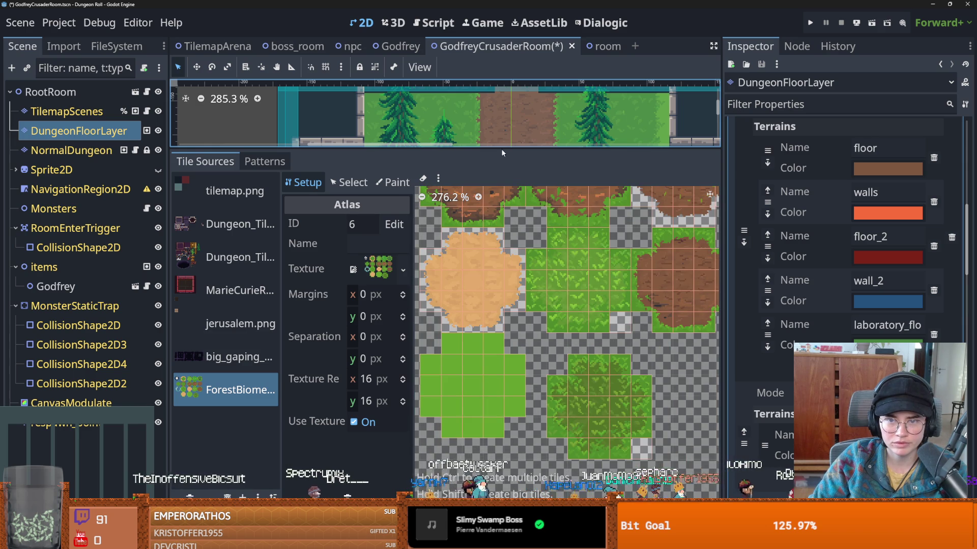
left_click_drag(502, 153, 502, 173)
scroll(500, 385, "down", 2)
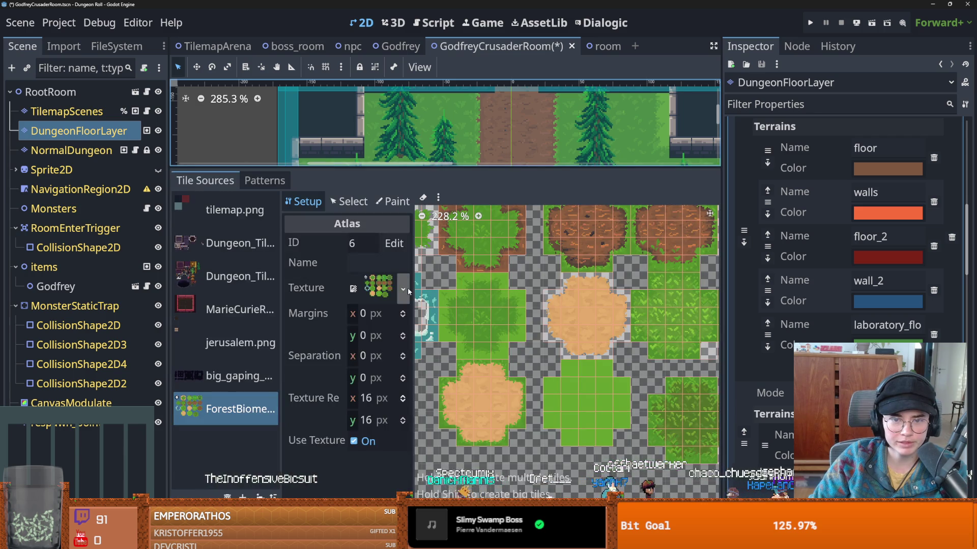
- Locate ForestBiome_Floor.png in FileSystem and open it in the external image editor
left_click(407, 288)
left_click(295, 496)
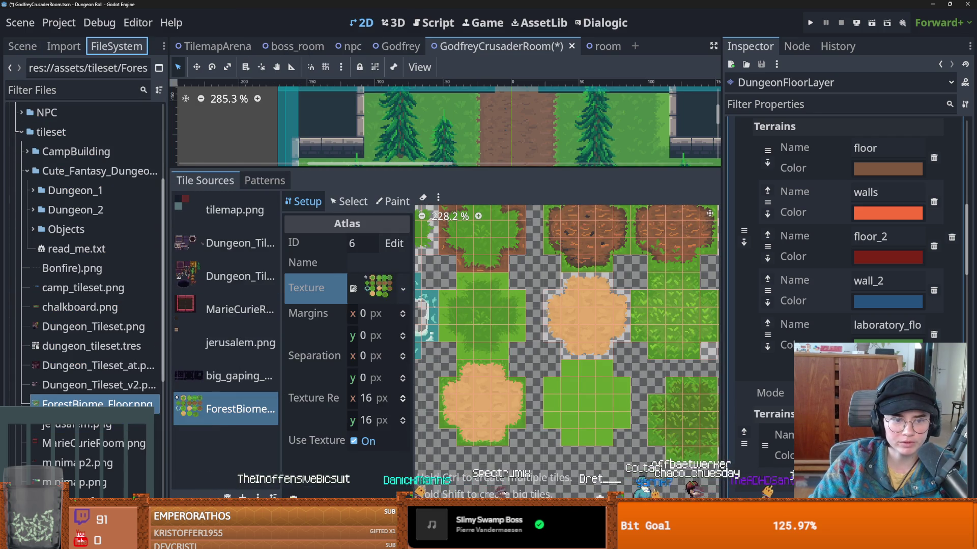
right_click(114, 404)
left_click(648, 151)
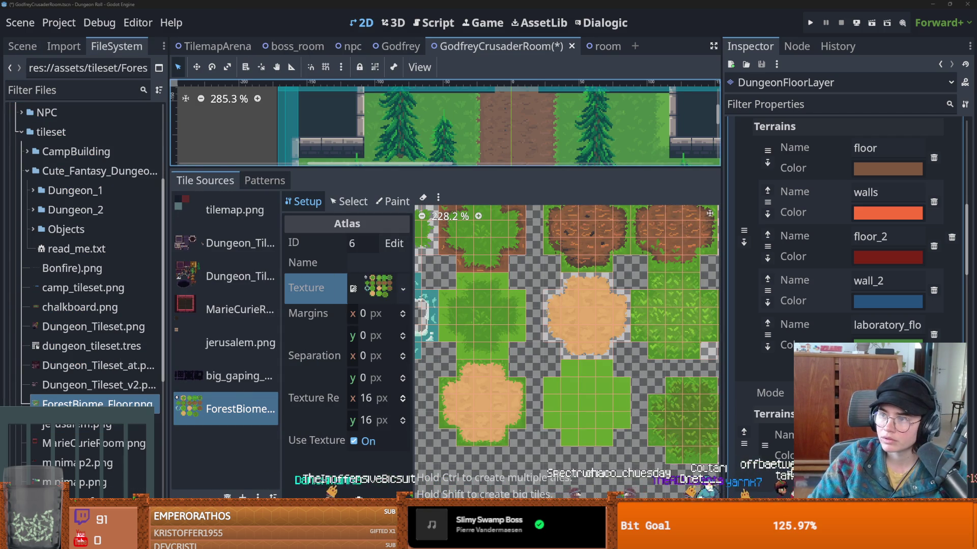
scroll(517, 298, "up", 5)
scroll(516, 299, "down", 5)
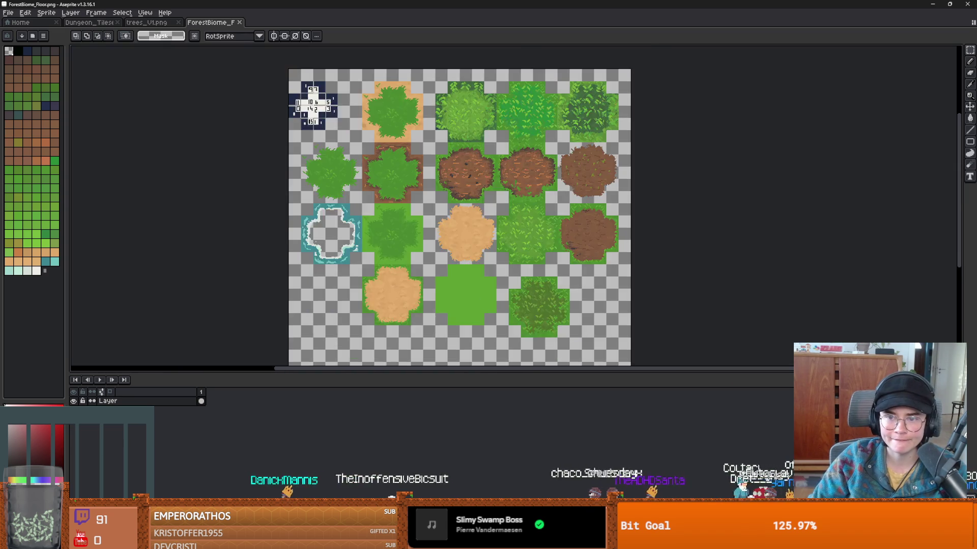
- Fill a tile's light-green background with darker green, then switch to the pencil with the next green shade
scroll(517, 298, "up", 3)
left_click_drag(517, 298, 576, 229)
left_click(24, 94)
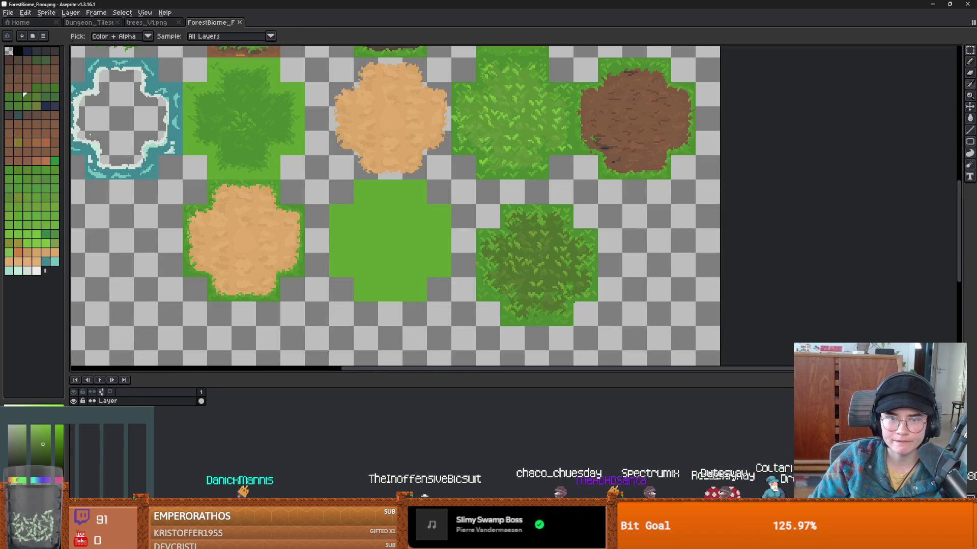
key("g")
left_click(275, 166)
scroll(310, 243, "up", 1)
key("b")
key("]")
scroll(169, 127, "up", 1)
mouse_move(170, 127)
left_mouse_down()
mouse_move(348, 183)
mouse_move(359, 211)
mouse_move(379, 201)
left_mouse_up()
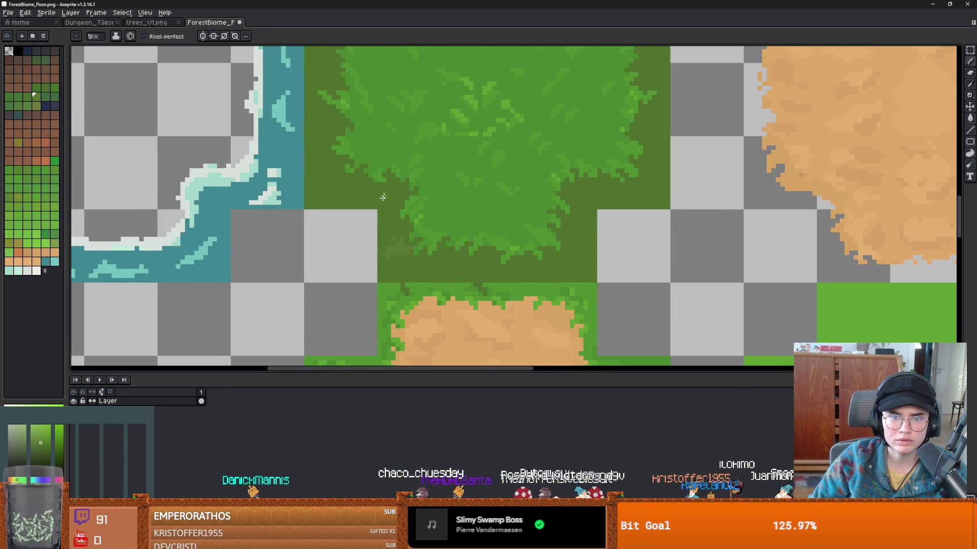
- Pan over the dark grass and dirt tiles, then Alt+Tab back to Godot
left_click_drag(331, 168, 352, 263)
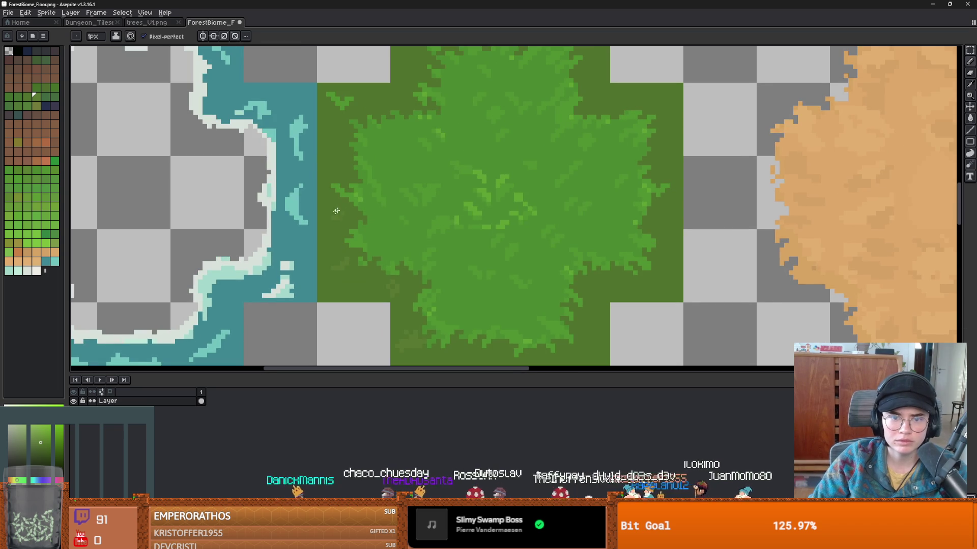
left_click_drag(368, 161, 355, 211)
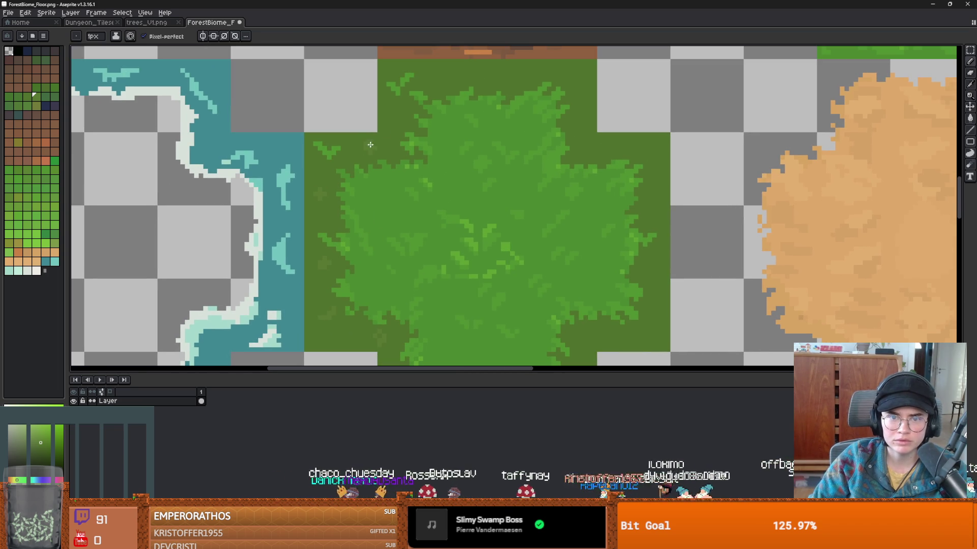
left_click_drag(430, 176, 359, 225)
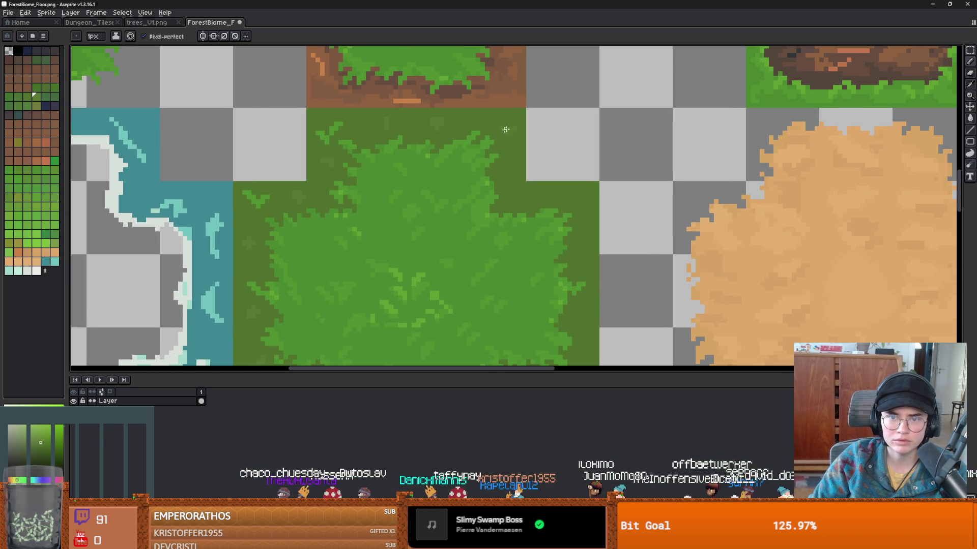
scroll(564, 209, "down", 3)
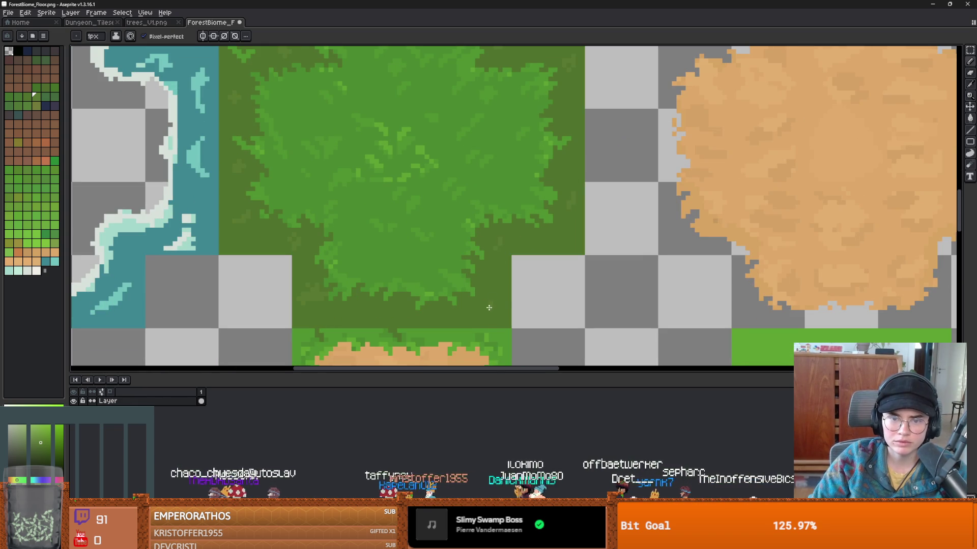
key("alt+Tab")
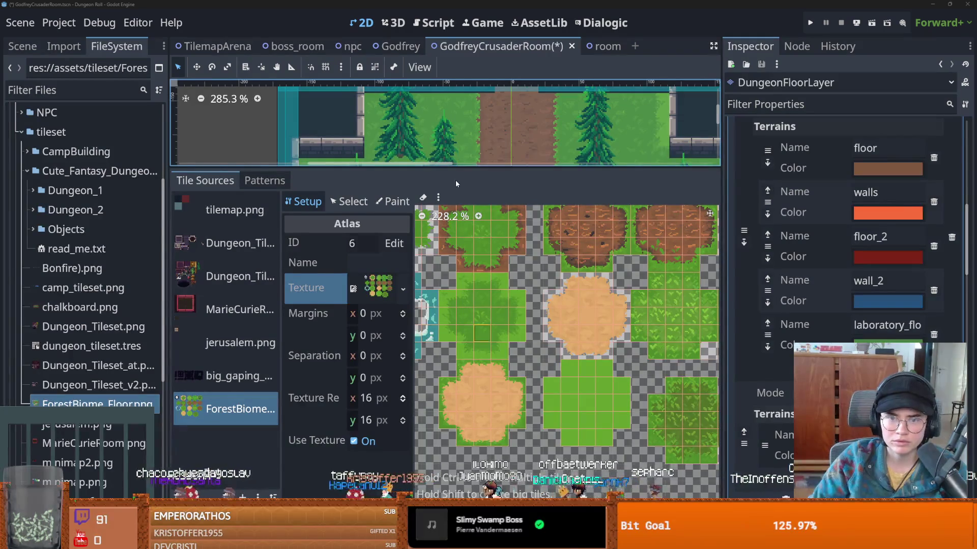
- Select darkgrass in the TileMap Terrains list and paint a patch beside the left pine
left_click_drag(459, 168, 397, 285)
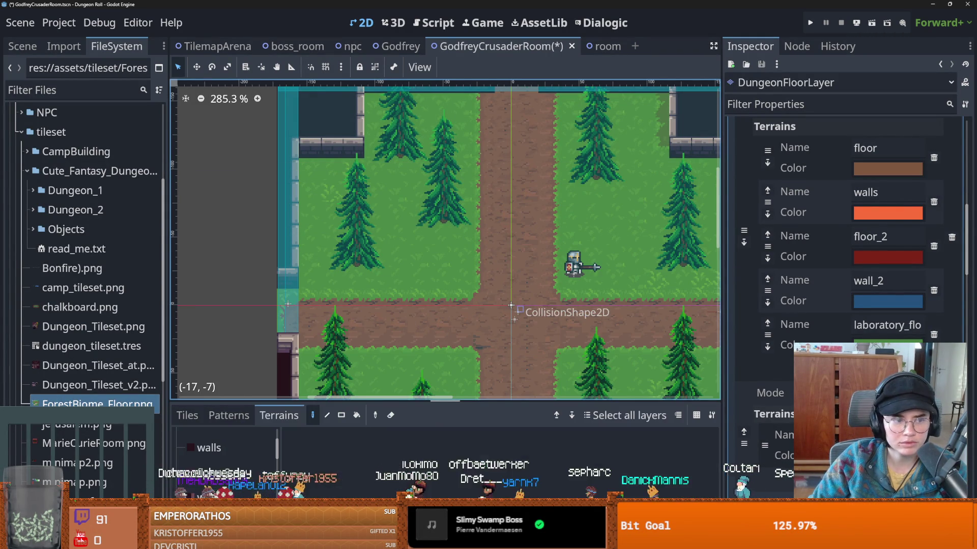
left_click(220, 454)
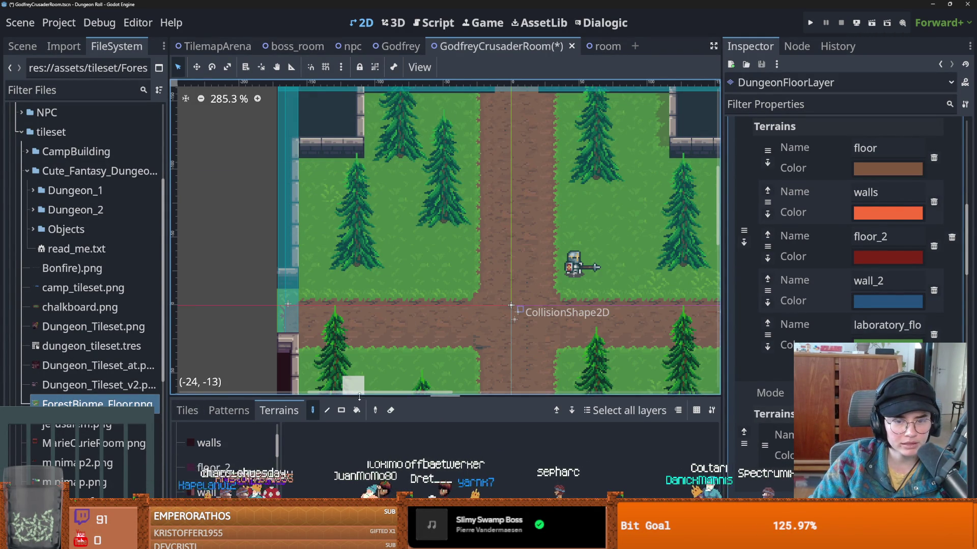
left_click_drag(244, 405, 244, 278)
left_click(203, 441)
scroll(196, 431, "down", 2)
left_click(230, 444)
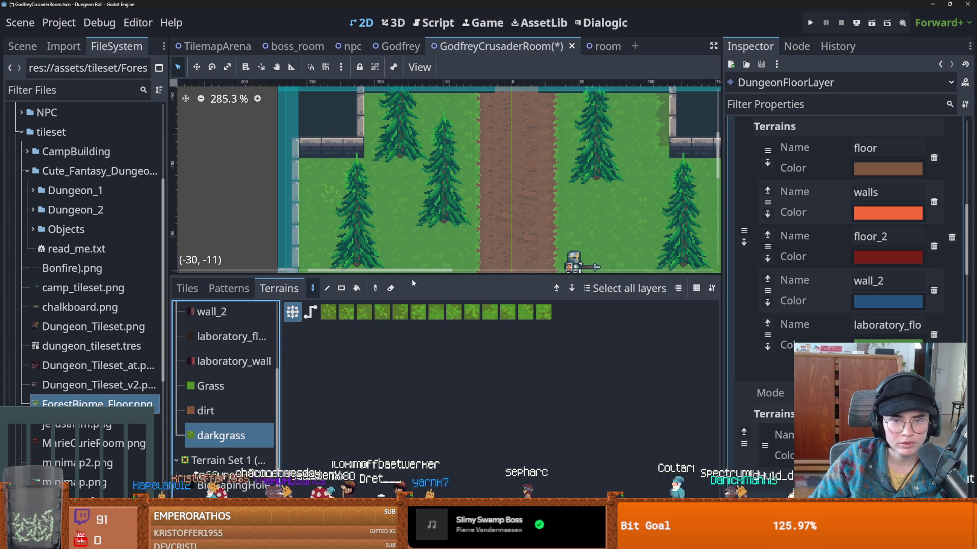
left_click_drag(411, 279, 356, 409)
mouse_move(388, 258)
left_mouse_down()
mouse_move(421, 214)
mouse_move(440, 264)
mouse_move(405, 258)
mouse_move(375, 197)
mouse_move(334, 216)
left_mouse_up()
scroll(364, 249, "up", 3)
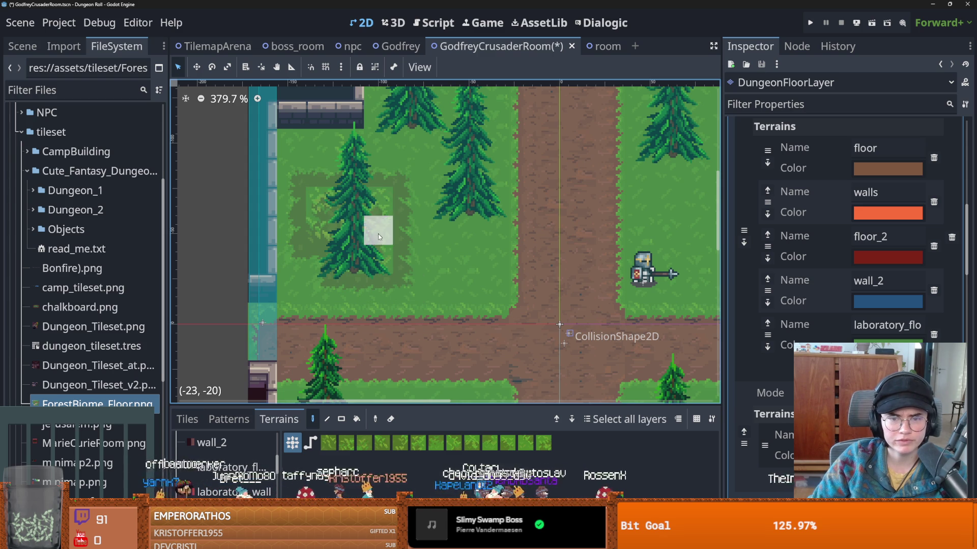
left_click(538, 411)
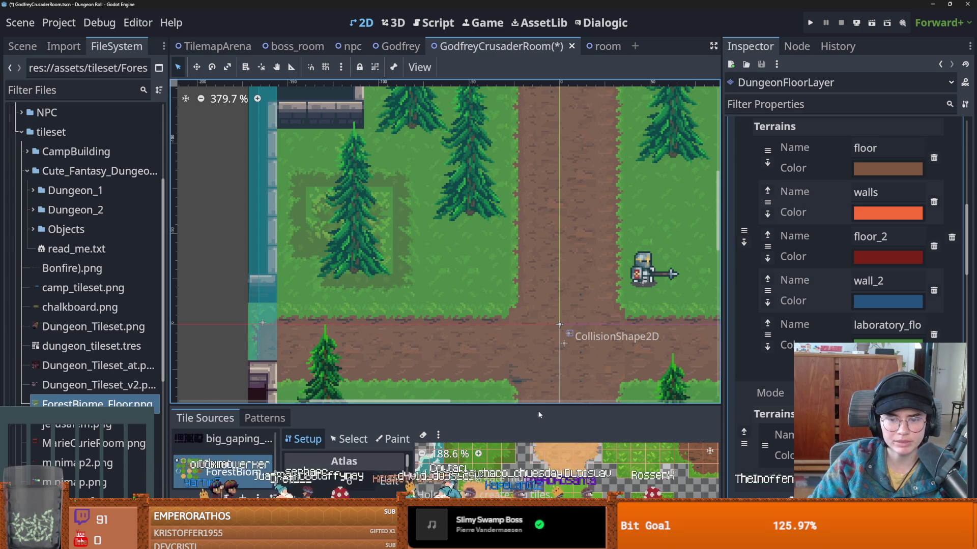
- Switch the TileSet panel to terrain painting and mark a corner tile as terrain
scroll(489, 168, "right", 10)
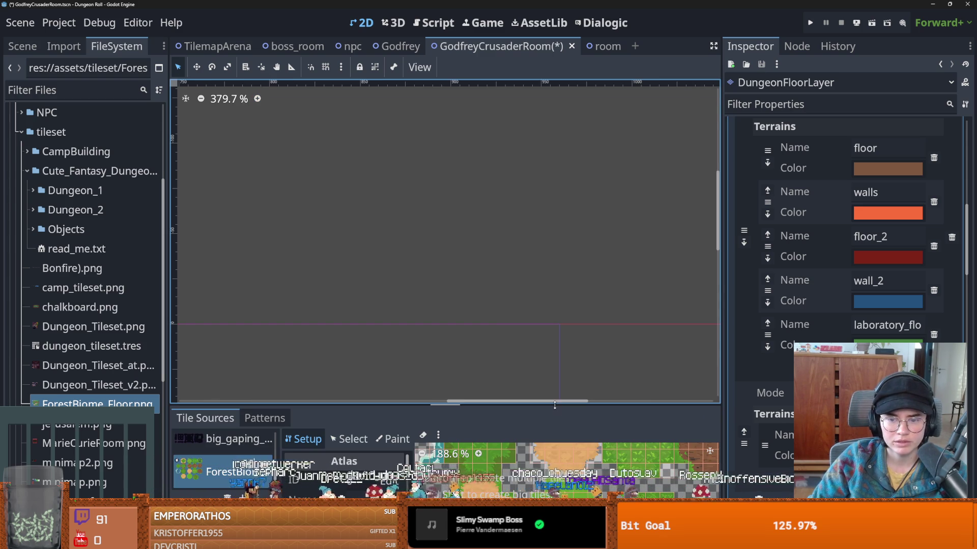
left_click_drag(556, 407, 517, 172)
scroll(519, 394, "up", 4)
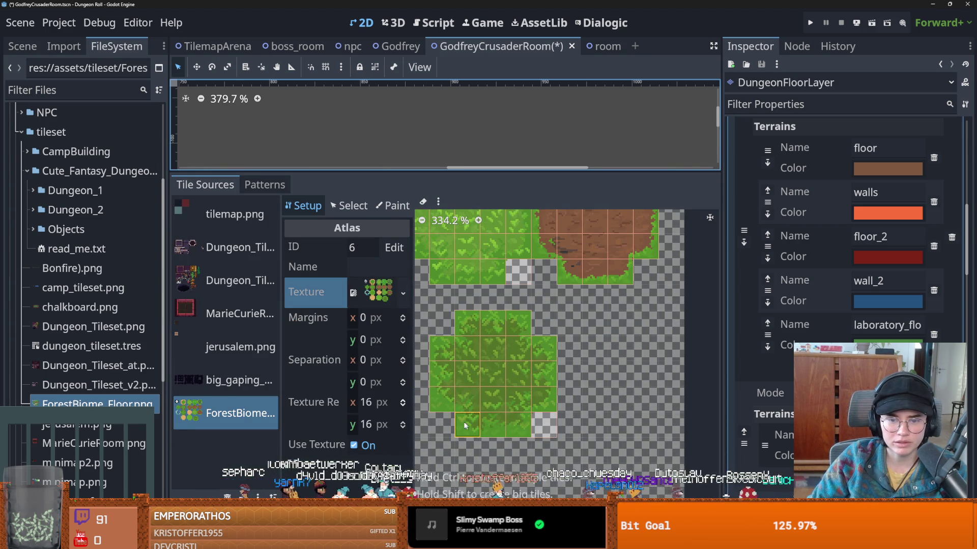
left_click(393, 206)
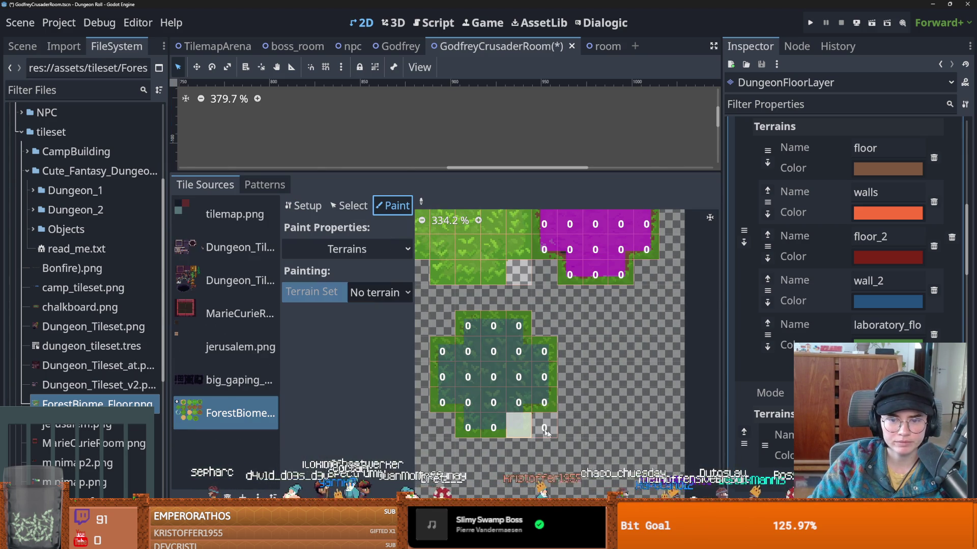
scroll(482, 419, "up", 2)
left_click(574, 424)
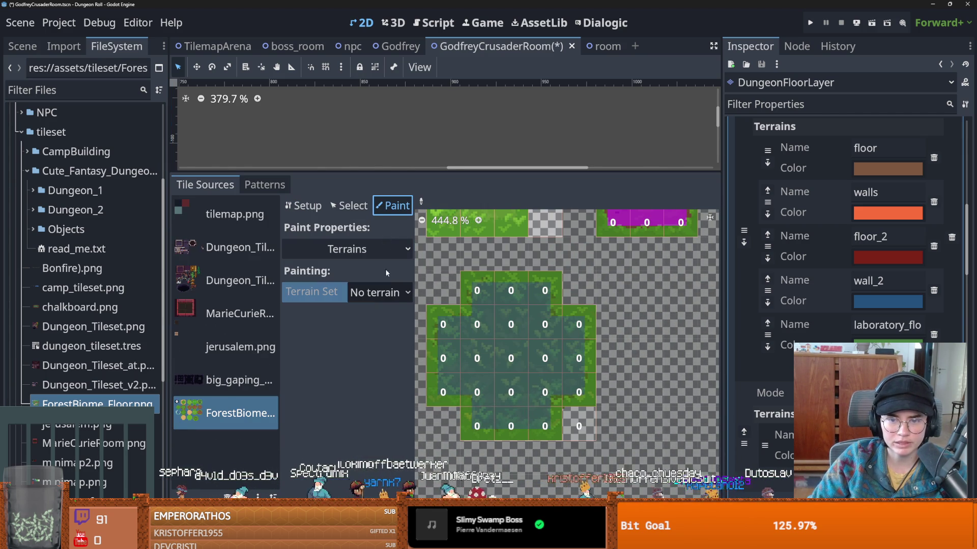
left_click_drag(456, 171, 455, 377)
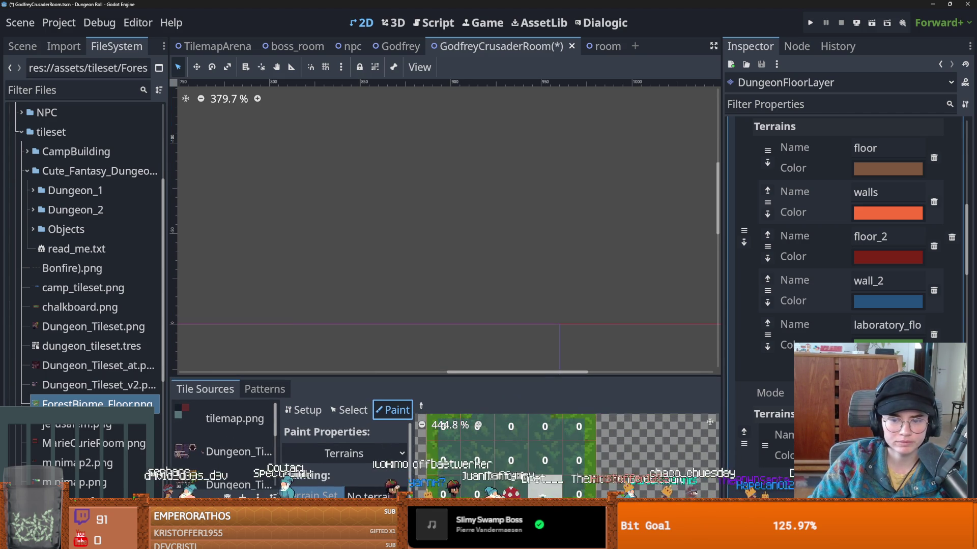
scroll(305, 318, "down", 5)
scroll(439, 290, "down", 5)
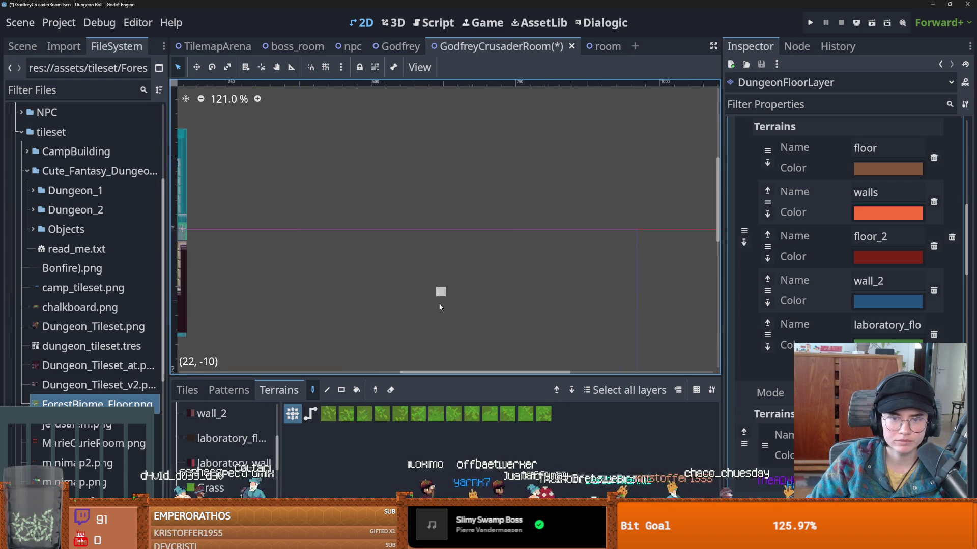
scroll(399, 259, "up", 8)
scroll(399, 260, "up", 3)
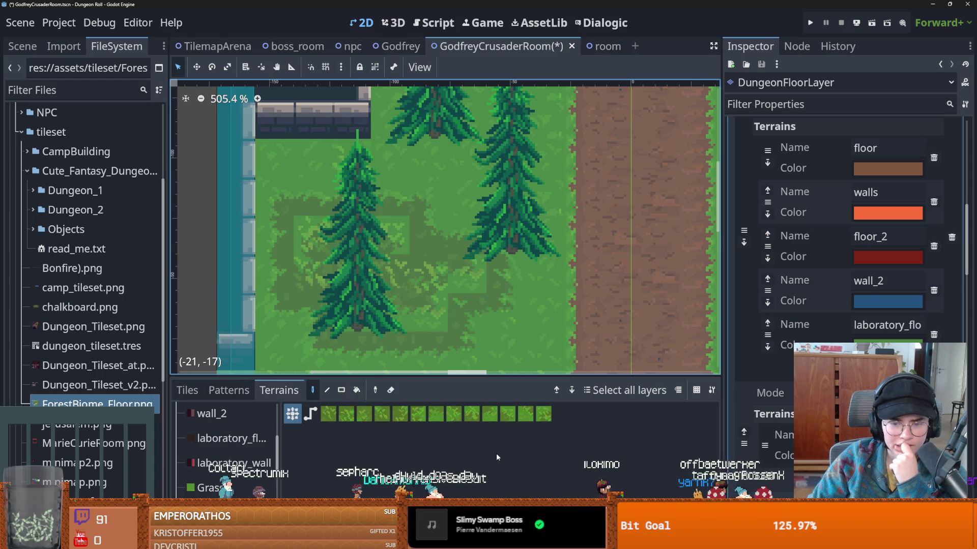
- Choose Terrain Set 0 with the Grass terrain and mark a strip of tiles as Grass
left_click(488, 540)
left_click_drag(480, 376, 480, 127)
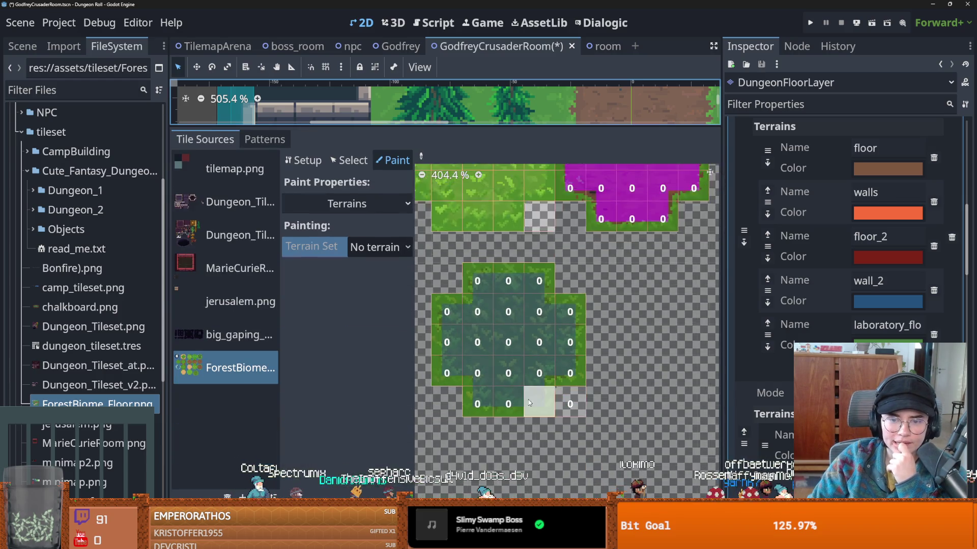
left_click(379, 247)
left_click(402, 297)
left_click(379, 269)
left_click(390, 429)
left_click(386, 271)
left_click(401, 413)
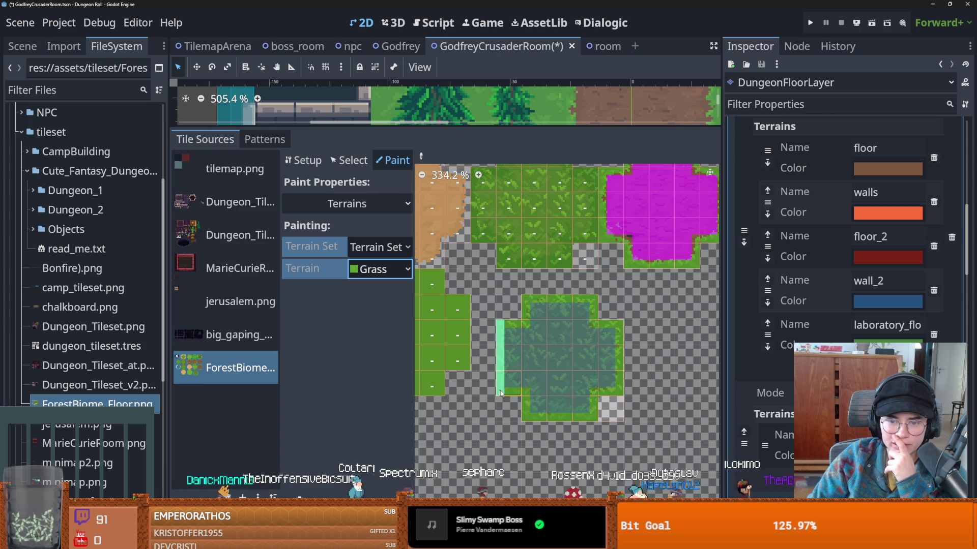
mouse_move(498, 387)
left_mouse_down()
mouse_move(591, 418)
mouse_move(594, 396)
mouse_move(612, 391)
mouse_move(618, 327)
mouse_move(550, 283)
mouse_move(526, 316)
left_mouse_up()
- Switch to darkgrass and paint the border bits of the dark grass cross tiles
scroll(594, 393, "down", 2)
left_click(379, 269)
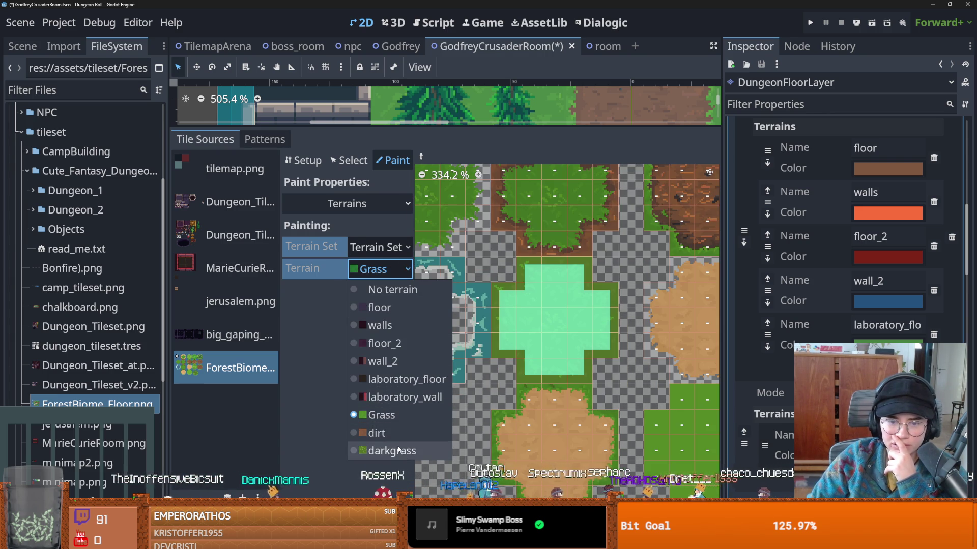
left_click(392, 451)
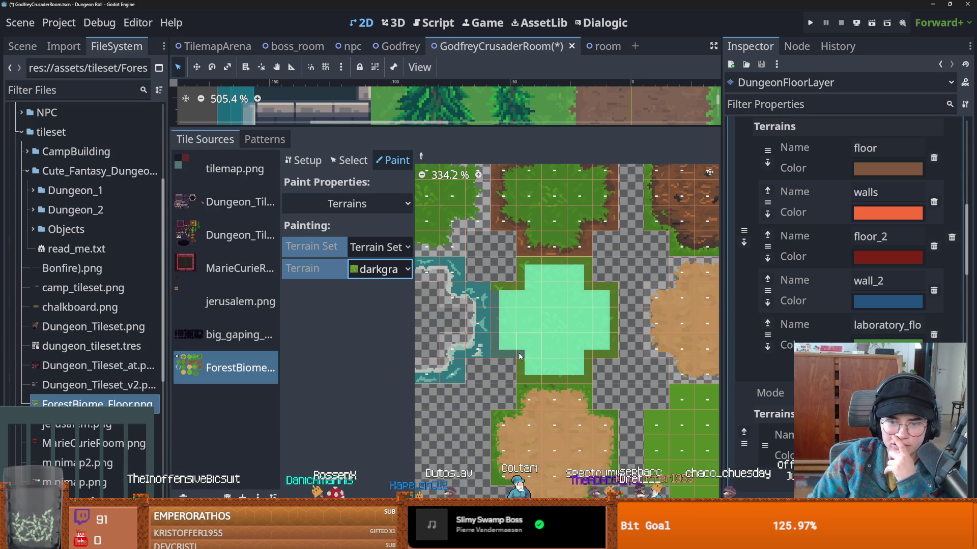
mouse_move(589, 355)
left_mouse_down()
mouse_move(588, 266)
mouse_move(529, 268)
left_mouse_up()
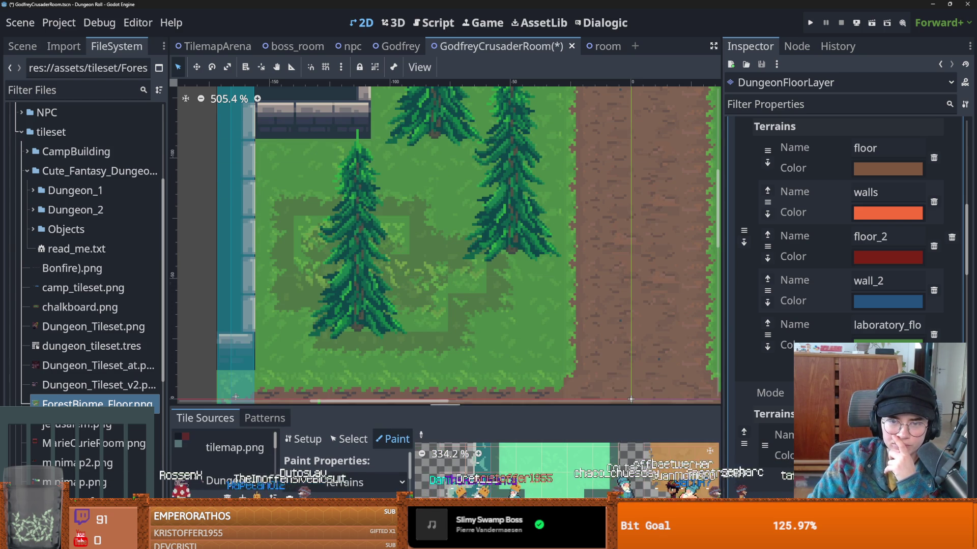
left_click_drag(512, 127, 631, 402)
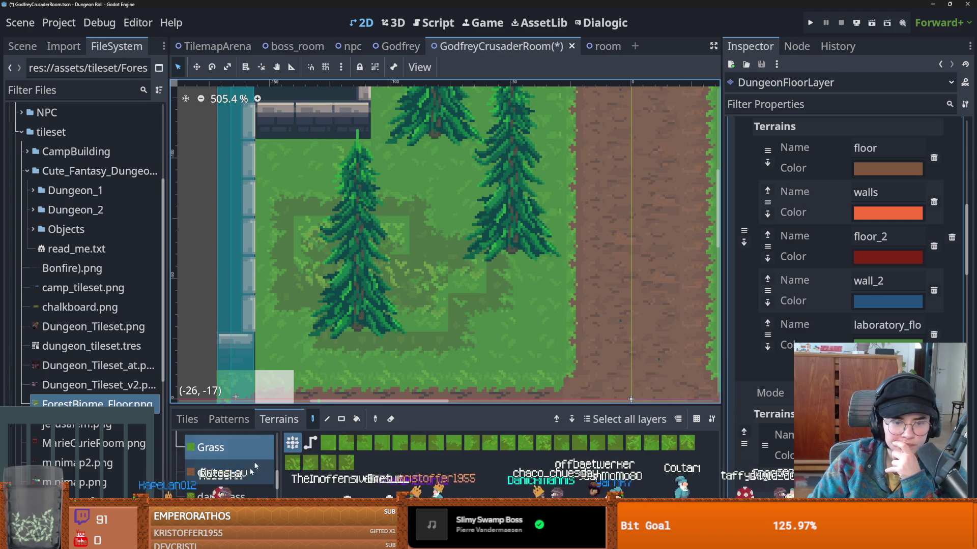
- Repaint the old dark patch with Grass and add two small darkgrass patches near the left pine
scroll(314, 356, "down", 5)
mouse_move(460, 356)
left_mouse_down()
mouse_move(387, 326)
mouse_move(382, 270)
mouse_move(402, 311)
mouse_move(358, 331)
mouse_move(310, 269)
mouse_move(361, 275)
mouse_move(366, 305)
mouse_move(321, 392)
left_mouse_up()
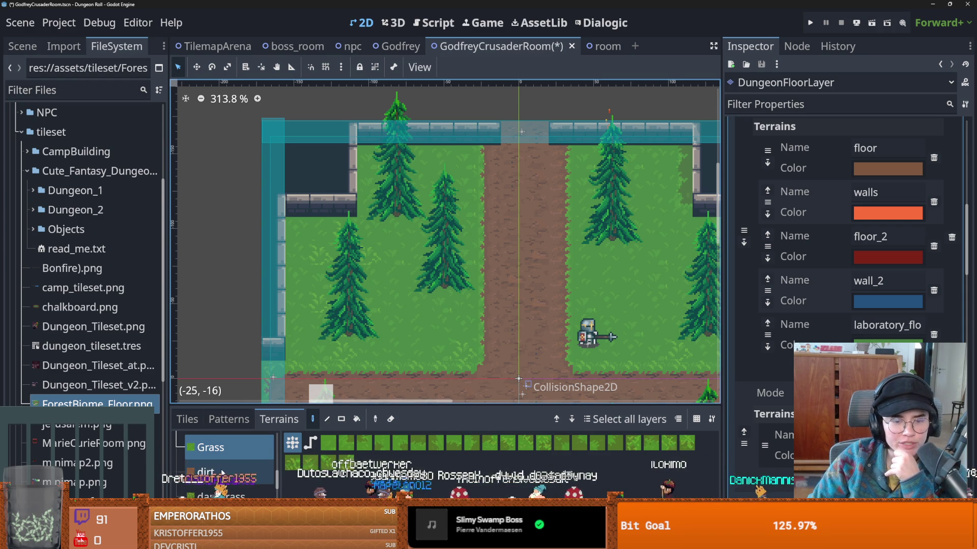
left_click(224, 495)
left_click_drag(389, 319, 402, 308)
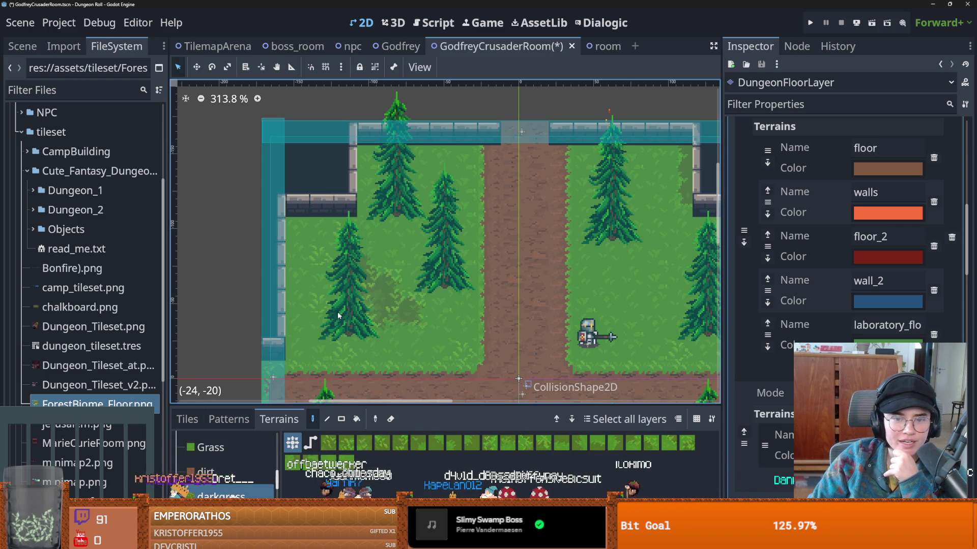
left_click(313, 295)
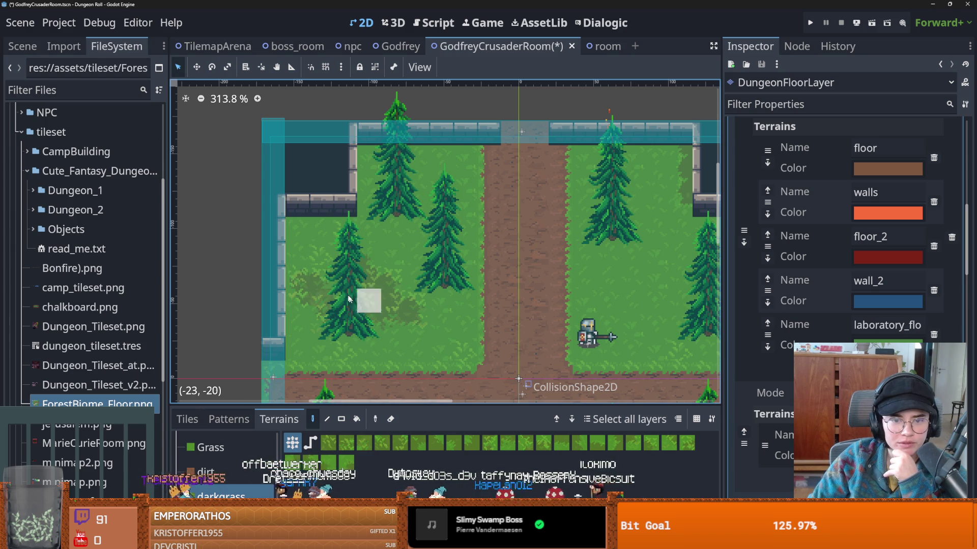
- Zoom in and out to review the dark grass patches around the pines
scroll(355, 305, "up", 2)
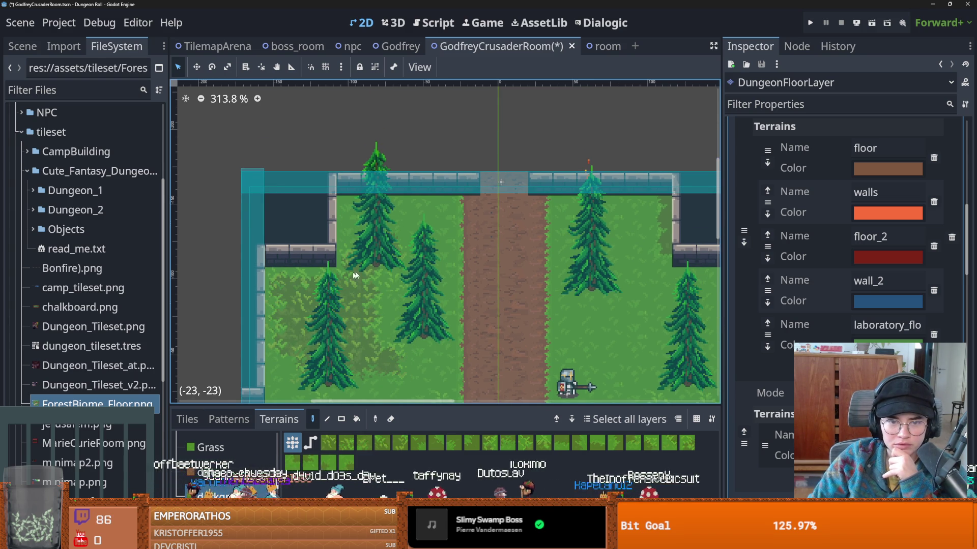
scroll(411, 237, "down", 2)
scroll(411, 237, "down", 1)
scroll(509, 214, "up", 1)
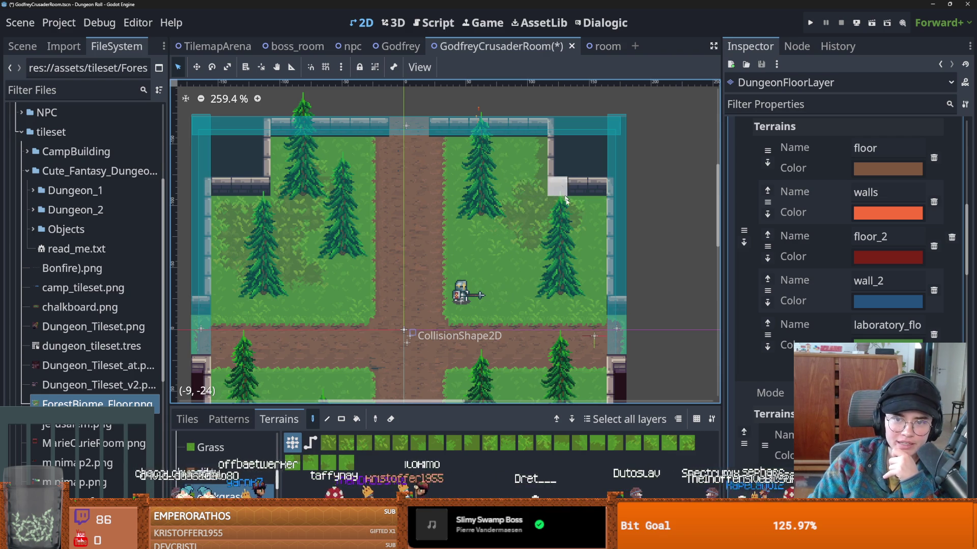
scroll(561, 259, "down", 2)
scroll(448, 277, "down", 2)
scroll(333, 296, "up", 1)
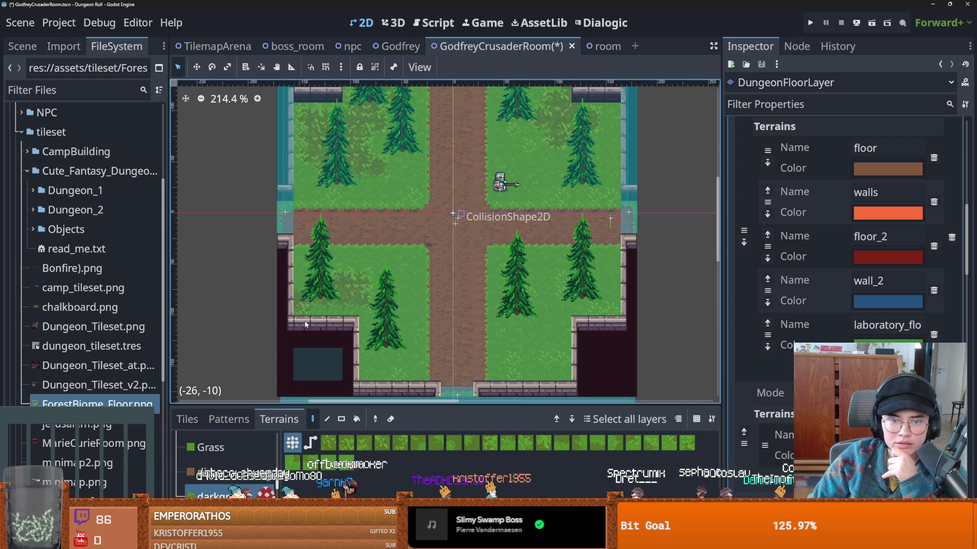
scroll(407, 297, "down", 3)
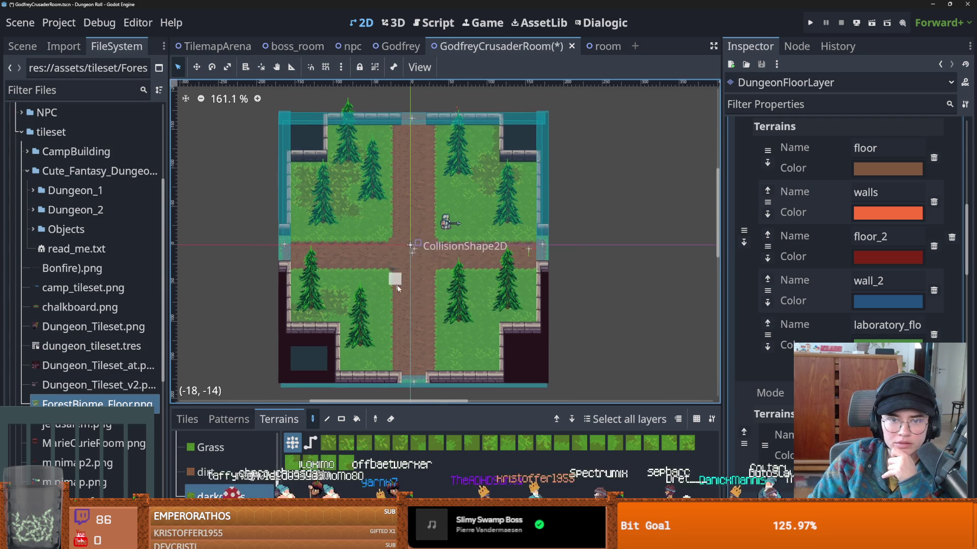
scroll(503, 325, "up", 2)
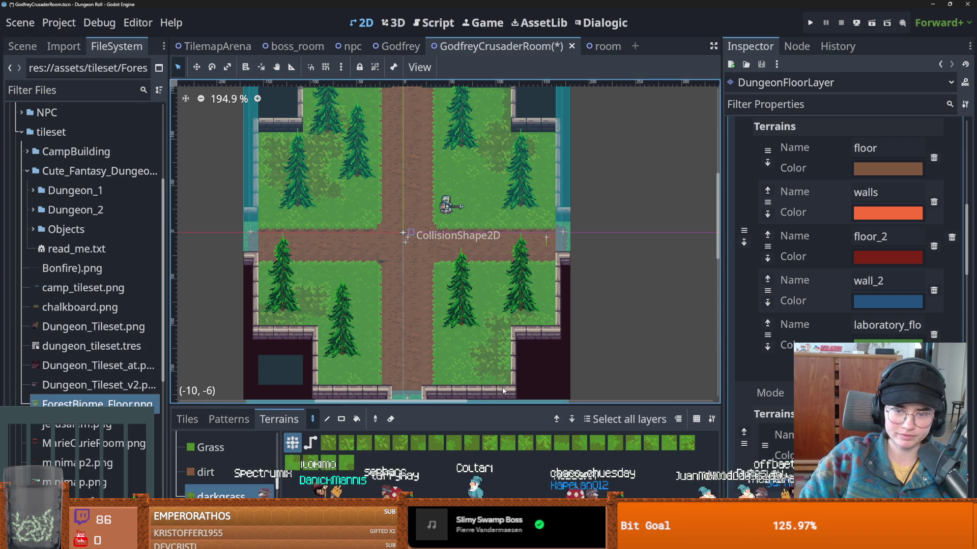
- Save the GodfreyCrusaderRoom scene with Ctrl+S
scroll(496, 385, "up", 3)
scroll(442, 359, "down", 3)
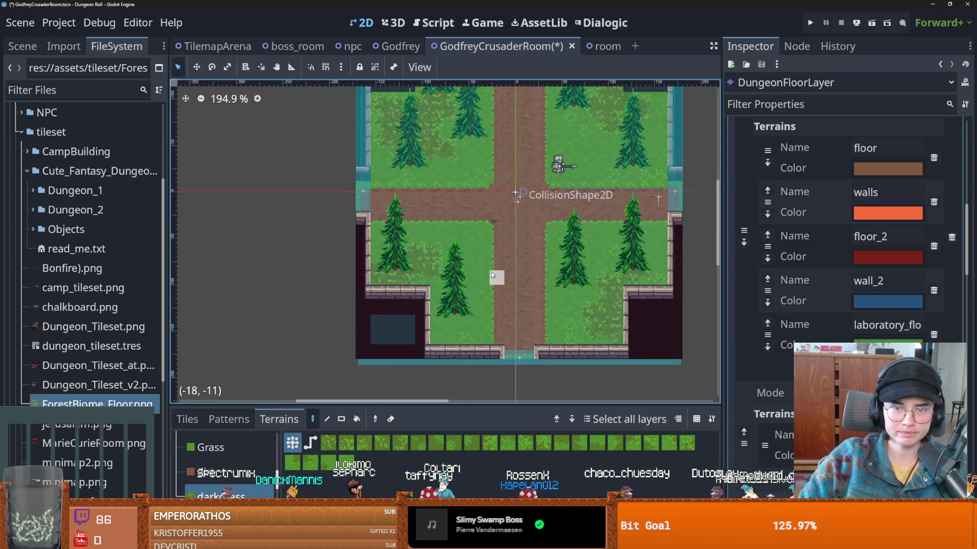
scroll(448, 257, "down", 1)
scroll(470, 259, "up", 1)
key("ctrl+s")
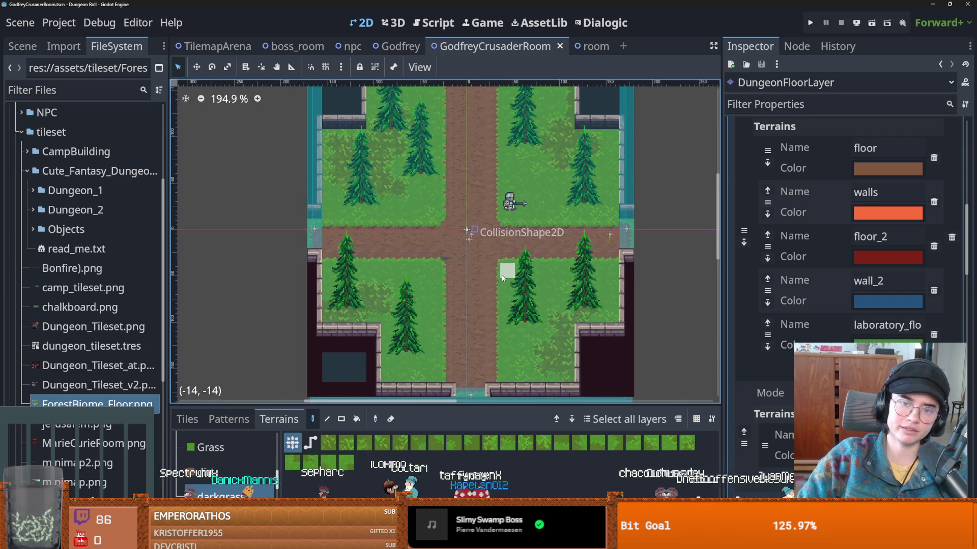
scroll(470, 259, "down", 1)
scroll(473, 258, "up", 1)
scroll(472, 258, "down", 1)
scroll(414, 242, "up", 1)
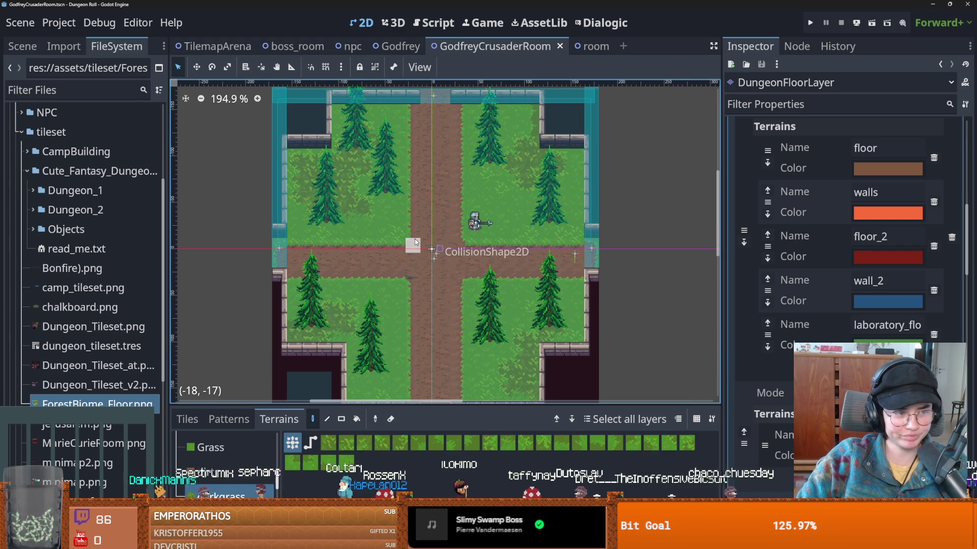
scroll(397, 224, "down", 1)
scroll(387, 218, "up", 1)
key("ctrl+s")
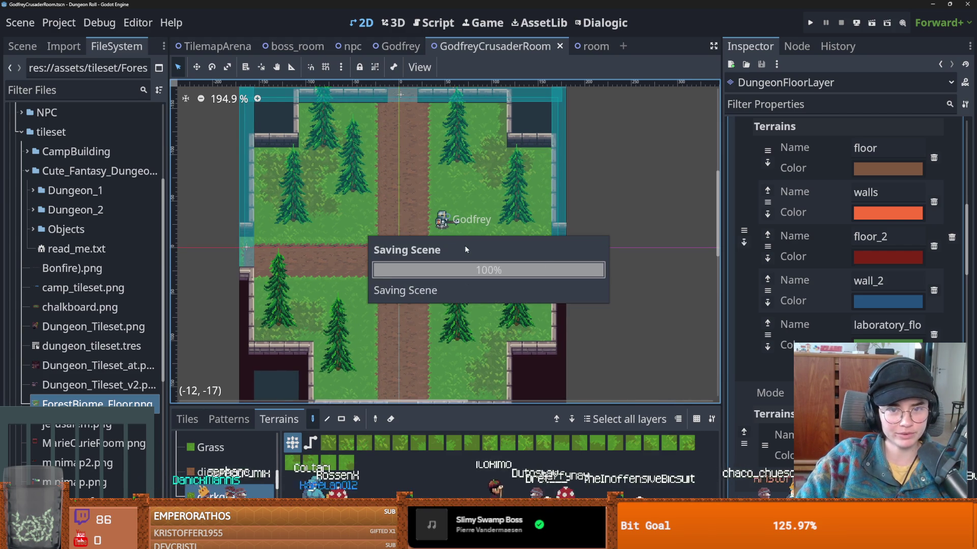
- Show the Scene dock's node tree and select the Godfrey NPC node
scroll(363, 202, "up", 1)
scroll(466, 248, "down", 1)
scroll(460, 230, "up", 1)
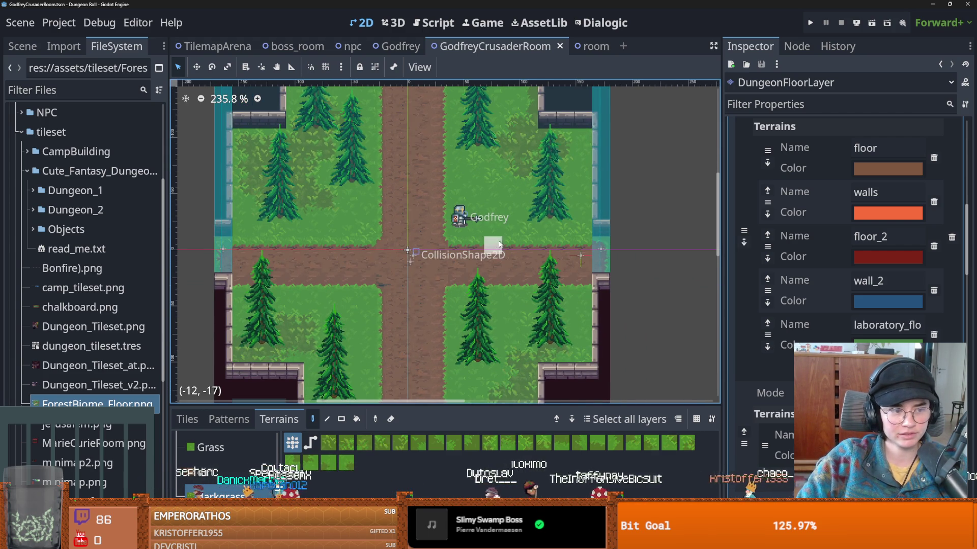
scroll(401, 153, "up", 1)
scroll(250, 185, "down", 1)
left_click(34, 49)
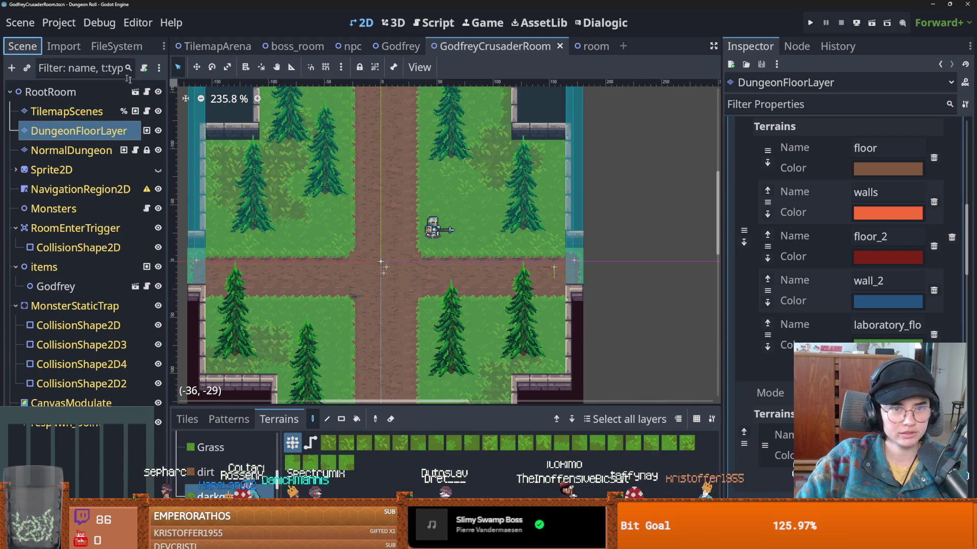
left_click(56, 287)
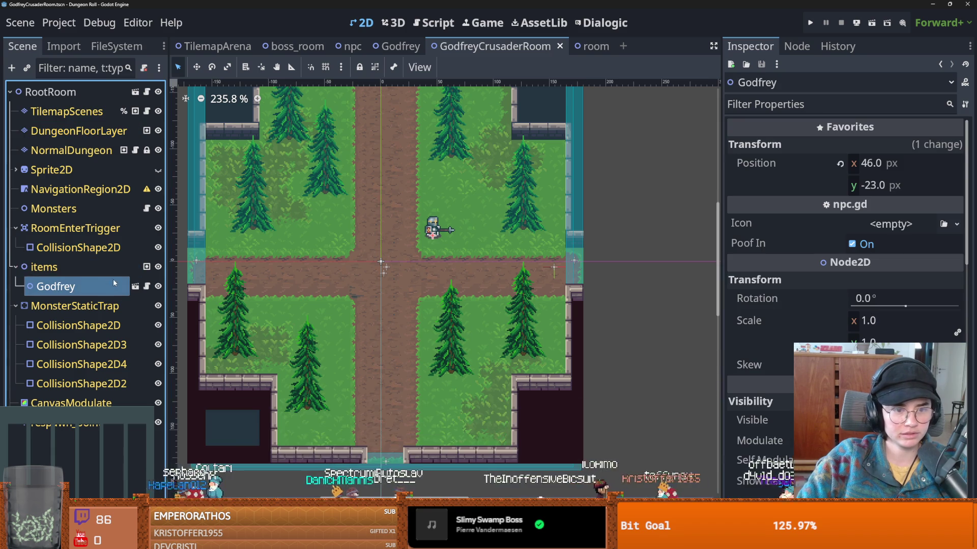
- Open the Godfrey NPC scene, inspect its AnimatedSprite2D and save the scene
left_click(134, 286)
left_click(30, 70)
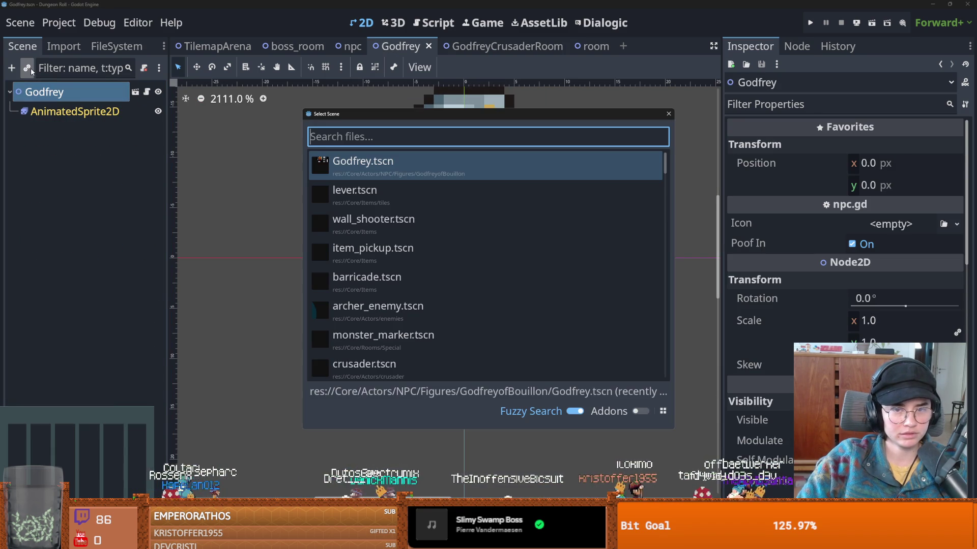
left_click(669, 116)
left_click(87, 110)
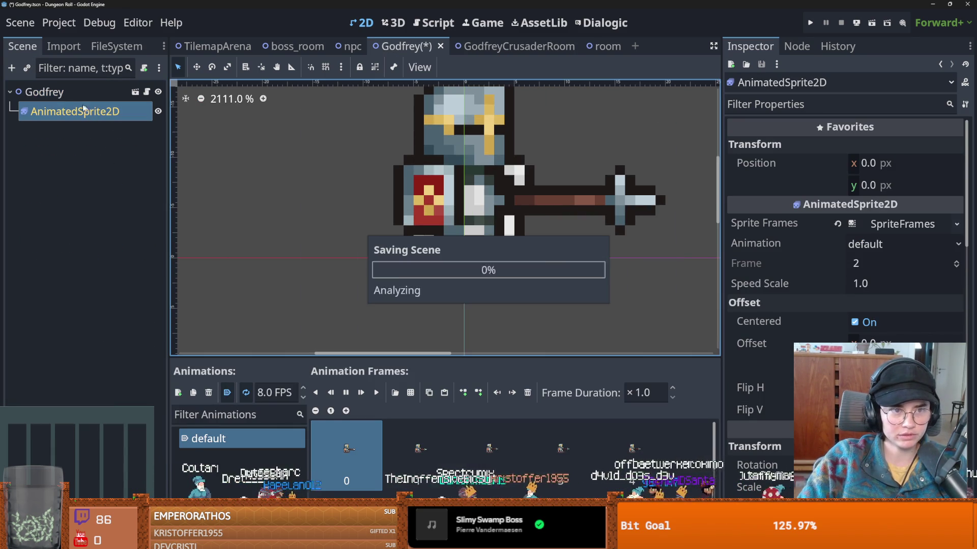
key("ctrl+s")
- Instance dialogic_trigger.tscn as a child of the Godfrey root node
left_click(44, 91)
left_click(26, 69)
type("dialog")
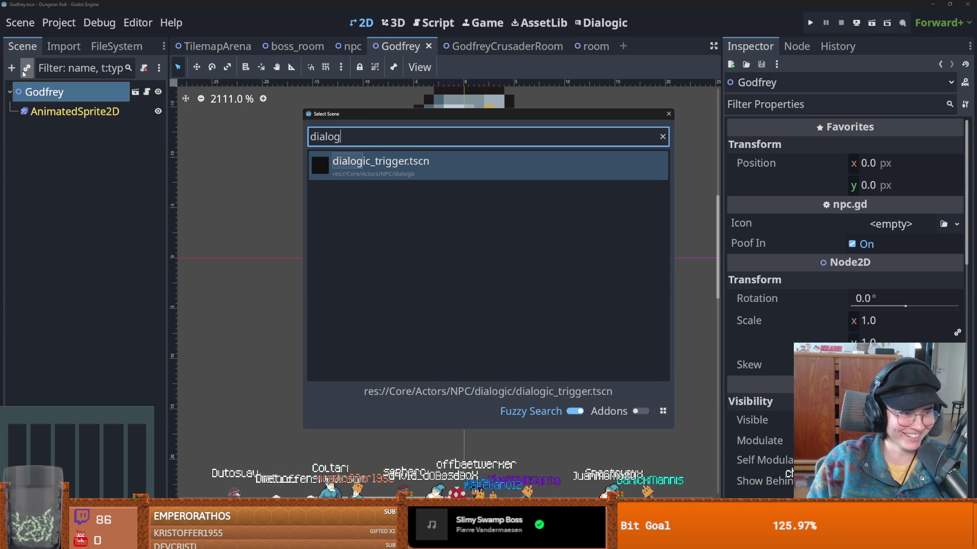
key("Return")
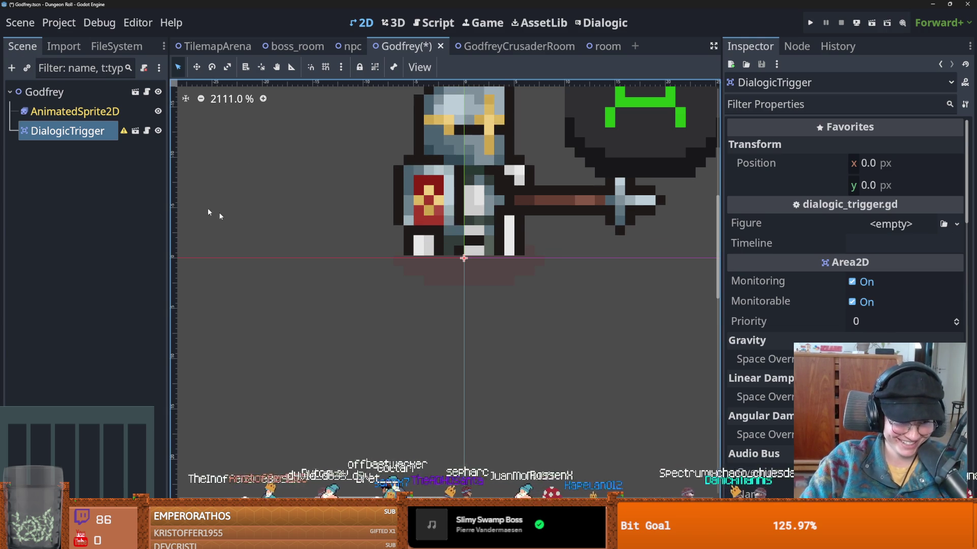
- Add a CollisionShape2D child node to the DialogicTrigger
right_click(57, 131)
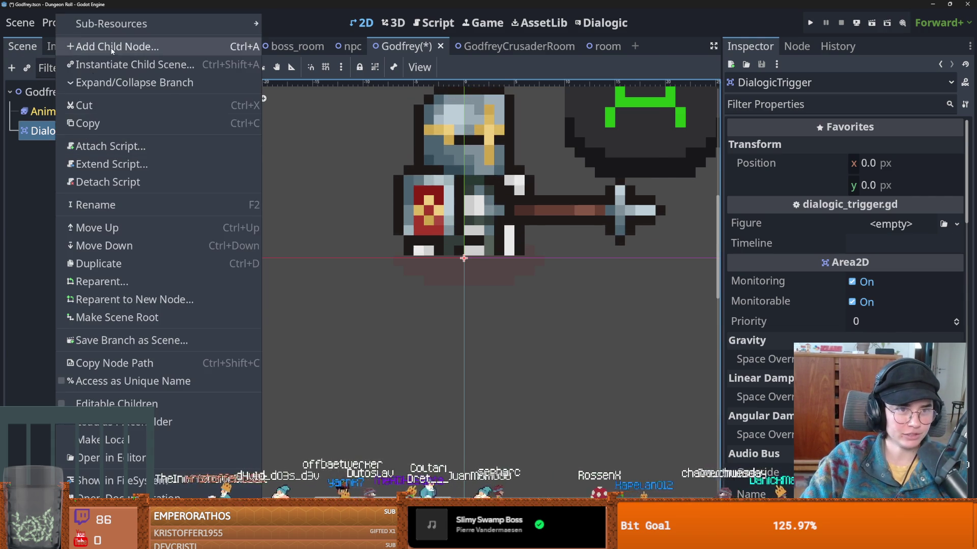
left_click(111, 50)
type("coll")
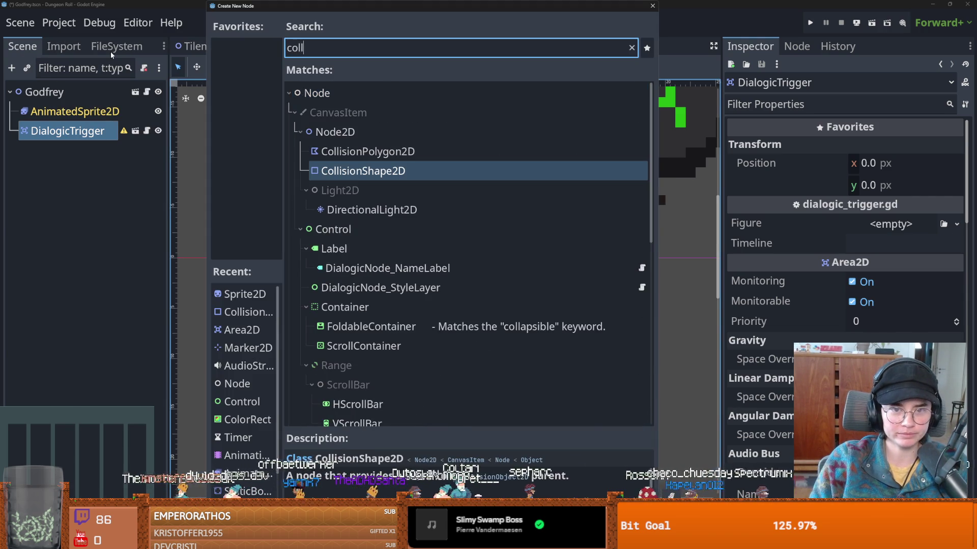
key("Return")
scroll(535, 367, "down", 5)
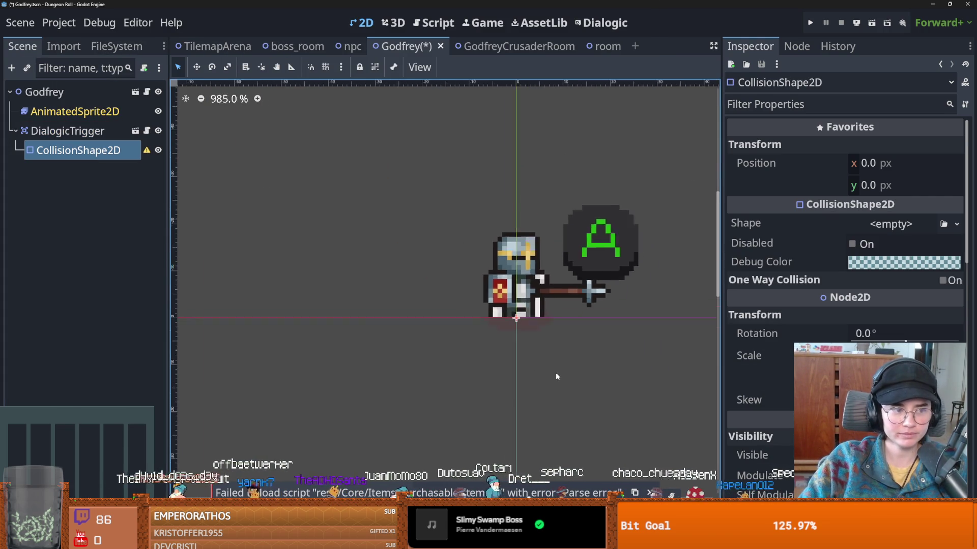
scroll(543, 292, "up", 3)
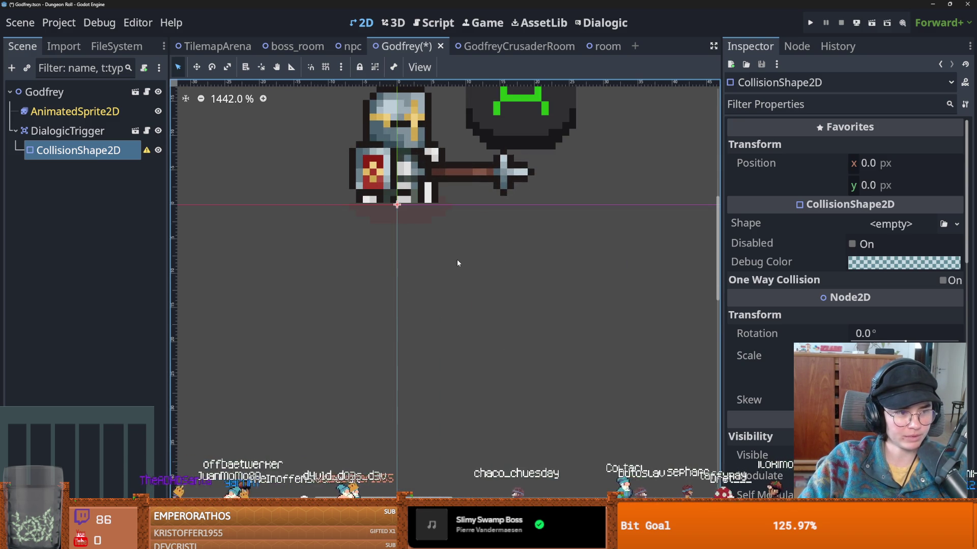
- Give the collision a new CircleShape2D, move it below Godfrey's feet, and save
left_click(890, 224)
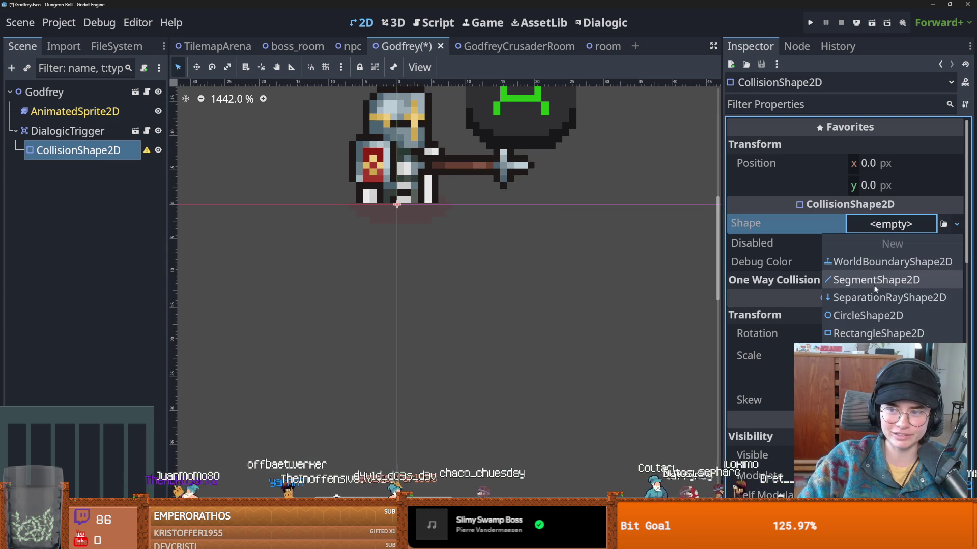
left_click(870, 315)
mouse_move(461, 190)
left_mouse_down()
mouse_move(476, 230)
mouse_move(466, 246)
mouse_move(421, 234)
left_mouse_up()
key("ctrl+s")
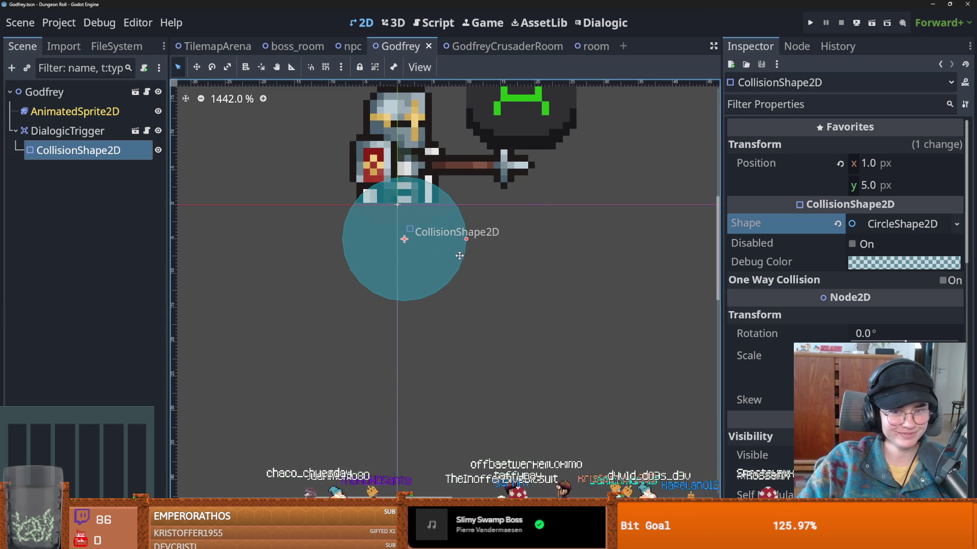
- Nudge the collision circle up and left to y 4.0 px and save the scene
scroll(422, 224, "left", 1)
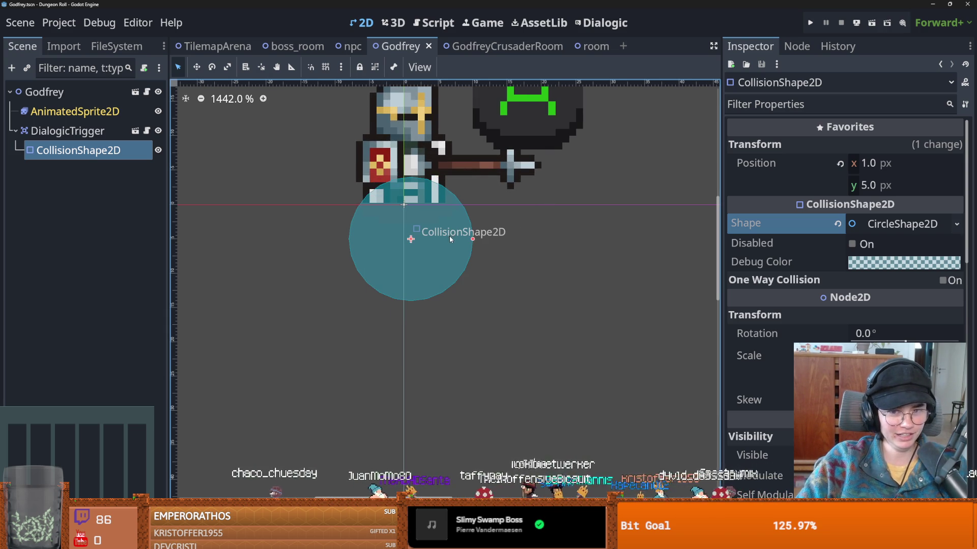
left_click_drag(454, 231, 448, 224)
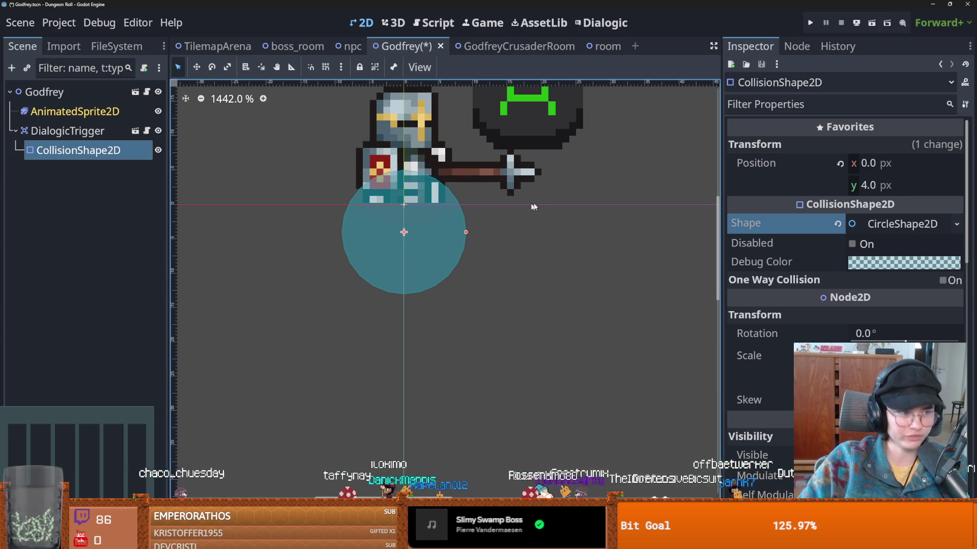
key("f")
key("ctrl+s")
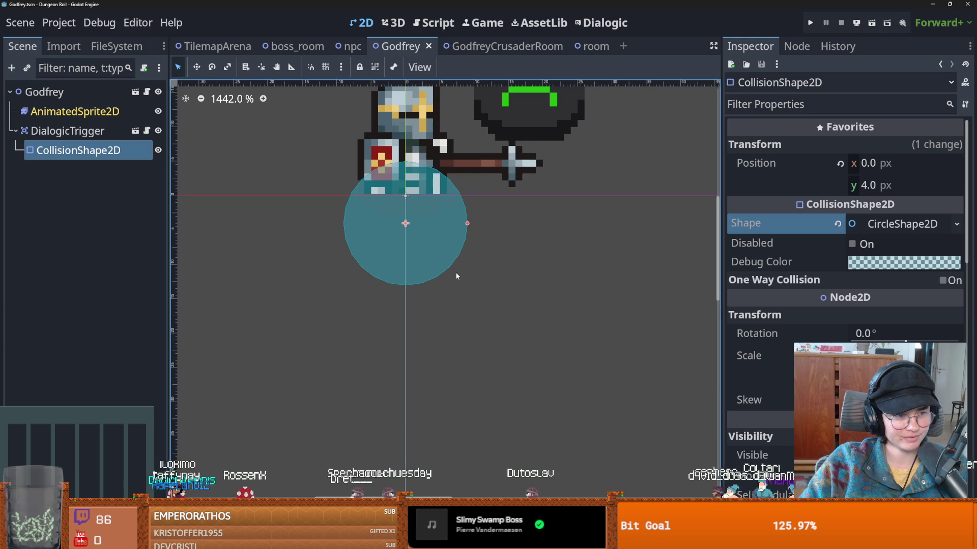
scroll(432, 282, "up", 2)
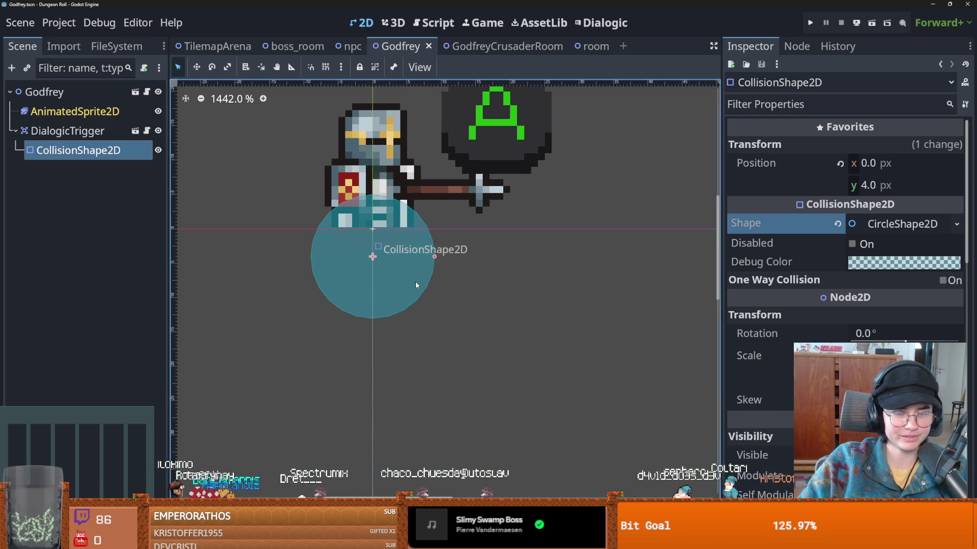
scroll(415, 282, "down", 1)
key("ctrl+s")
left_click(44, 92)
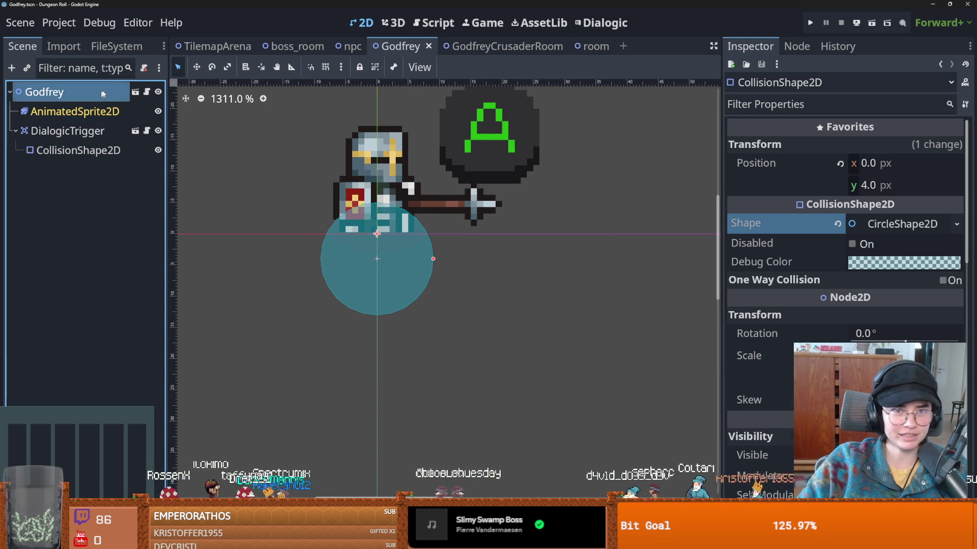
- Check Godfrey's placement in the GodfreyCrusaderRoom scene
left_click(514, 47)
scroll(433, 240, "down", 2)
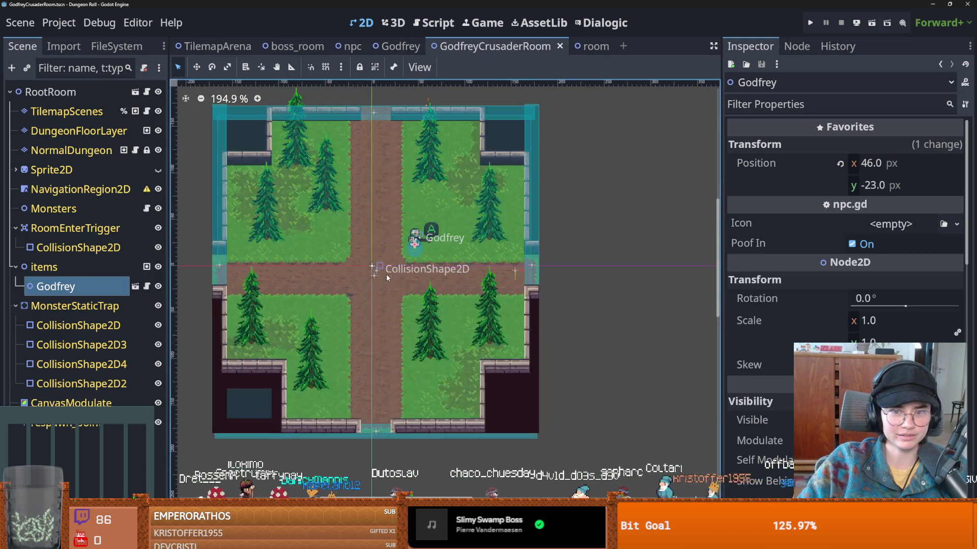
scroll(432, 240, "up", 2)
- Lower the trigger circle to y 7.0 px, save, and open the Dialogic editor
left_click(397, 46)
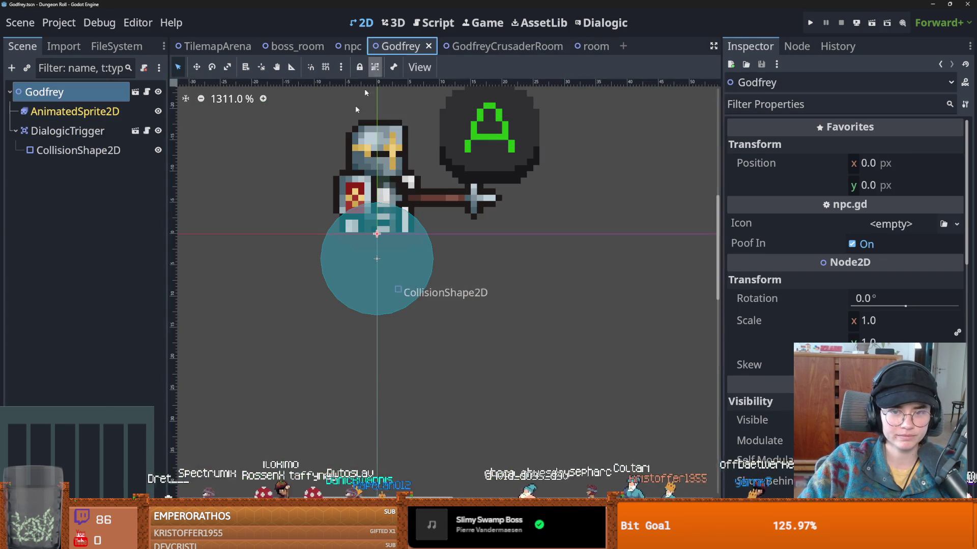
left_click(399, 265)
left_click_drag(398, 266, 399, 285)
key("ctrl+s")
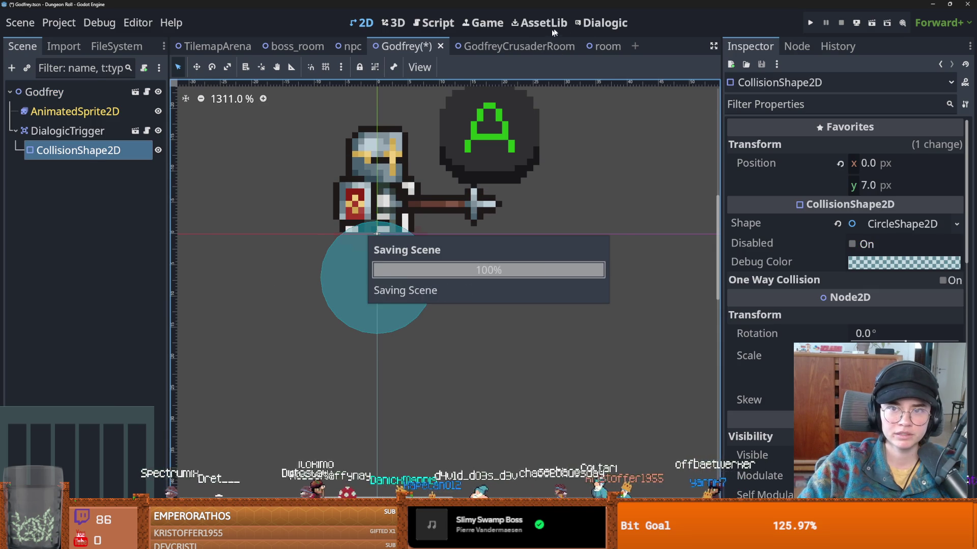
left_click(588, 28)
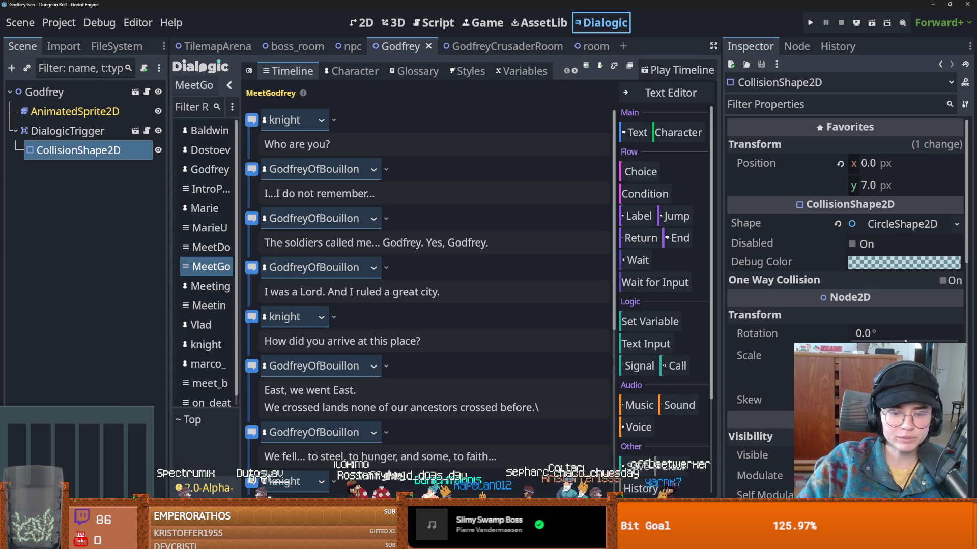
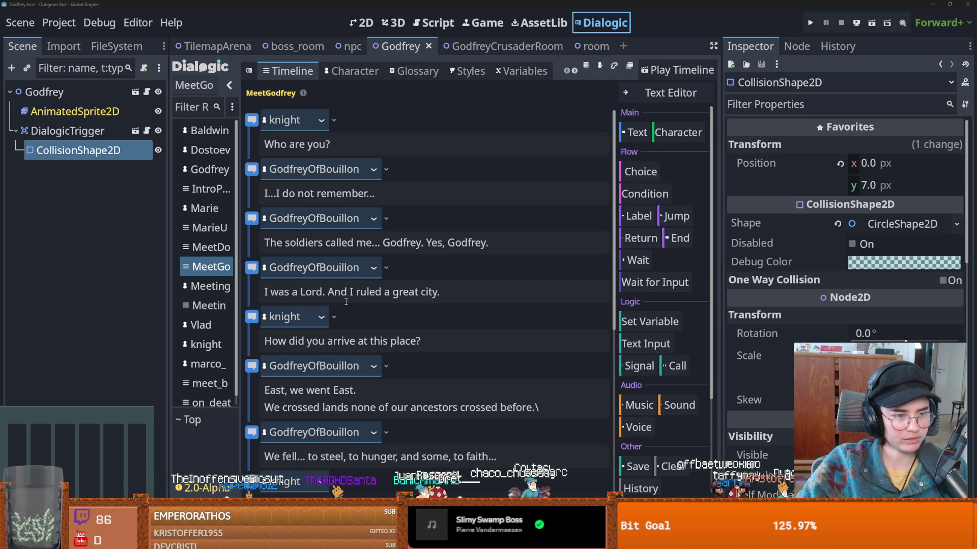
- In Aseprite, crop the godfrey.png canvas down to just the crowned portrait
scroll(345, 302, "down", 2)
scroll(354, 288, "up", 2)
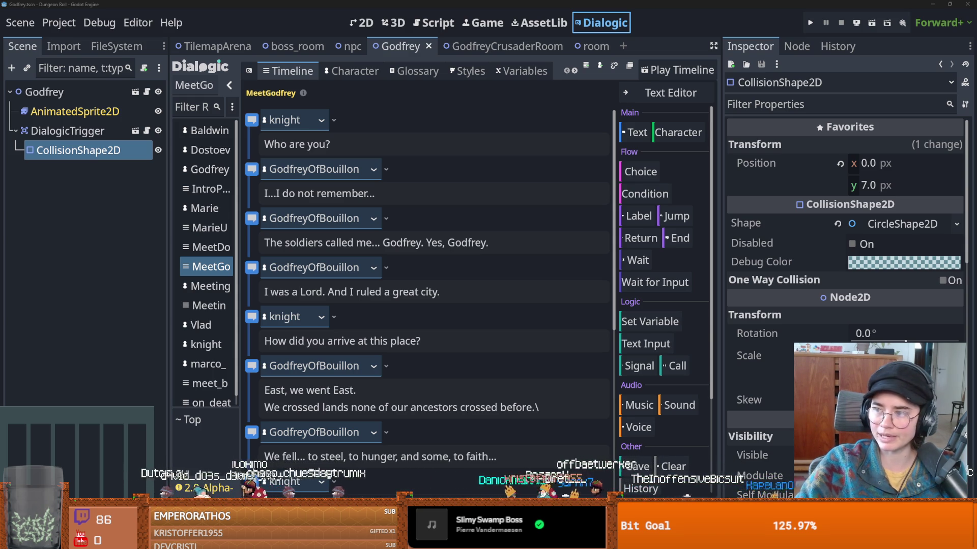
key("alt+Tab")
scroll(420, 300, "down", 4)
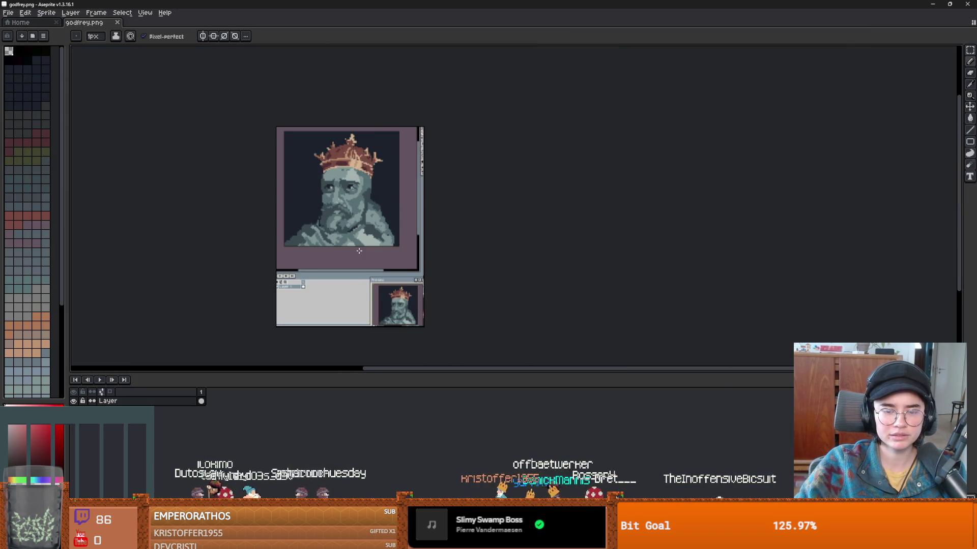
key("ctrl+alt+c")
mouse_move(446, 342)
left_mouse_down()
mouse_move(416, 323)
mouse_move(415, 238)
left_mouse_up()
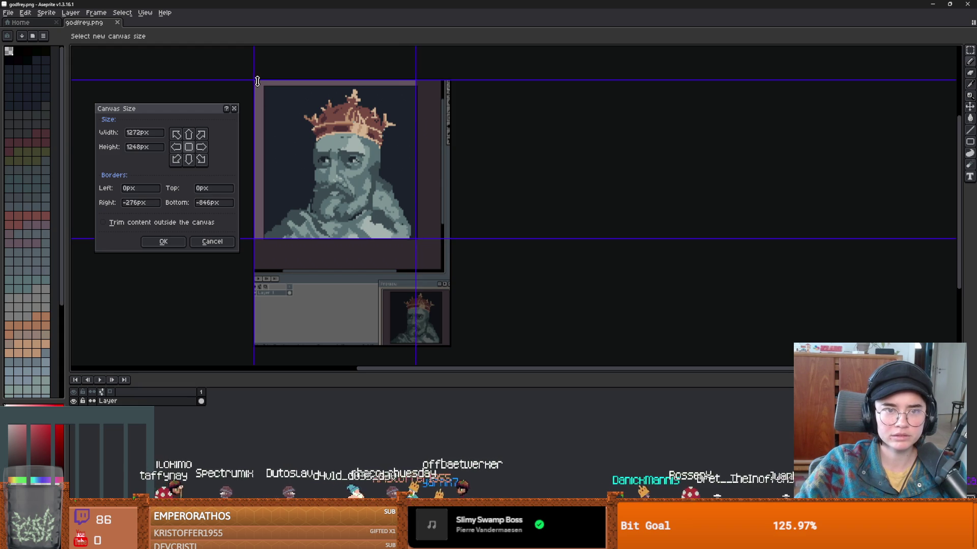
left_click_drag(253, 80, 261, 87)
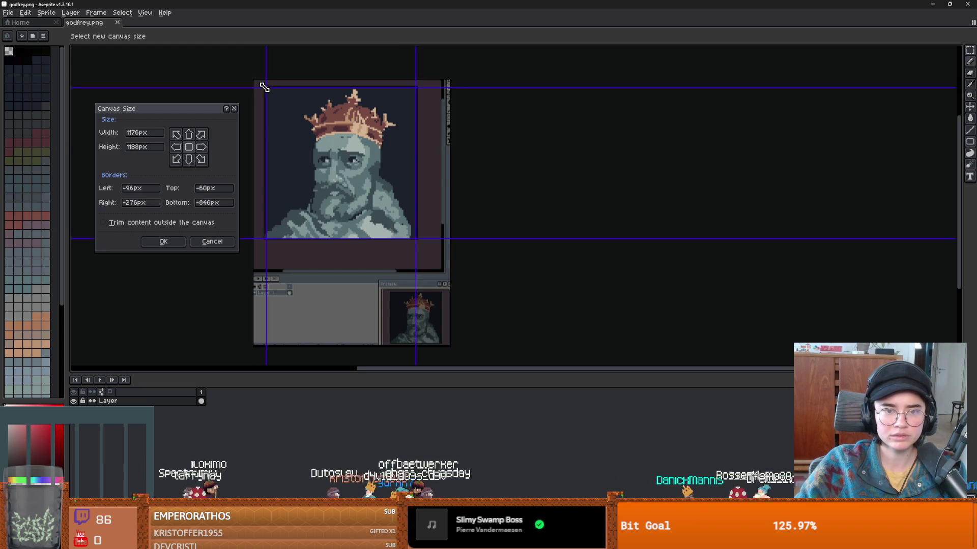
scroll(333, 187, "up", 1)
key("Return")
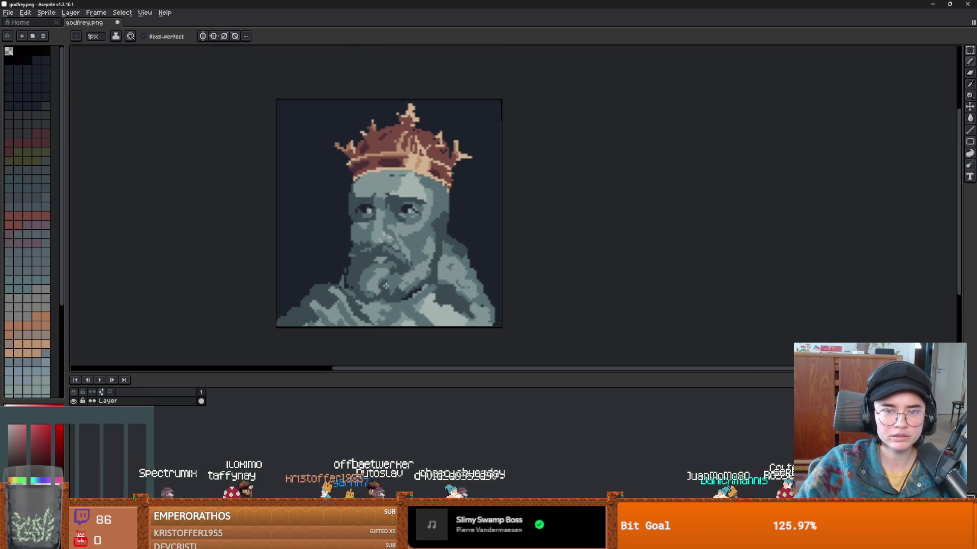
scroll(375, 271, "up", 1)
scroll(375, 271, "up", 4)
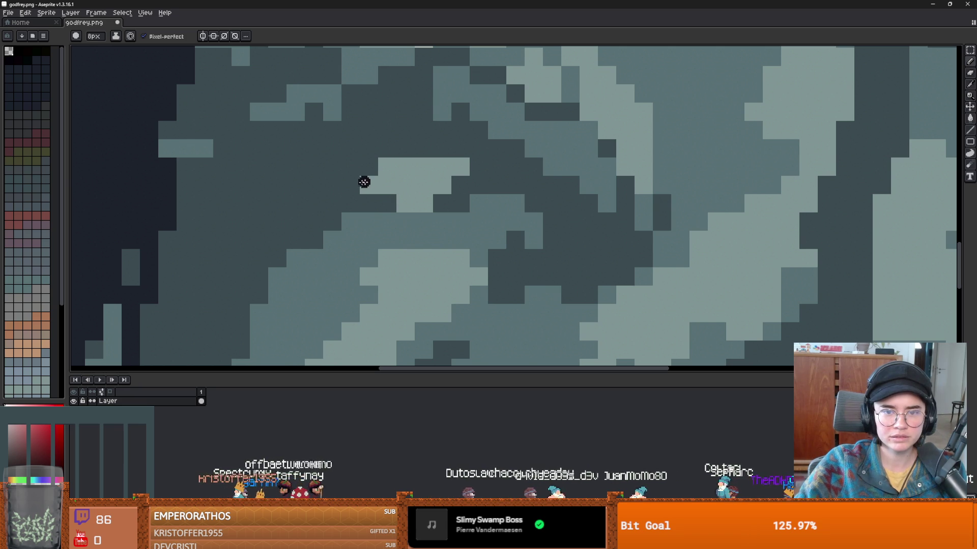
scroll(367, 183, "down", 3)
scroll(353, 233, "up", 3)
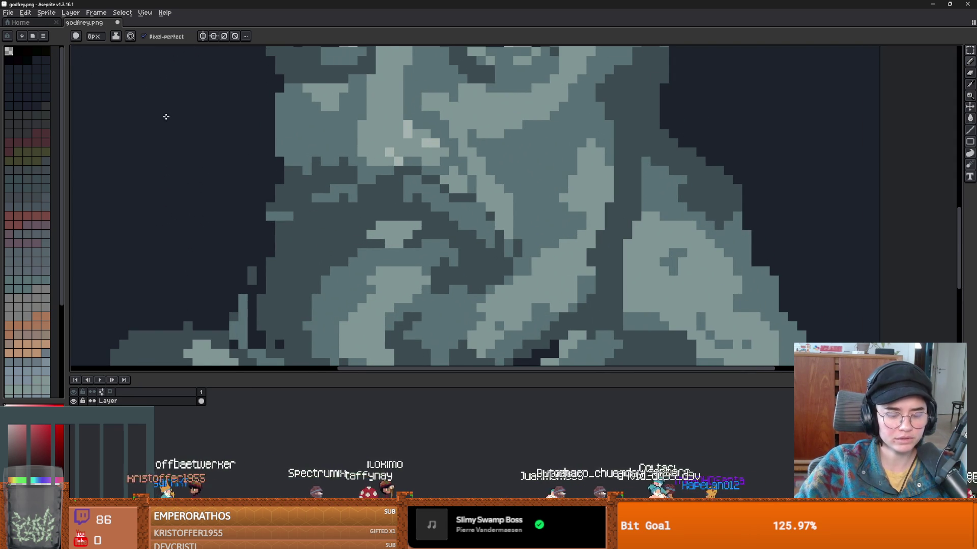
scroll(341, 193, "up", 2)
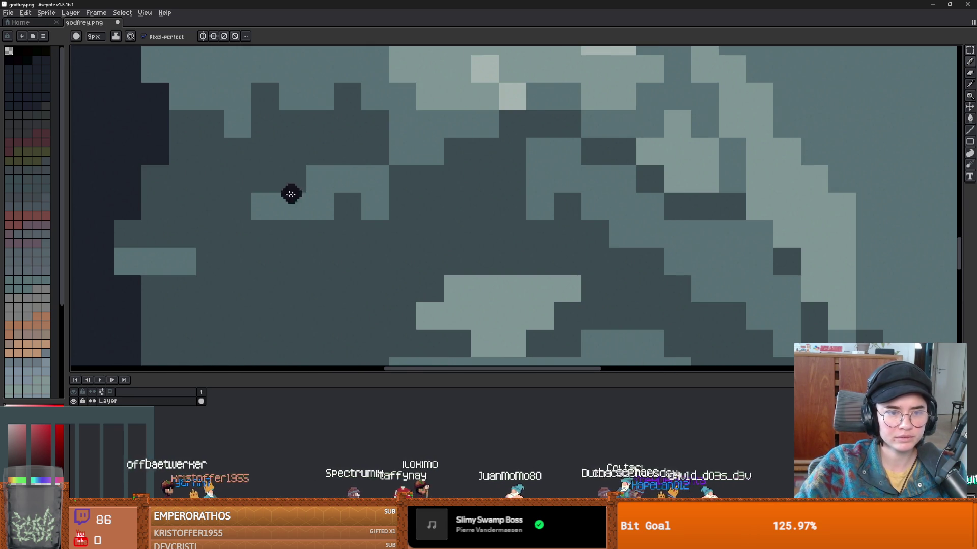
scroll(97, 40, "up", 1)
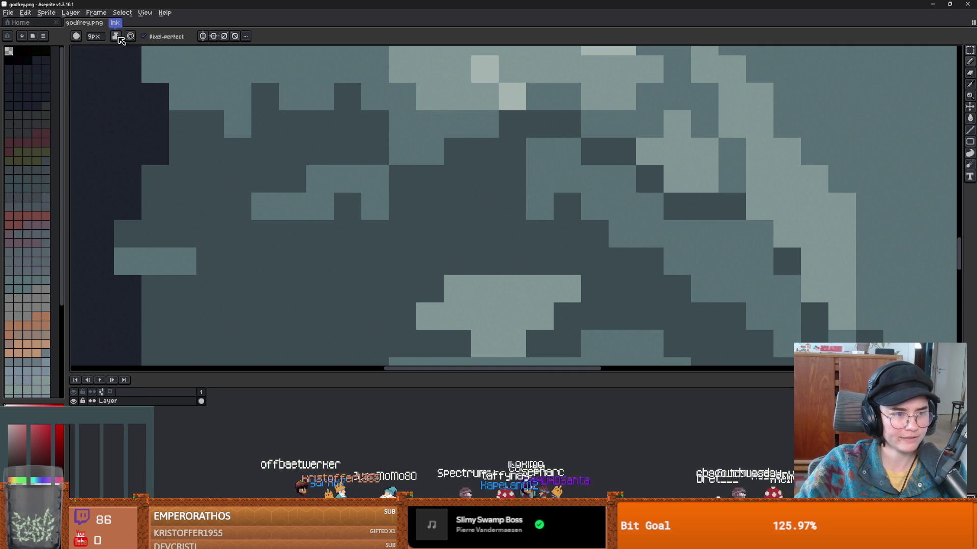
- Switch to a square brush and adjust its size
left_click(76, 37)
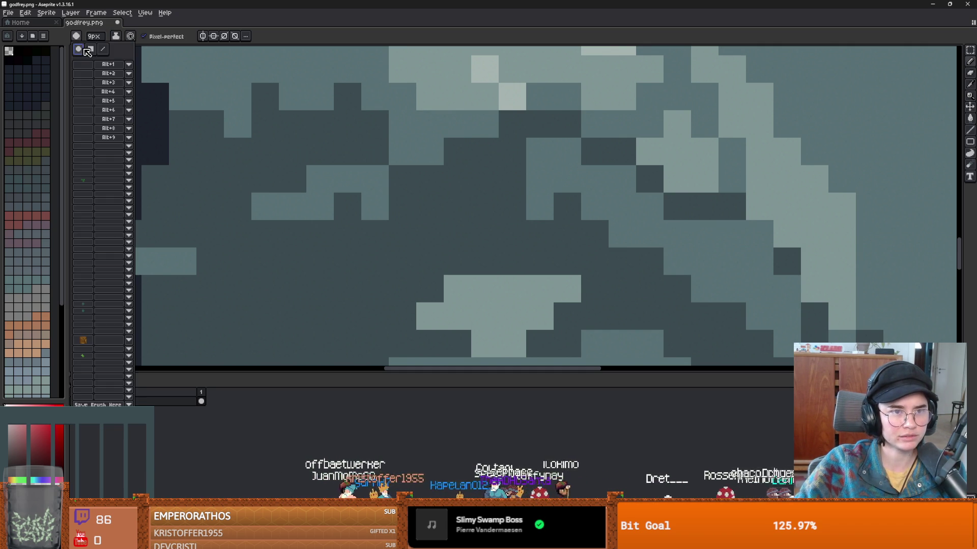
left_click(91, 50)
key("plus")
key("plus")
key("plus")
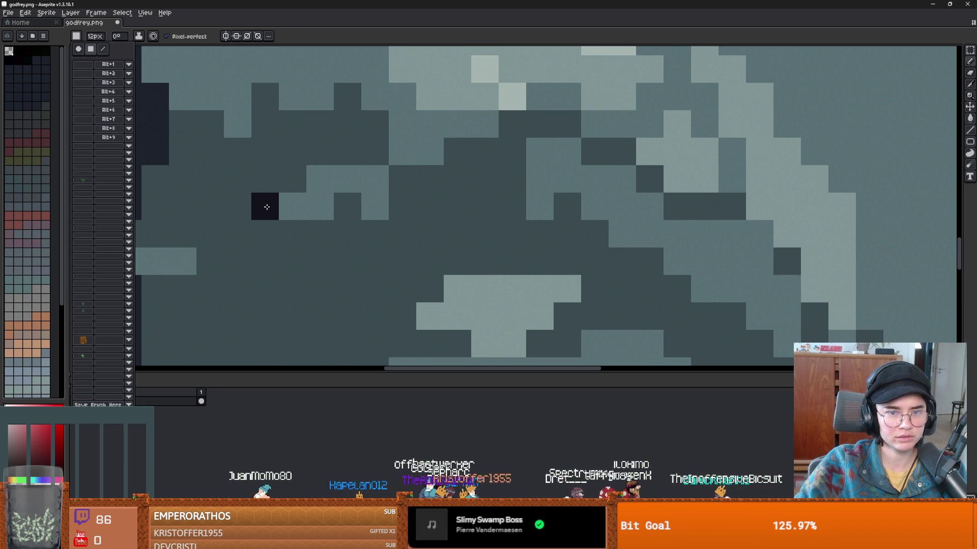
key("minus")
key("minus")
key("minus")
key("minus")
key("minus")
key("minus")
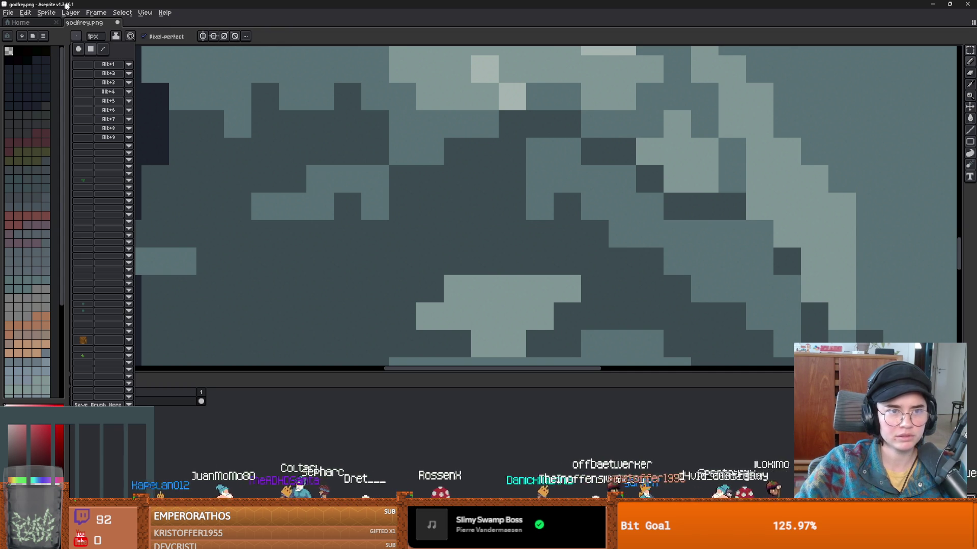
- Scale the sprite down by a percentage width in the Sprite Size dialog
left_click(47, 12)
left_click(71, 60)
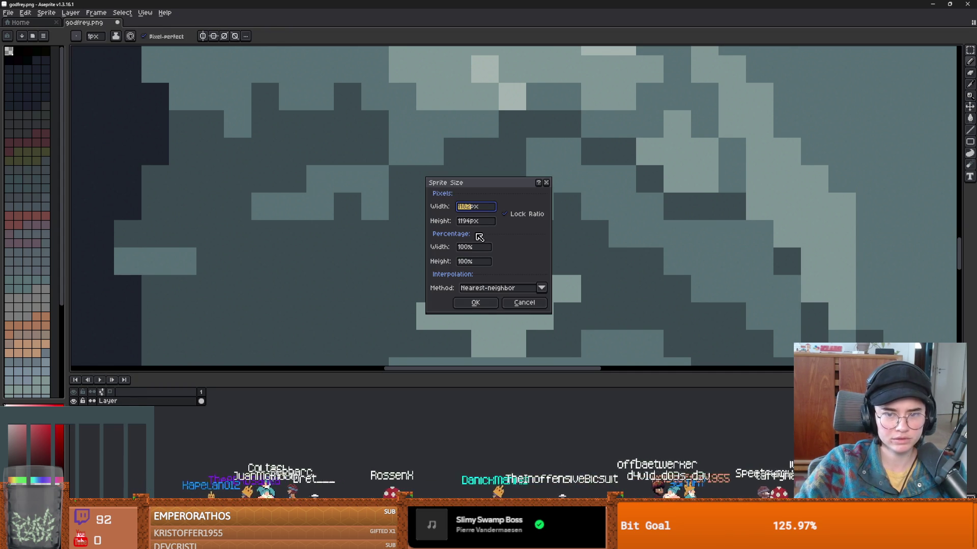
left_click(471, 250)
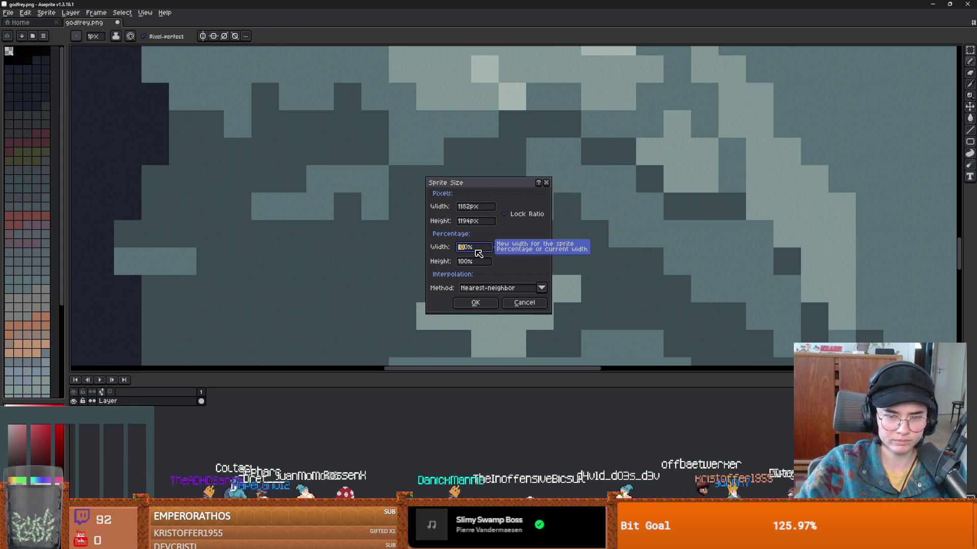
type("10")
key("BackSpace")
type("5")
key("Return")
- Try brush sizes of 4px and 3px, returning each time to 1px
scroll(445, 150, "up", 3)
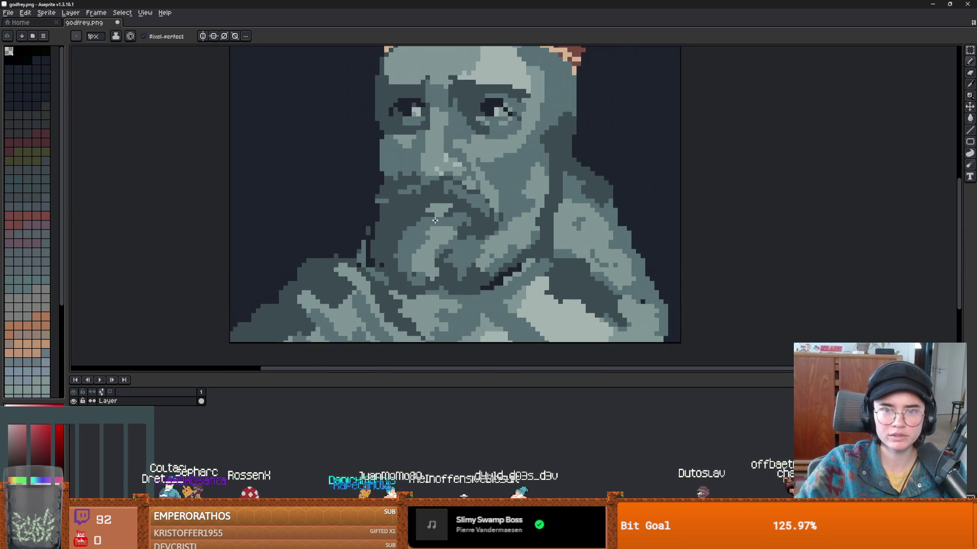
scroll(440, 185, "up", 2)
key("plus")
key("plus")
key("plus")
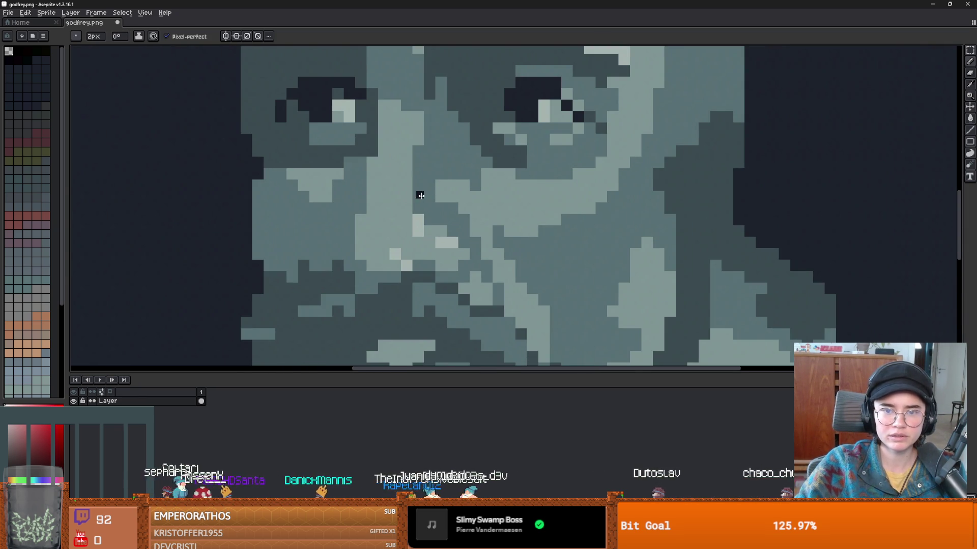
scroll(438, 189, "up", 1)
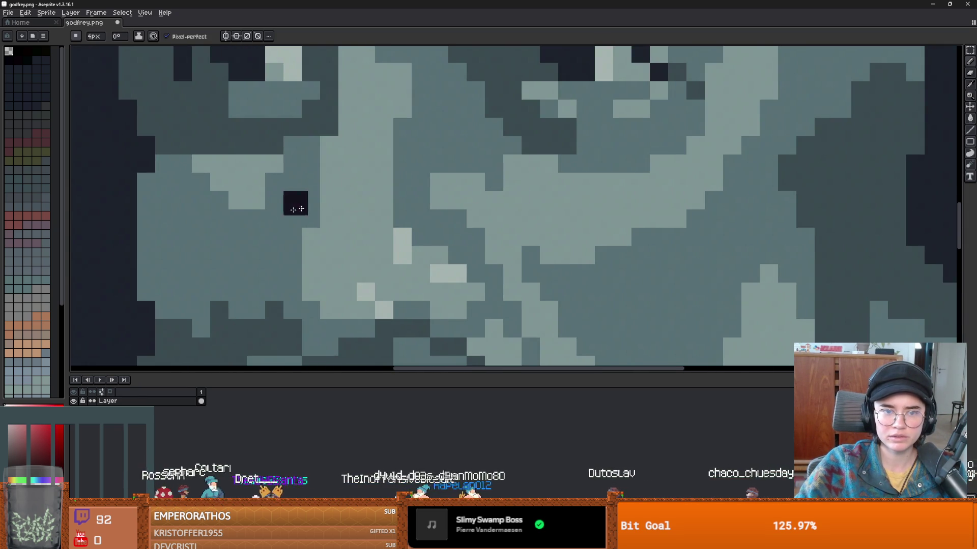
scroll(355, 197, "down", 1)
scroll(466, 280, "up", 3)
key("minus")
key("minus")
key("minus")
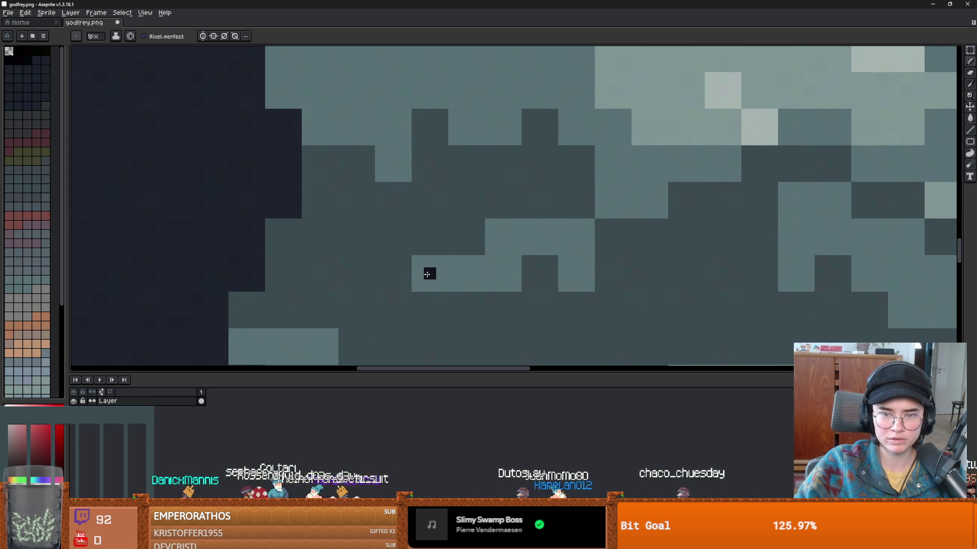
key("plus")
key("plus")
key("minus")
key("minus")
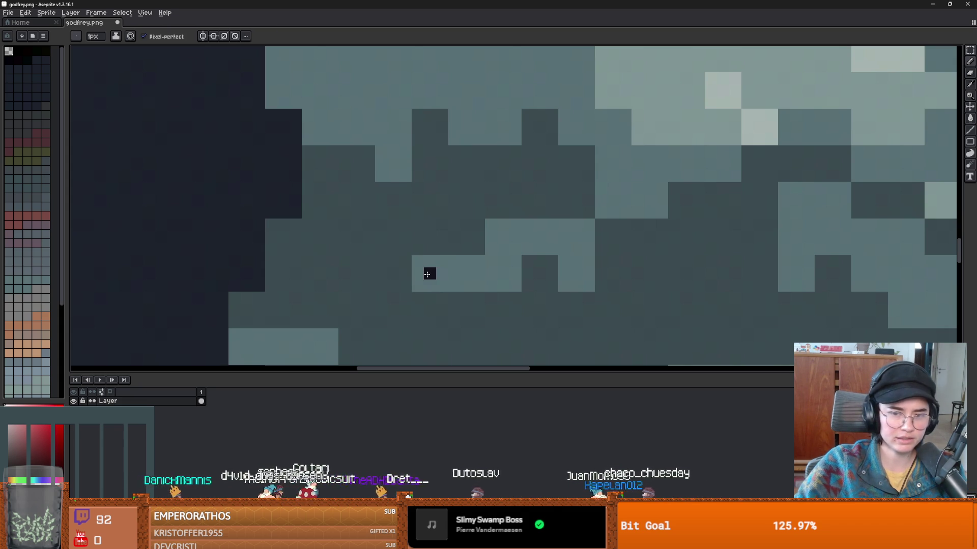
- Resize the sprite again to 59%, giving about 174×175 px
left_click(51, 17)
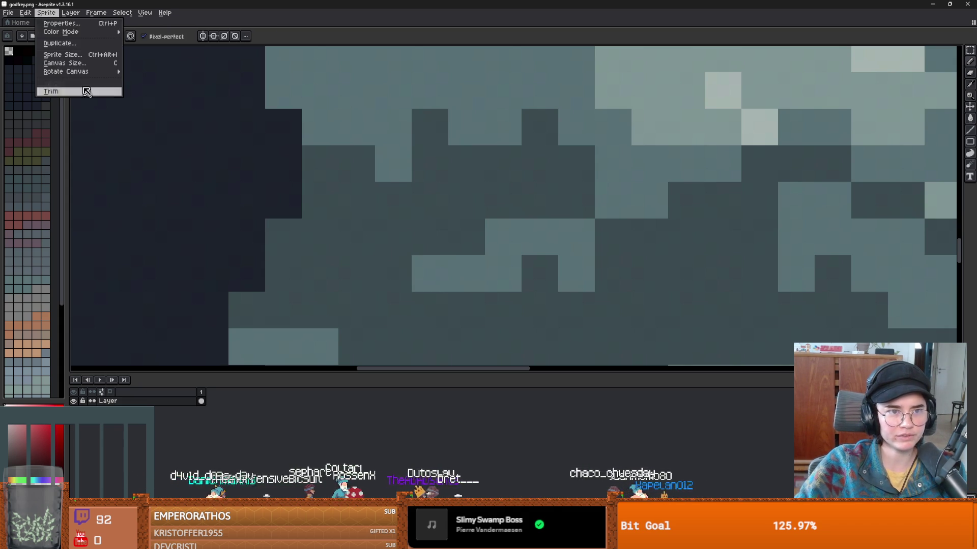
left_click(69, 57)
double_click(463, 247)
type("59")
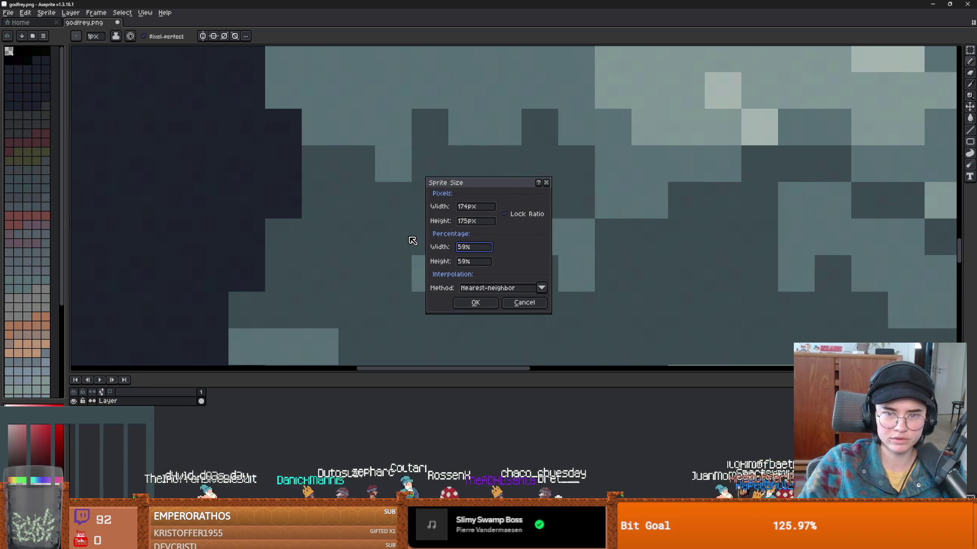
key("Return")
scroll(532, 252, "down", 3)
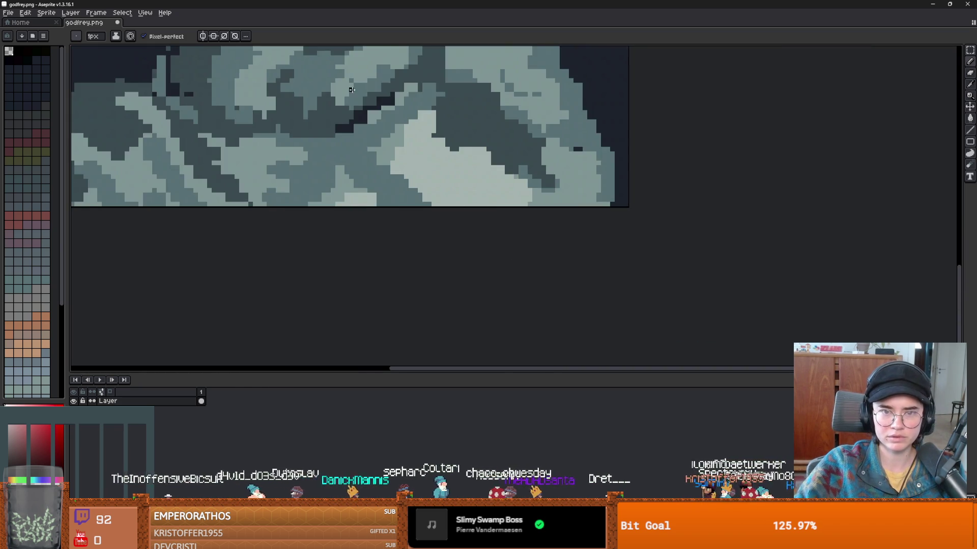
scroll(357, 96, "down", 2)
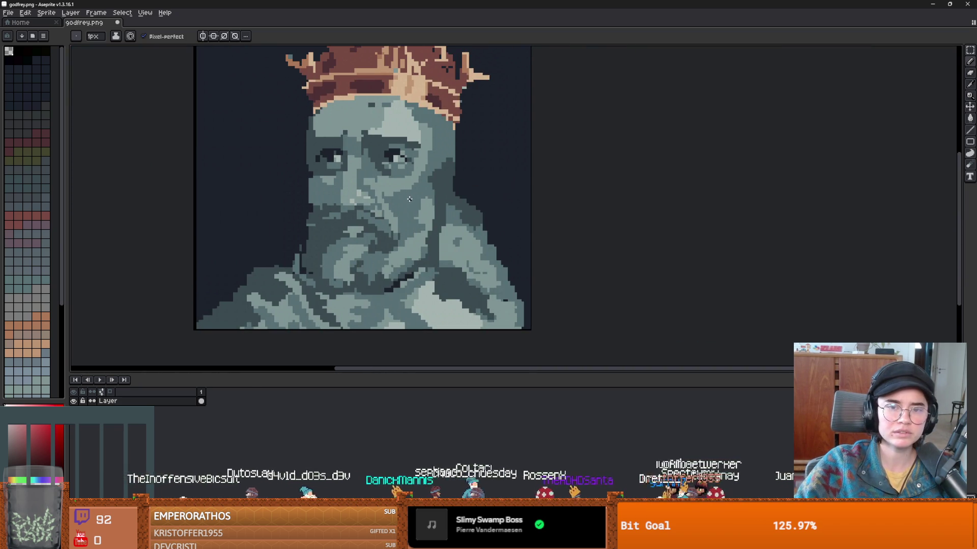
scroll(409, 198, "up", 1)
scroll(448, 253, "down", 1)
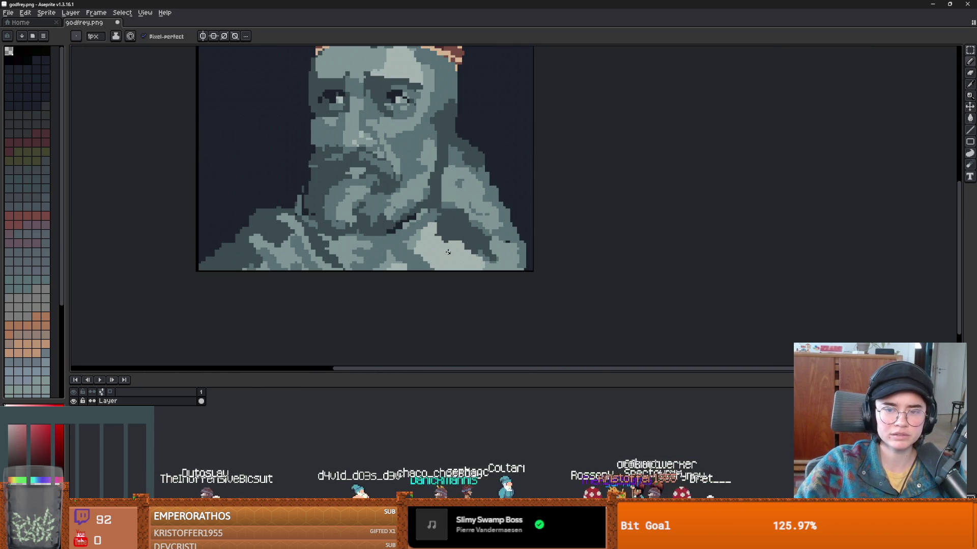
scroll(381, 161, "up", 2)
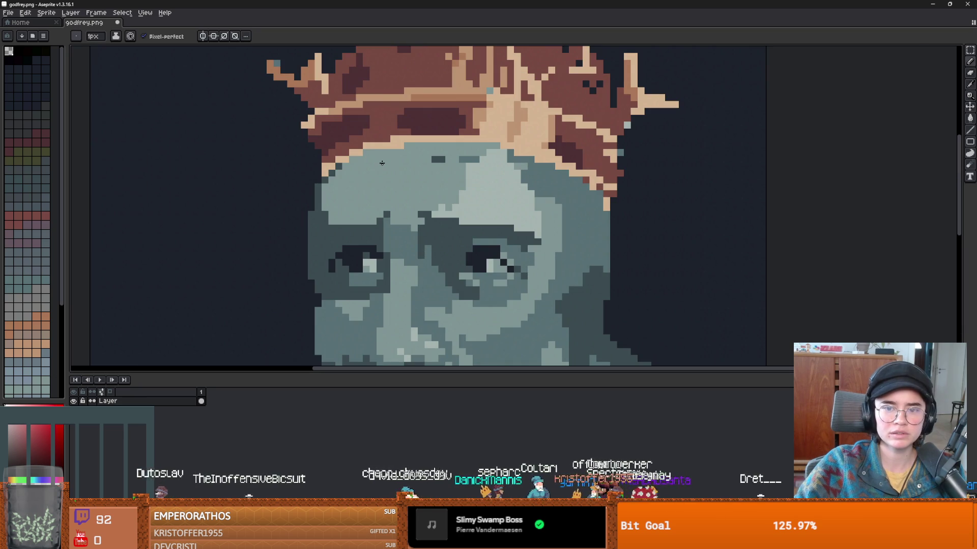
scroll(384, 173, "down", 3)
scroll(391, 189, "up", 2)
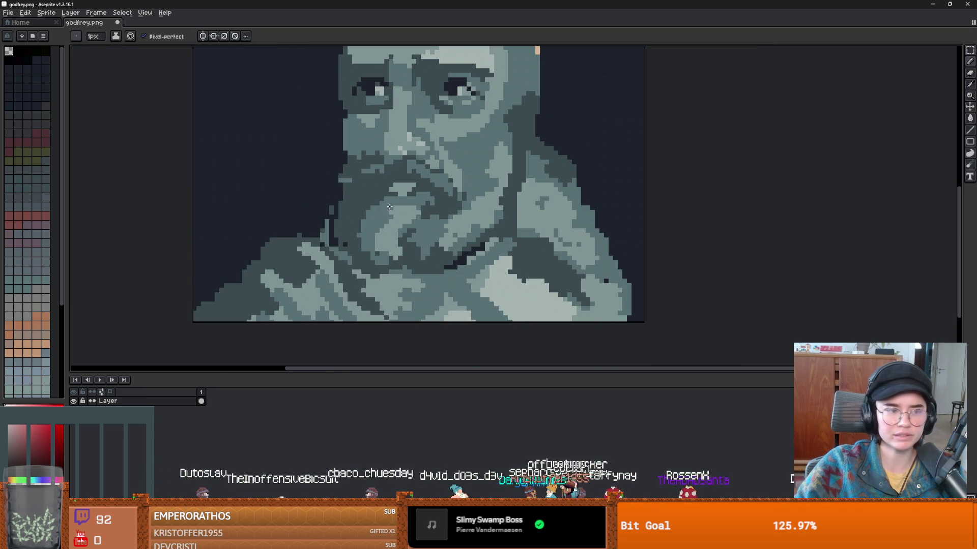
scroll(390, 189, "down", 2)
scroll(334, 218, "up", 3)
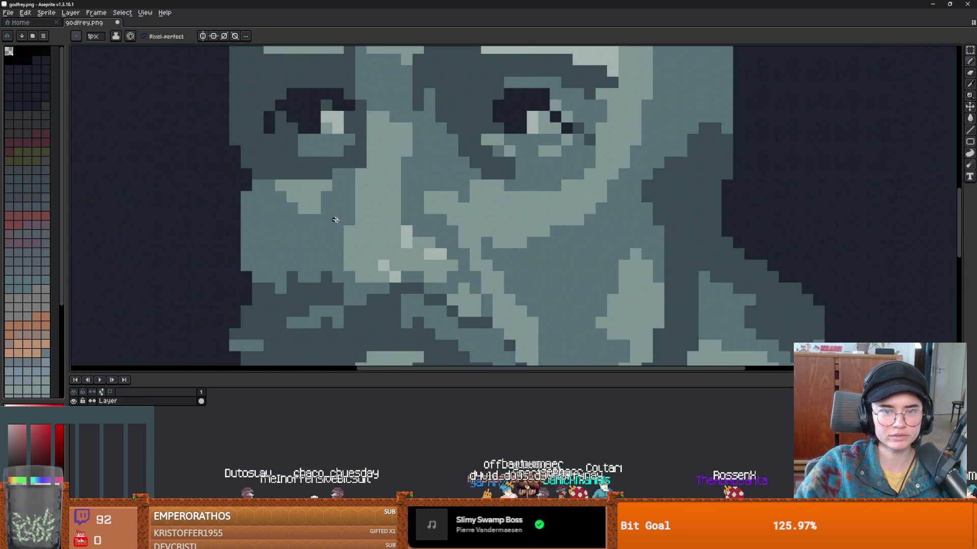
left_click(8, 12)
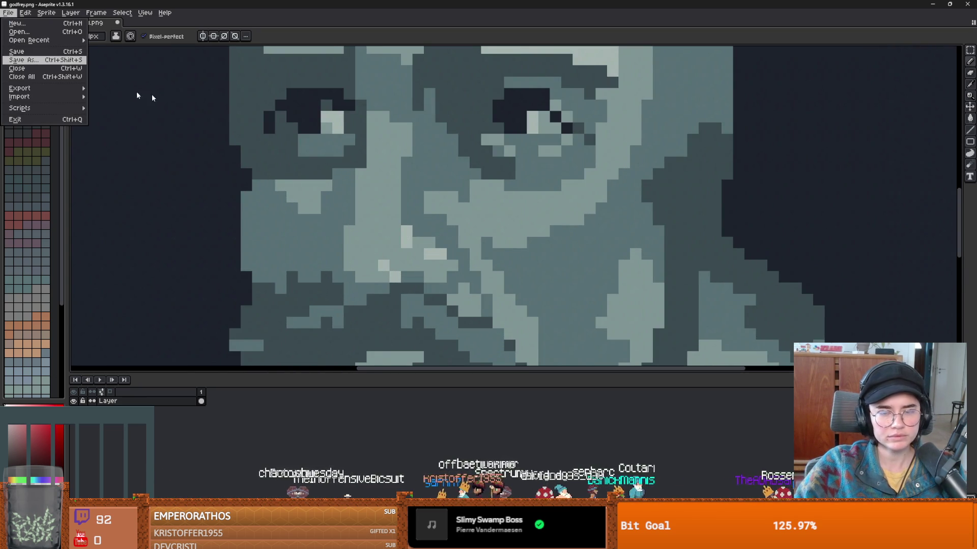
- Start Save As and browse into the DungeonRoll new-game-project's Core folder
left_click(31, 63)
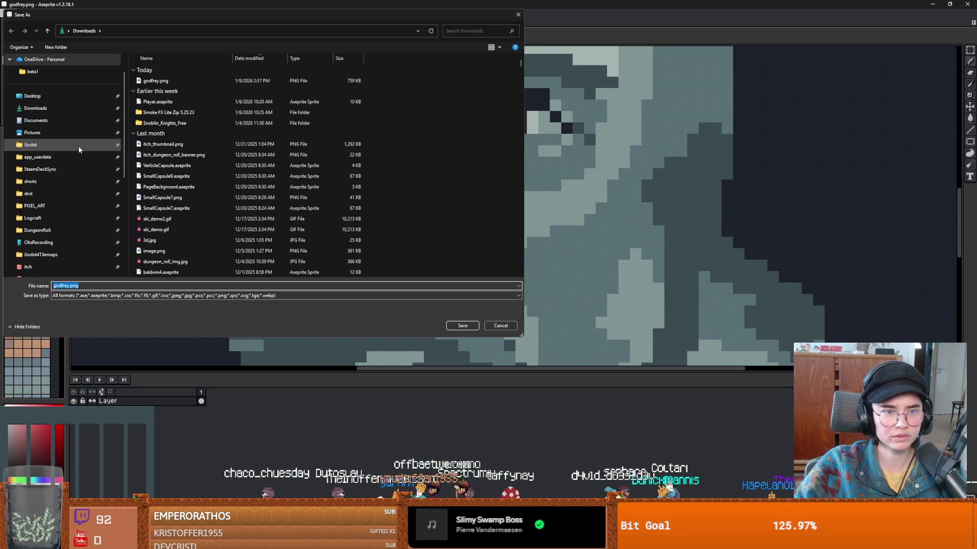
left_click(47, 231)
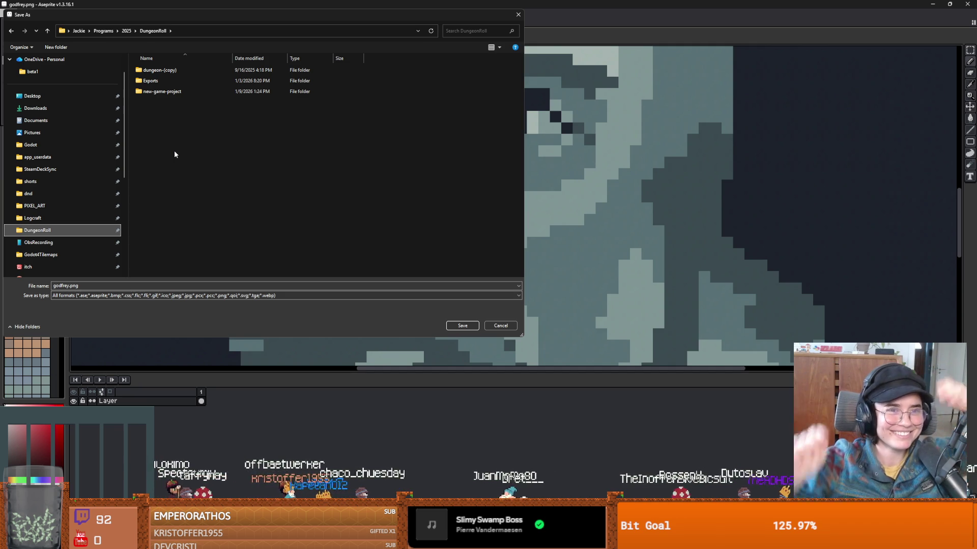
double_click(155, 92)
double_click(164, 114)
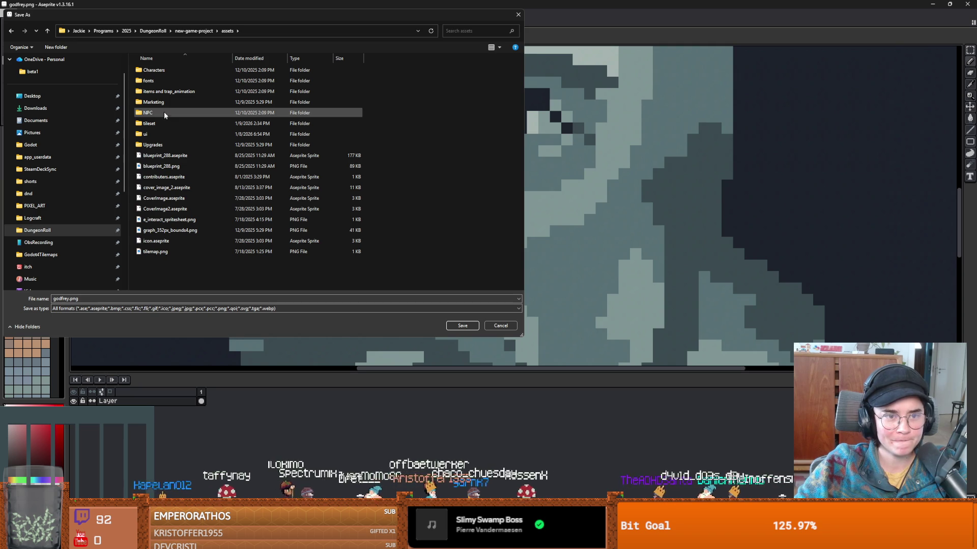
left_click(185, 31)
double_click(160, 137)
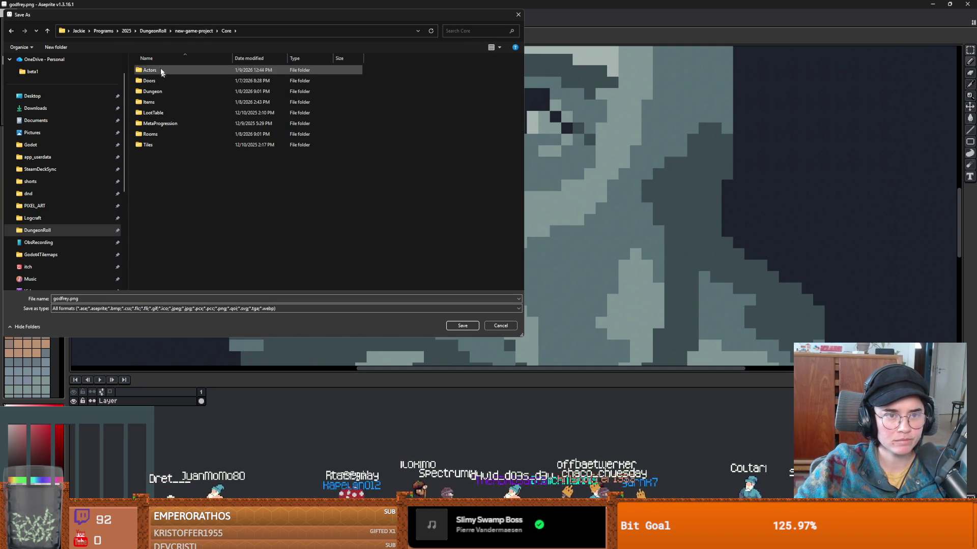
- Go into Actors/NPC/Figures/GodfreyofBouillon and save the image as godfreyPortrait.png
double_click(157, 68)
double_click(160, 123)
double_click(161, 91)
double_click(162, 102)
triple_click(144, 285)
left_click(144, 286)
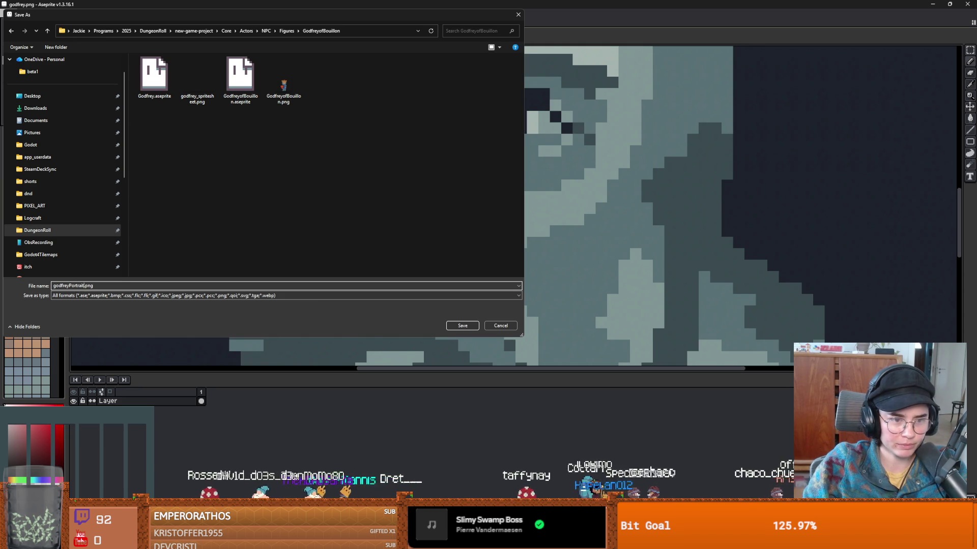
key("Return")
key("Return")
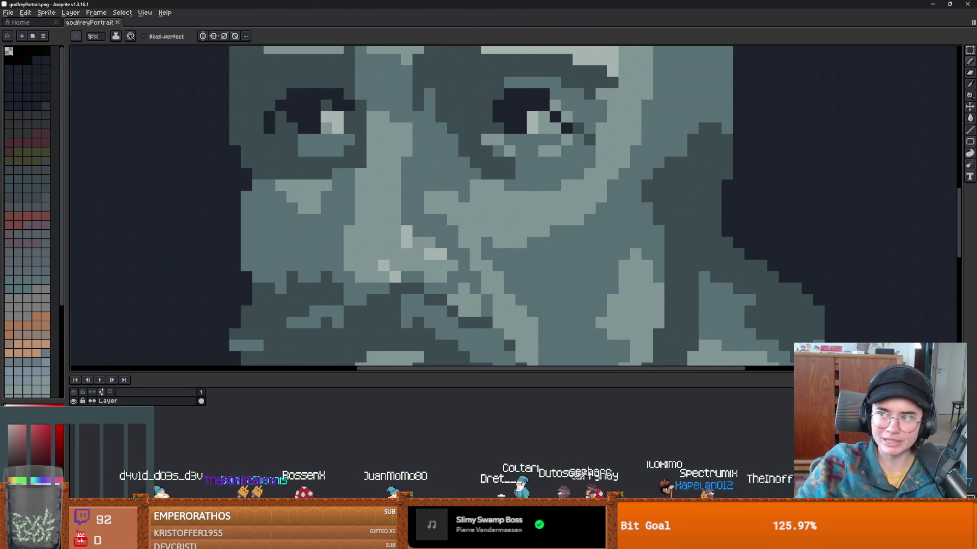
key("alt+Tab")
scroll(464, 220, "down", 5)
- Set the DialogicTrigger node's Timeline to MeetGodfrey
left_click(90, 131)
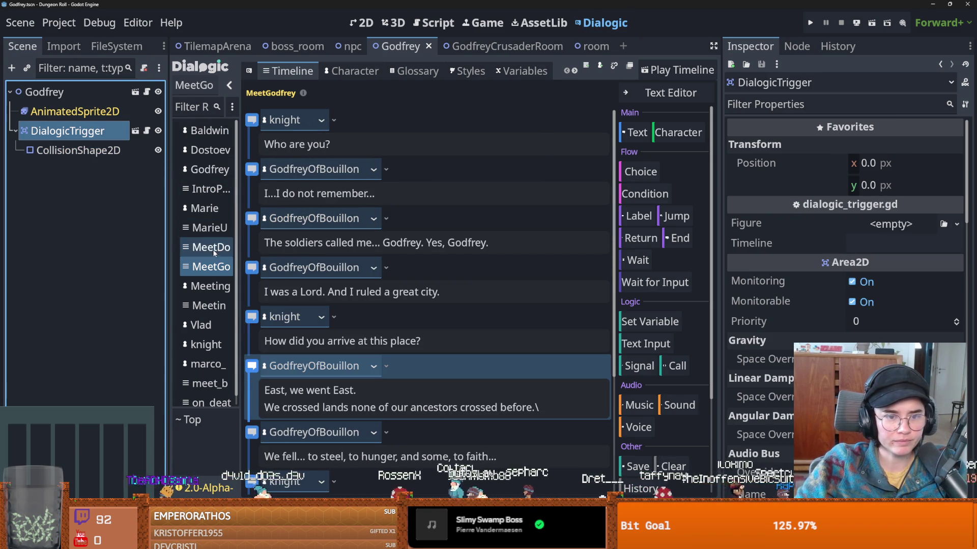
left_click_drag(239, 254, 375, 273)
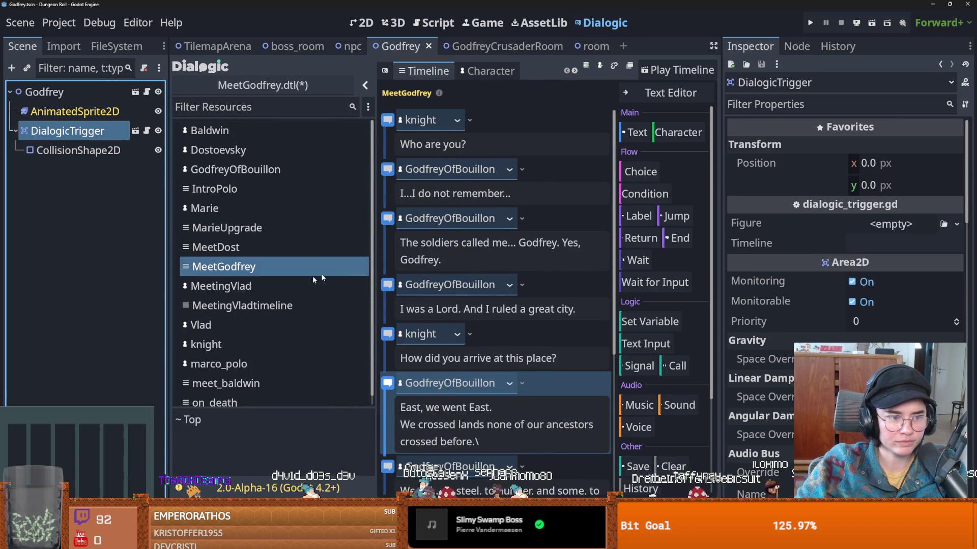
left_click(249, 269)
right_click(250, 270)
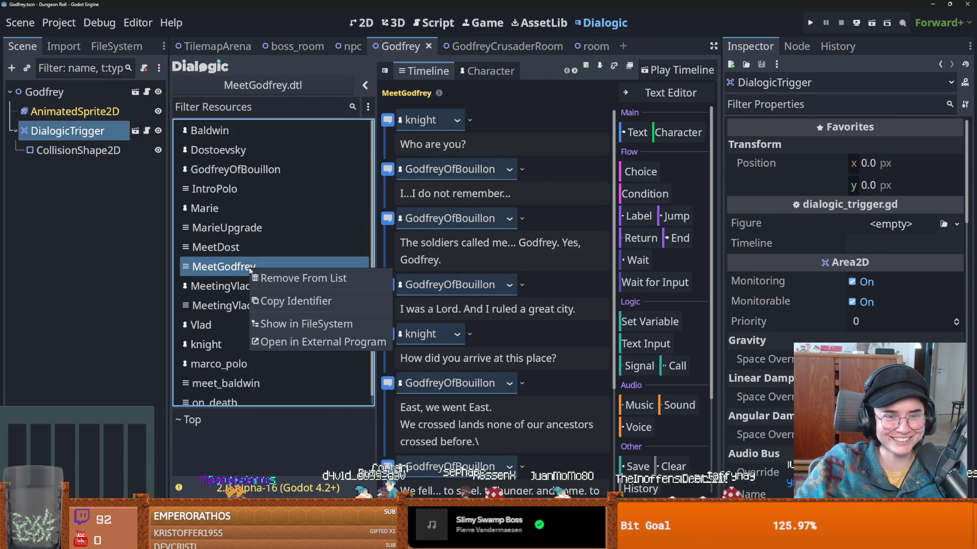
left_click(300, 301)
left_click(71, 111)
left_click(68, 131)
left_click(907, 245)
type("MeetGodfrey")
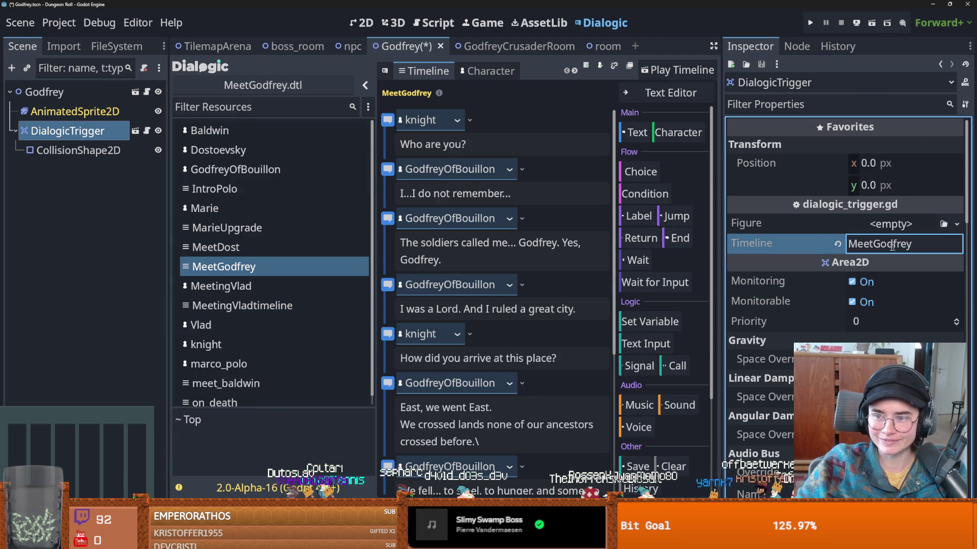
- Check the GodfreyCrusaderRoom view, save the Godfrey scene, and open the GodfreyOfBouillon character
left_click(530, 24)
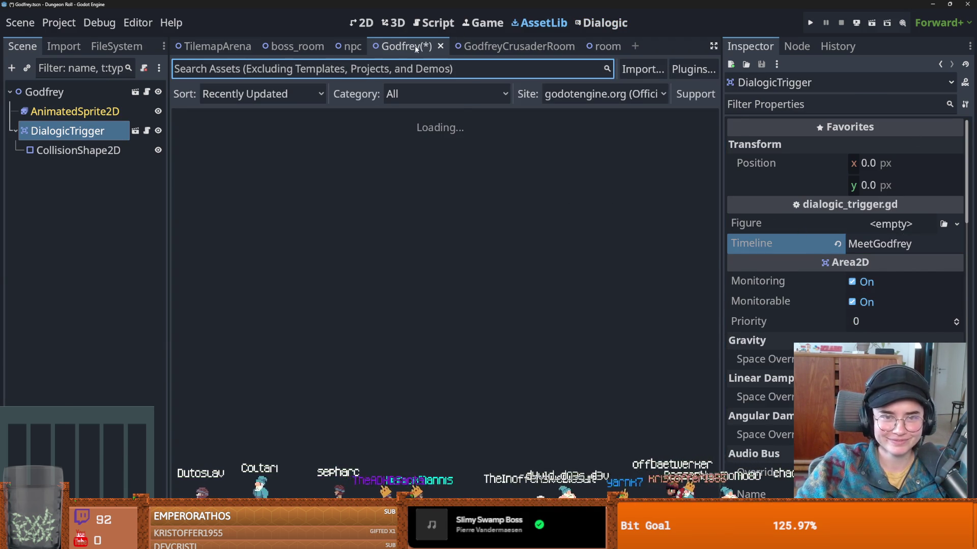
key("ctrl+Tab")
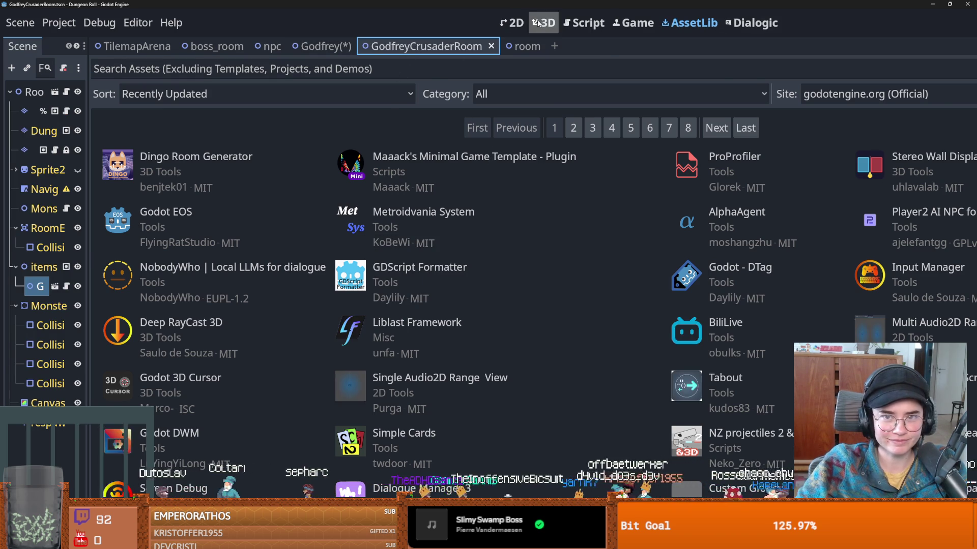
key("ctrl+F2")
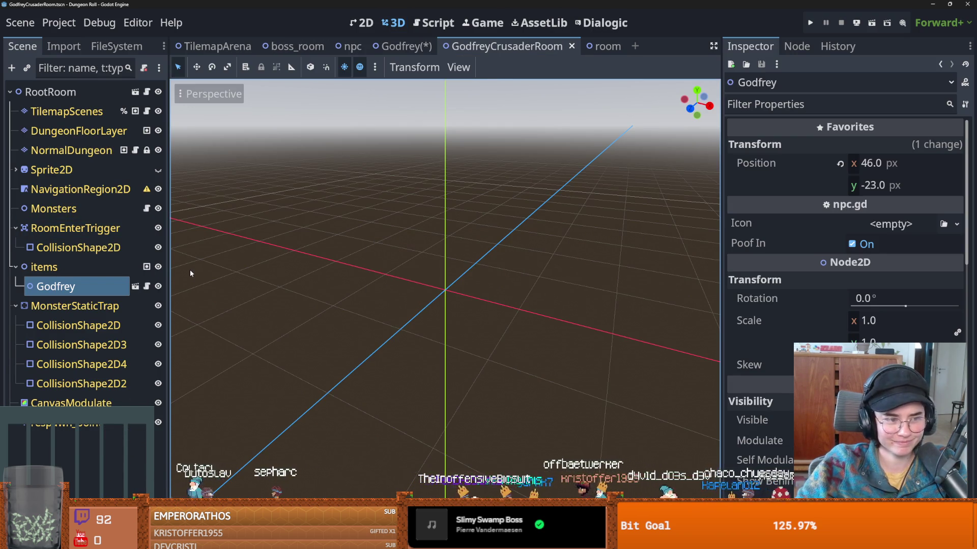
scroll(211, 272, "down", 3)
mouse_move(320, 294)
left_mouse_down()
mouse_move(253, 284)
mouse_move(316, 274)
mouse_move(297, 270)
mouse_move(331, 291)
left_mouse_up()
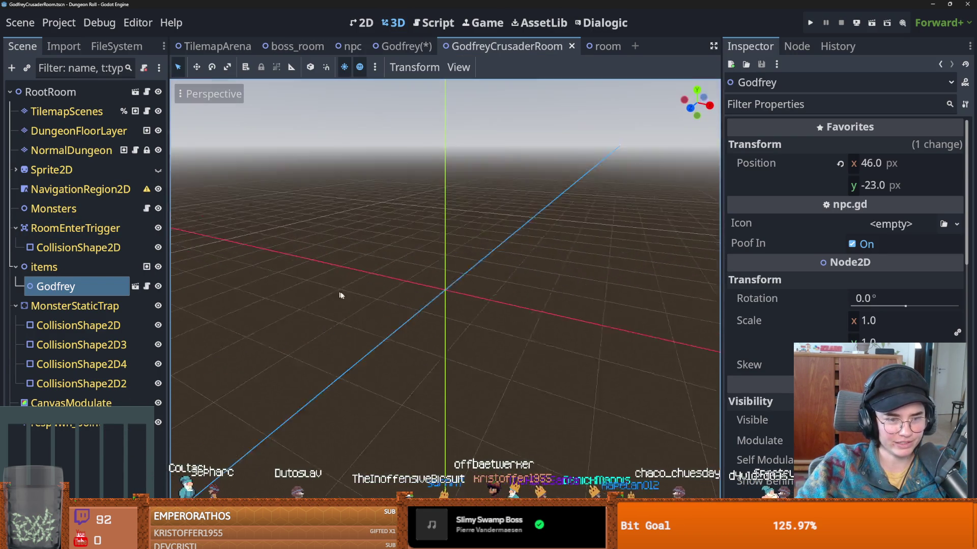
left_click(362, 22)
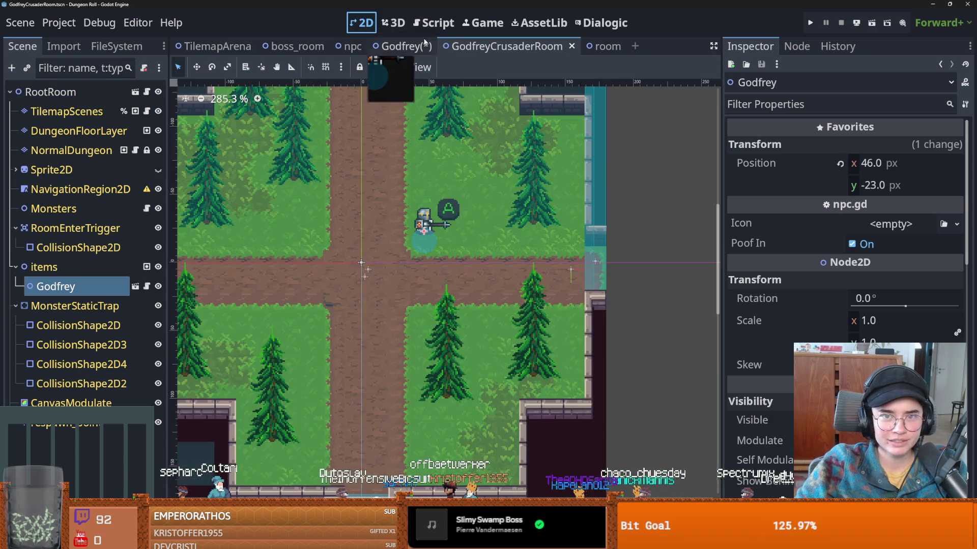
left_click(422, 41)
key("ctrl+s")
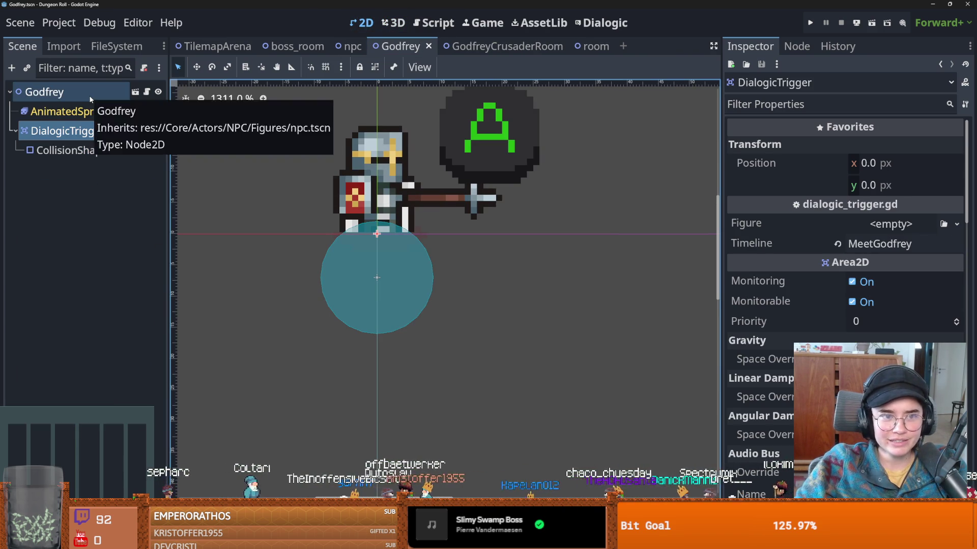
left_click(602, 22)
left_click(235, 170)
- Add a new portrait named default to the GodfreyOfBouillon character
left_click(470, 132)
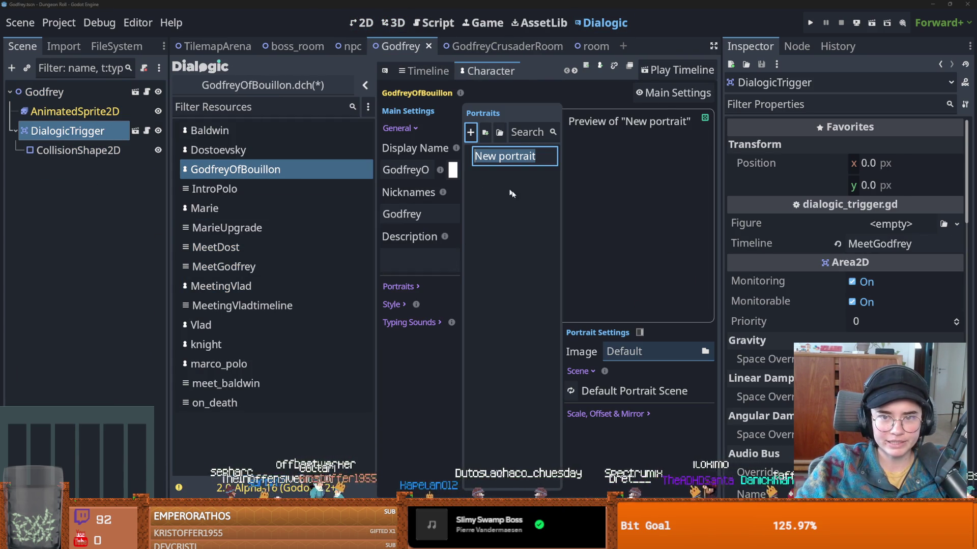
type("default")
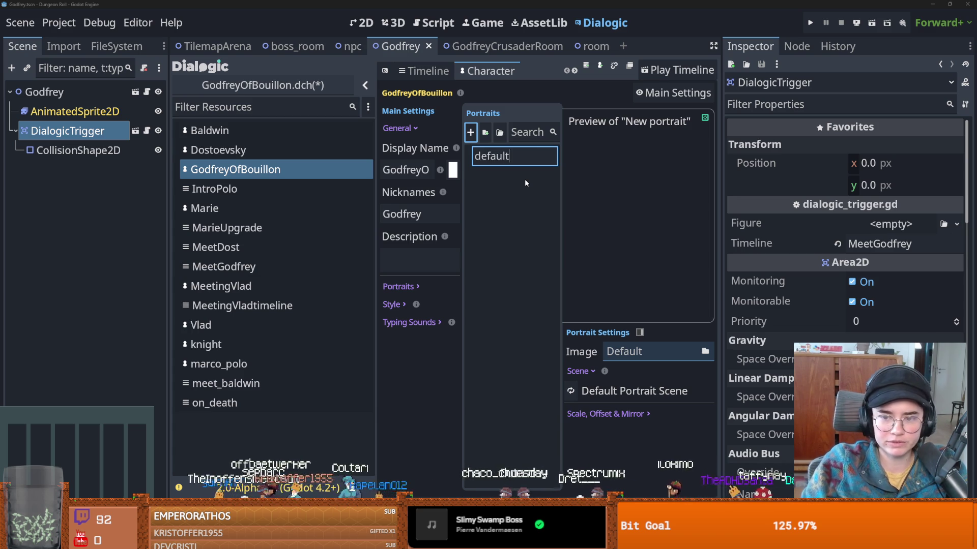
key("Return")
- Set the portrait image to Core/Actors/NPC/Figures/GodfreyofBouillon/godfreyPortrait.png
left_click(700, 352)
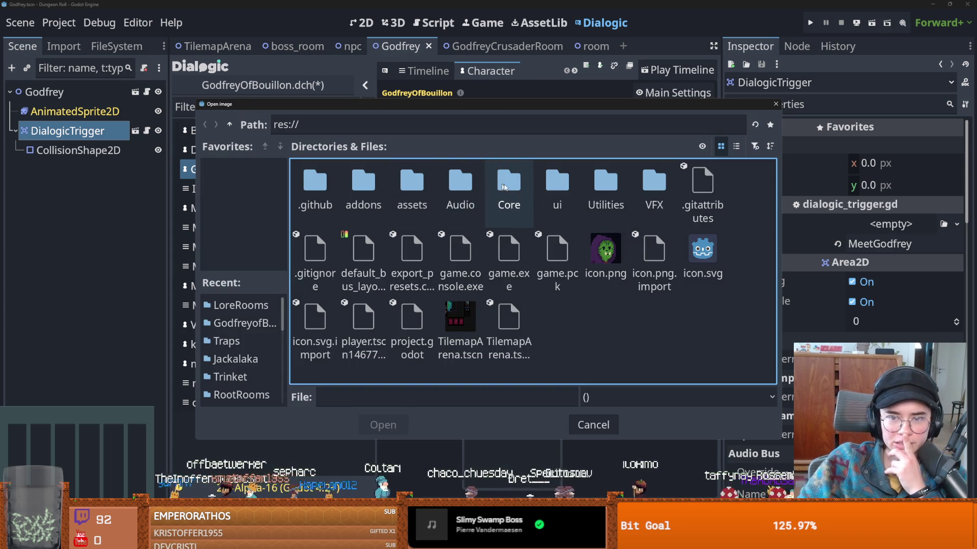
double_click(508, 182)
double_click(315, 181)
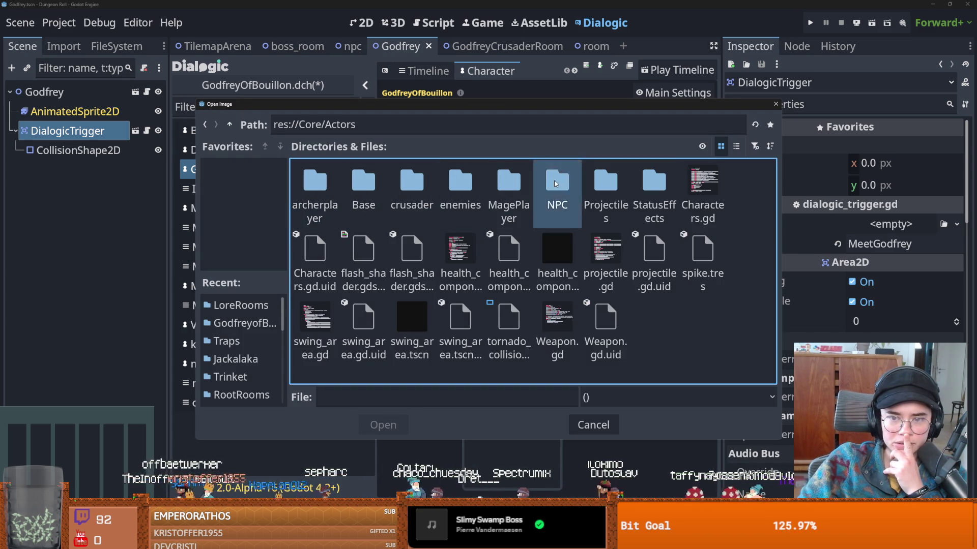
double_click(536, 188)
double_click(400, 186)
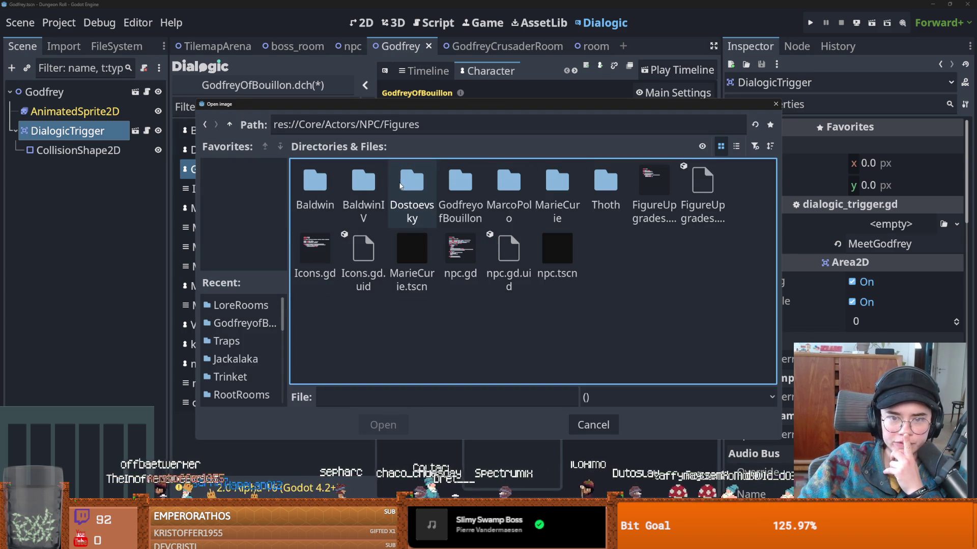
double_click(463, 184)
double_click(651, 192)
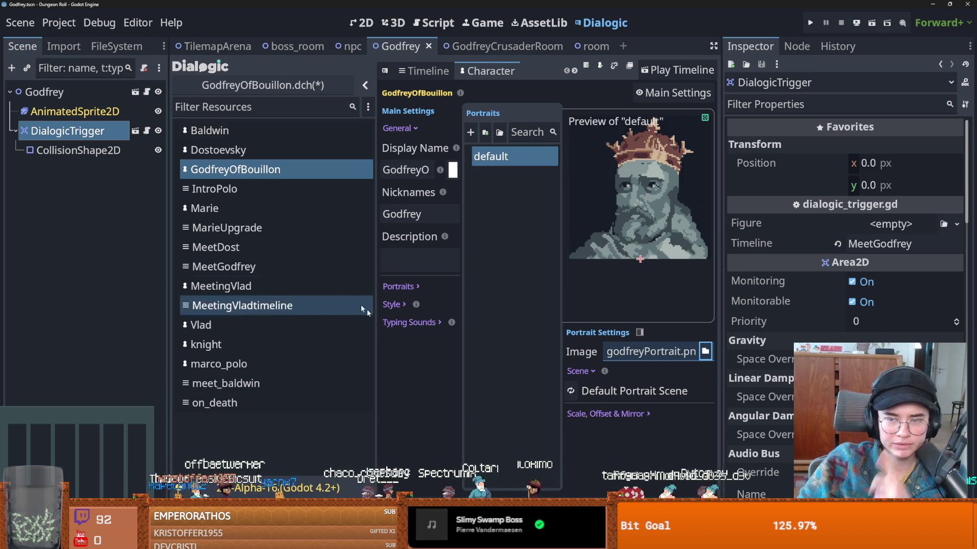
- Back in Aseprite, Magic Wand the dark background around the figure
key("alt+Tab")
scroll(401, 218, "down", 2)
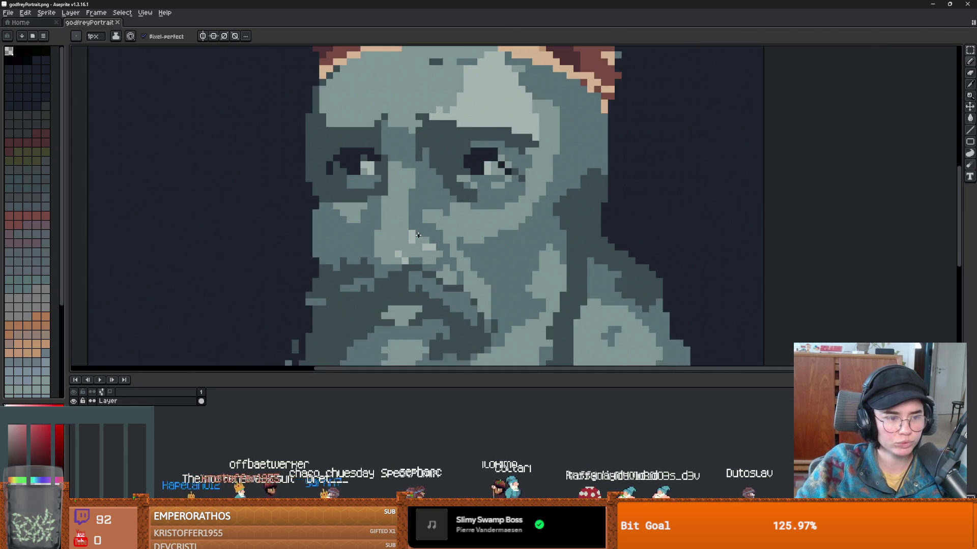
scroll(401, 218, "up", 2)
scroll(402, 217, "down", 3)
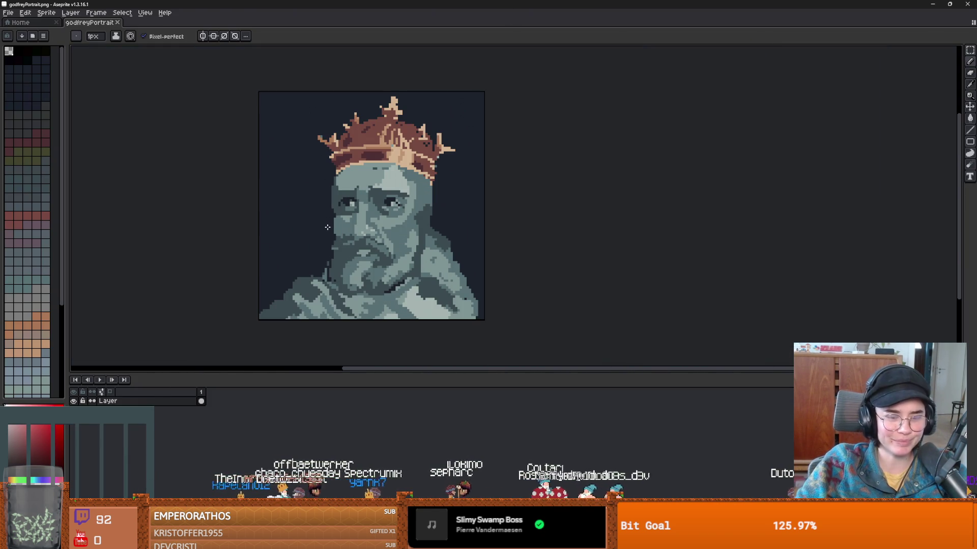
key("q")
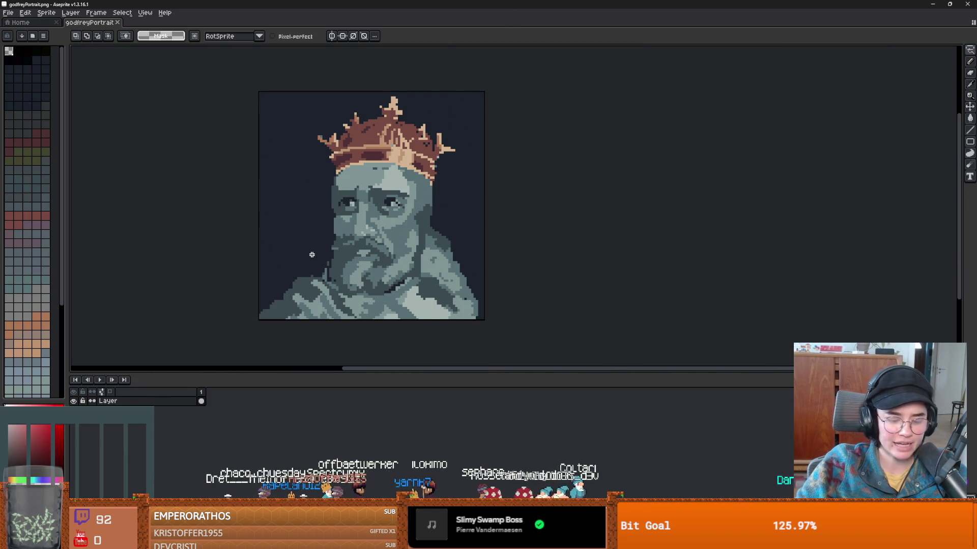
key("w")
left_click(293, 235)
- Open the Canvas Size dialog twice and close it without changes
scroll(292, 235, "up", 1)
key("ctrl+alt+c")
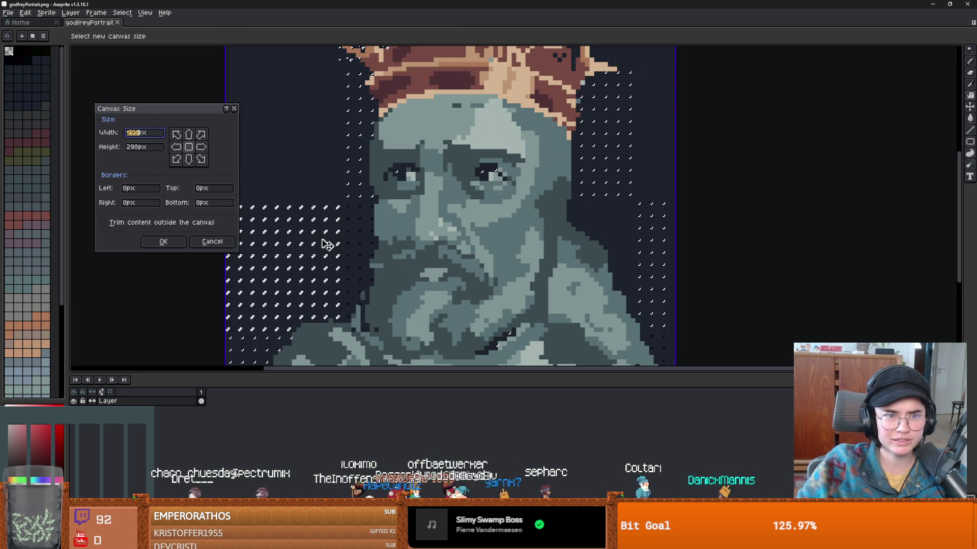
left_click(236, 109)
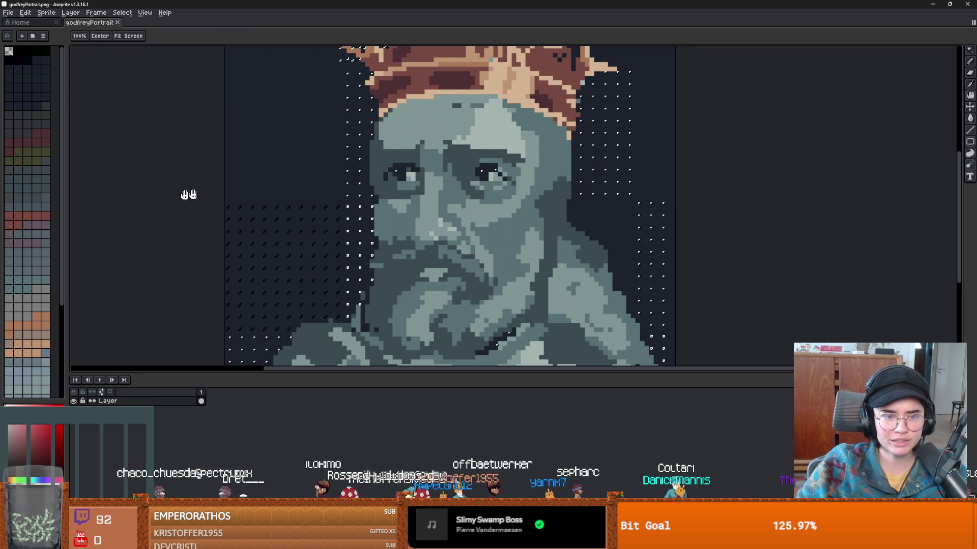
key("ctrl+alt+c")
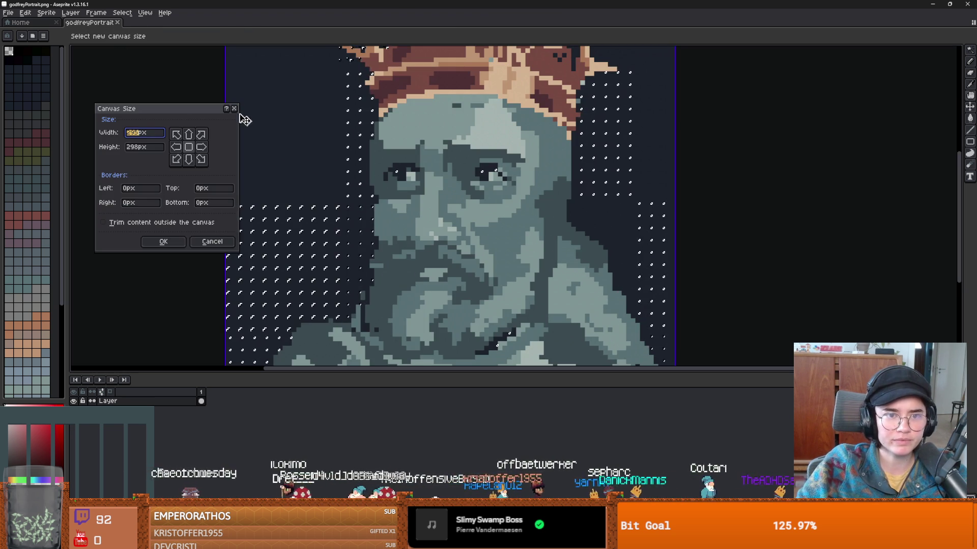
left_click(234, 107)
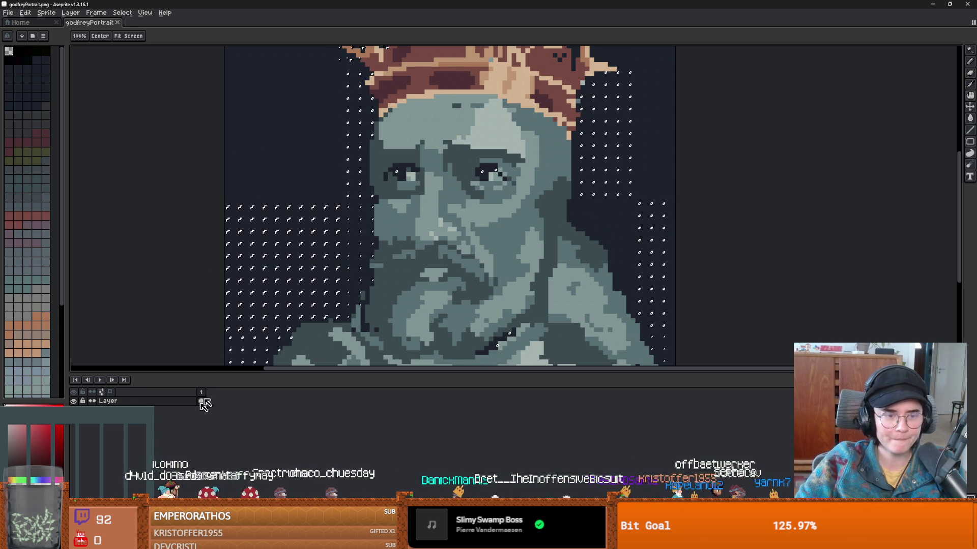
- Select the dark background with the Magic Wand at tolerance 20
key("w")
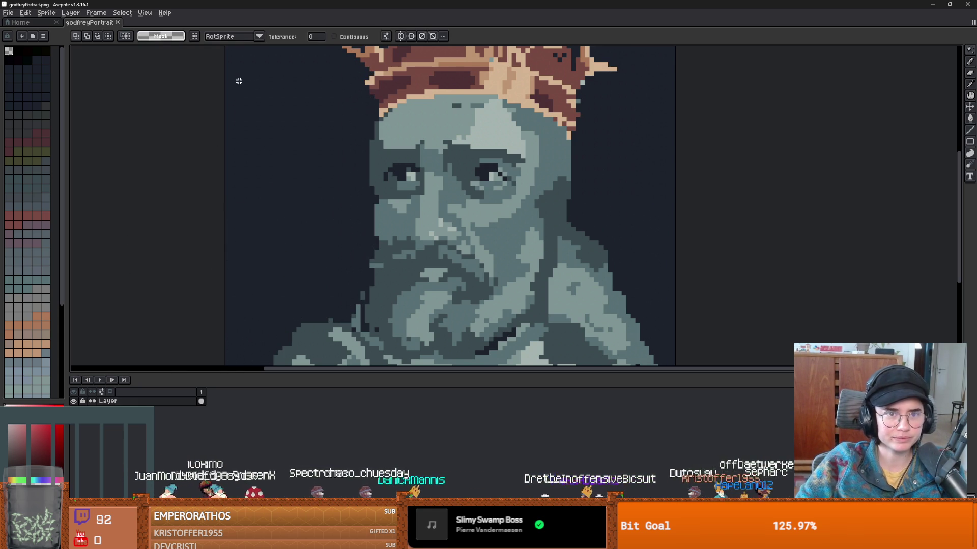
left_click(238, 81)
left_click(316, 36)
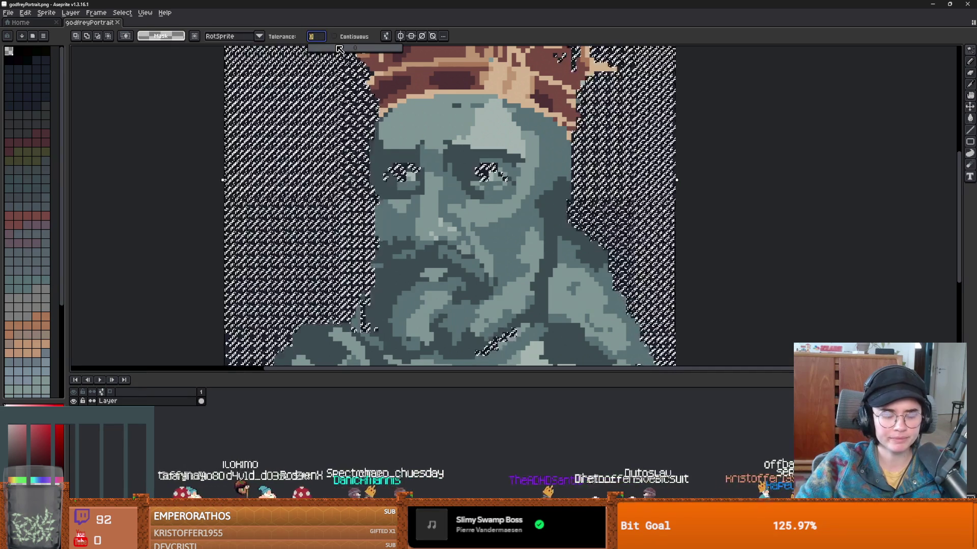
type("20")
key("Return")
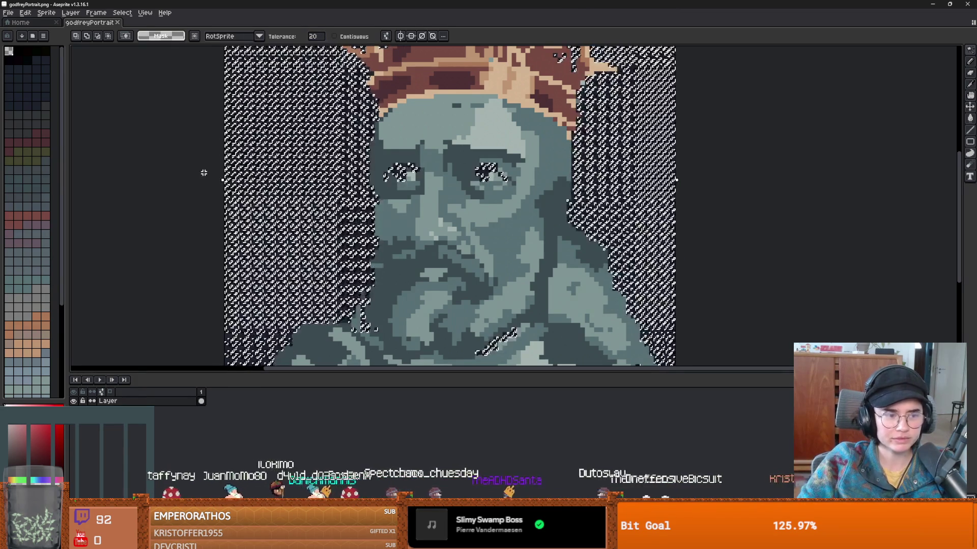
left_click(233, 176)
- Delete the selected dark background to leave transparency
scroll(305, 221, "down", 2)
scroll(295, 216, "up", 4)
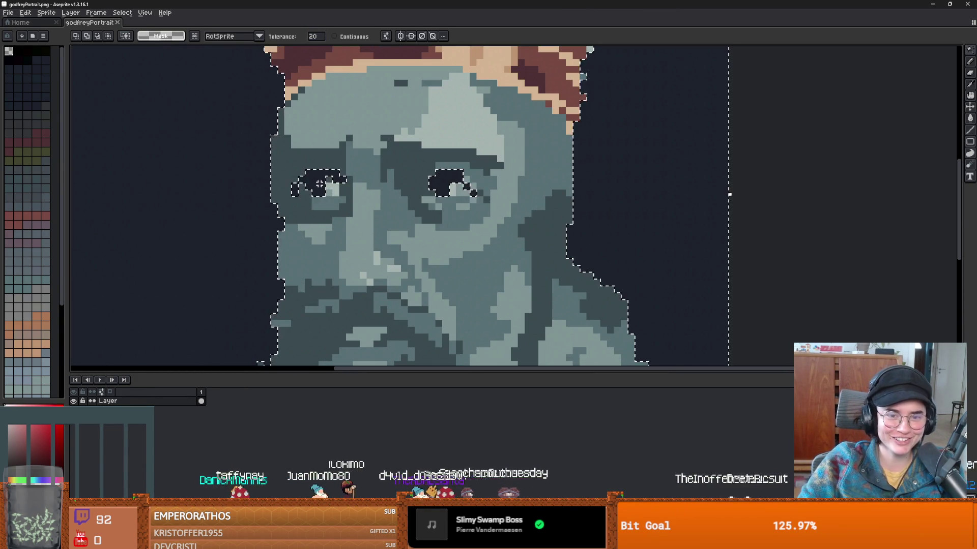
scroll(214, 211, "down", 3)
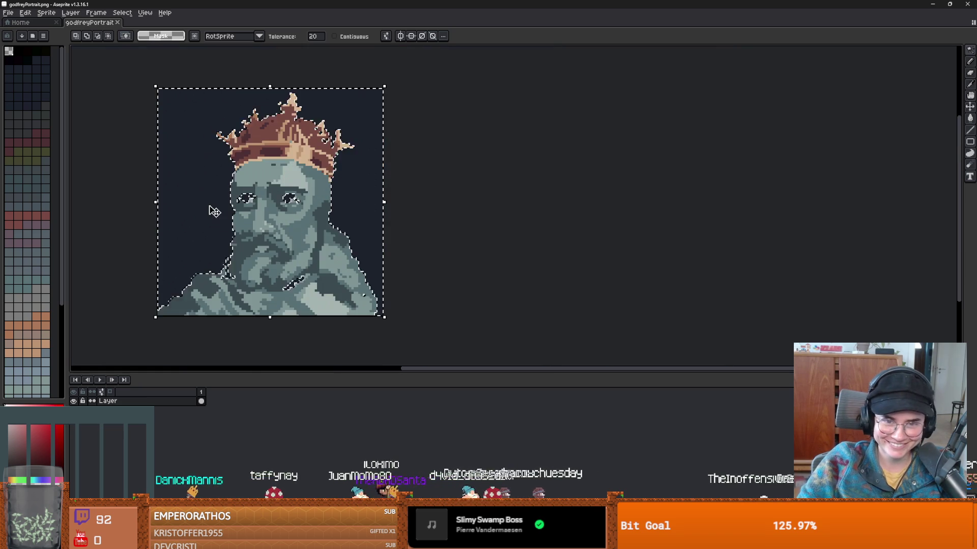
key("Delete")
scroll(335, 222, "up", 3)
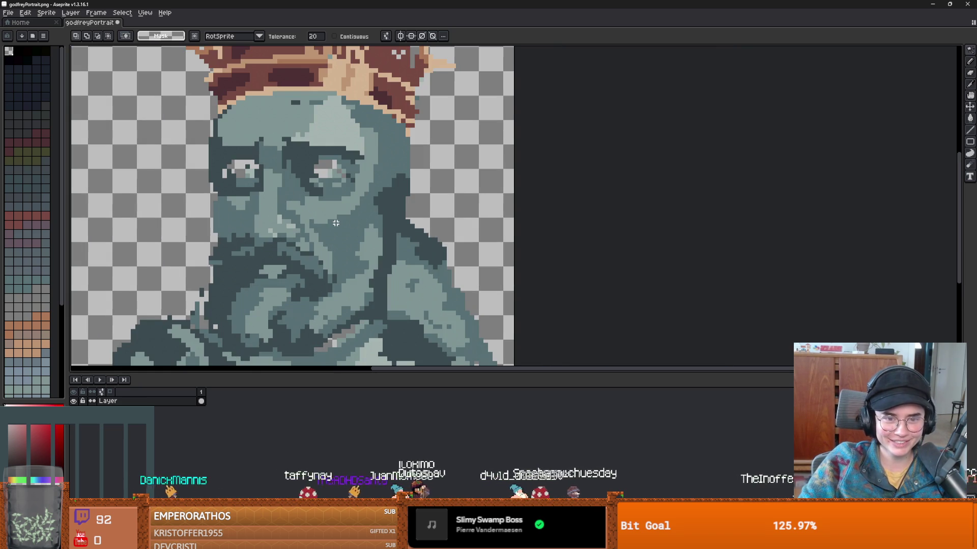
key("ctrl+z")
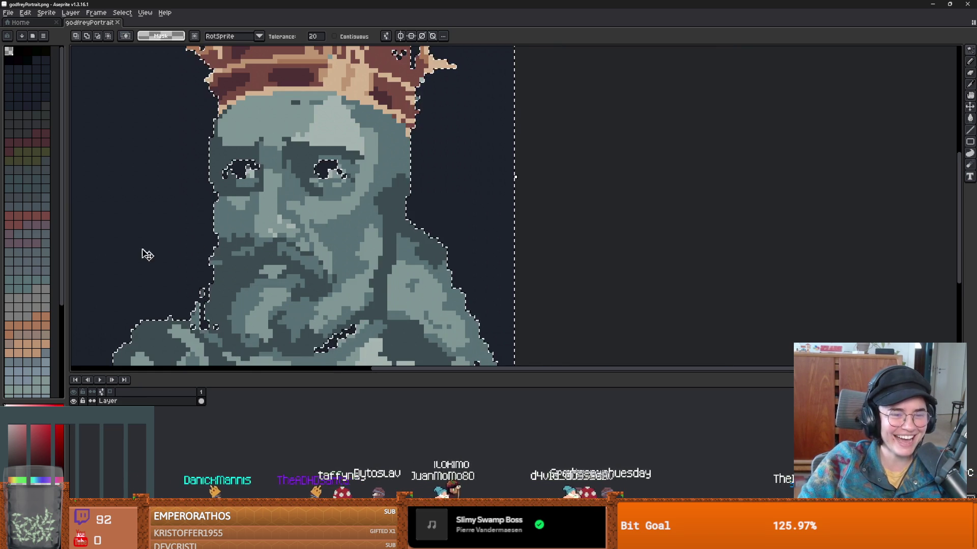
left_click(170, 255, "alt")
key("Delete")
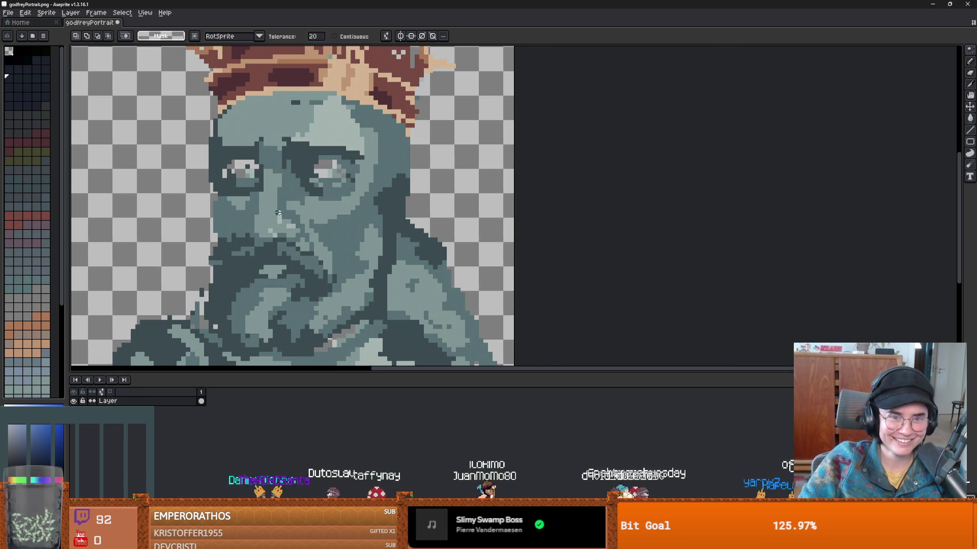
- Paint Bucket both light eyes and the grey beard stripe dark
key("g")
left_click(241, 173)
left_click(325, 169)
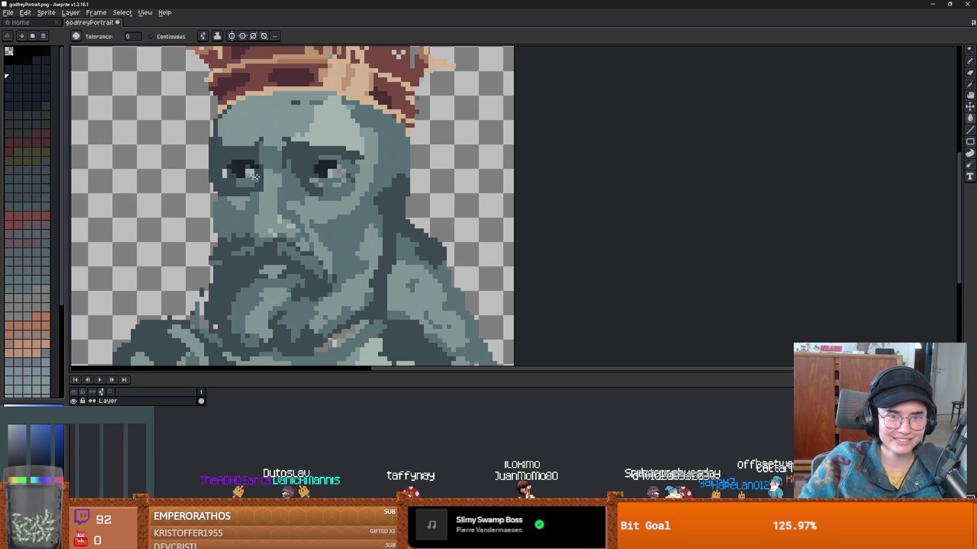
scroll(285, 198, "up", 3)
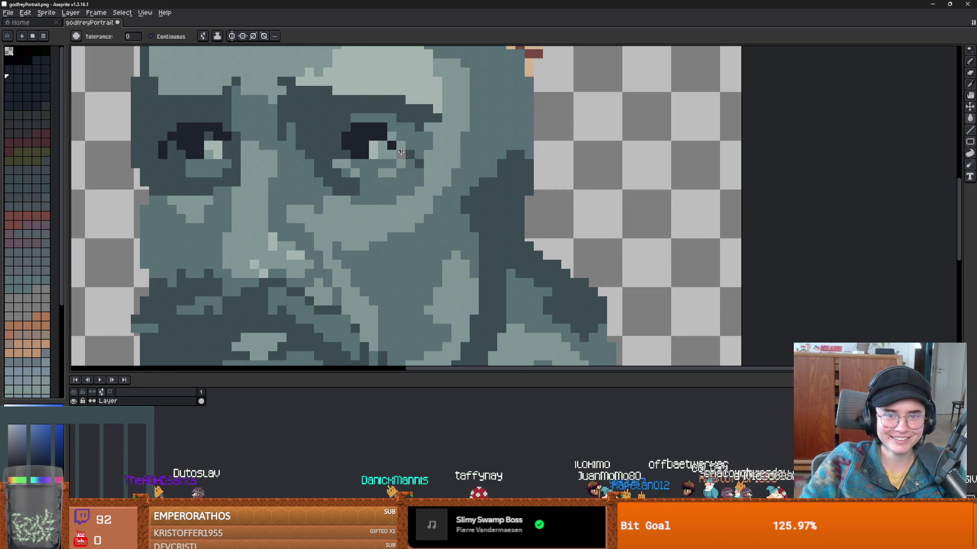
scroll(389, 145, "up", 1)
scroll(331, 186, "down", 3)
scroll(350, 245, "up", 1)
left_click(350, 245)
scroll(349, 245, "down", 4)
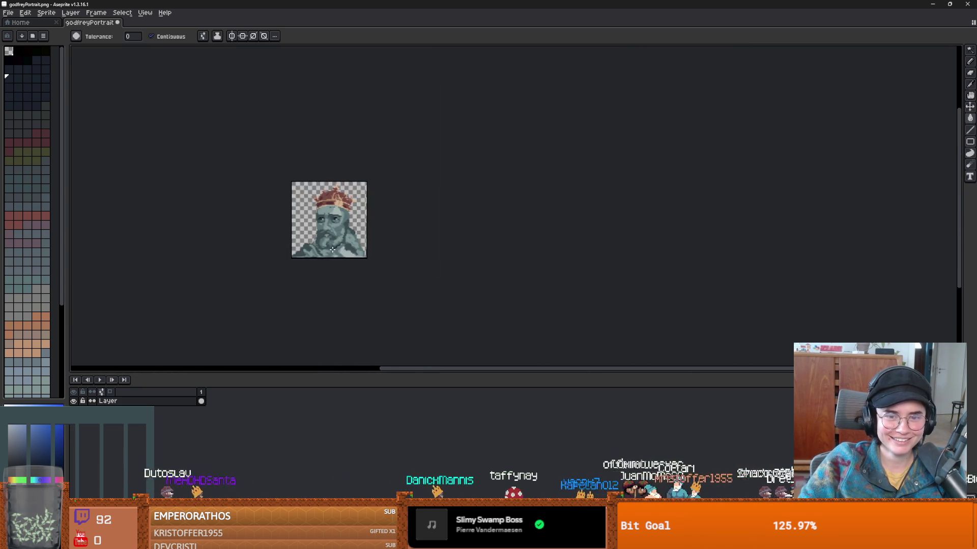
scroll(312, 242, "up", 5)
- Fill the grey patch by the portrait's collar with the dark colour using the Paint Bucket
key("b")
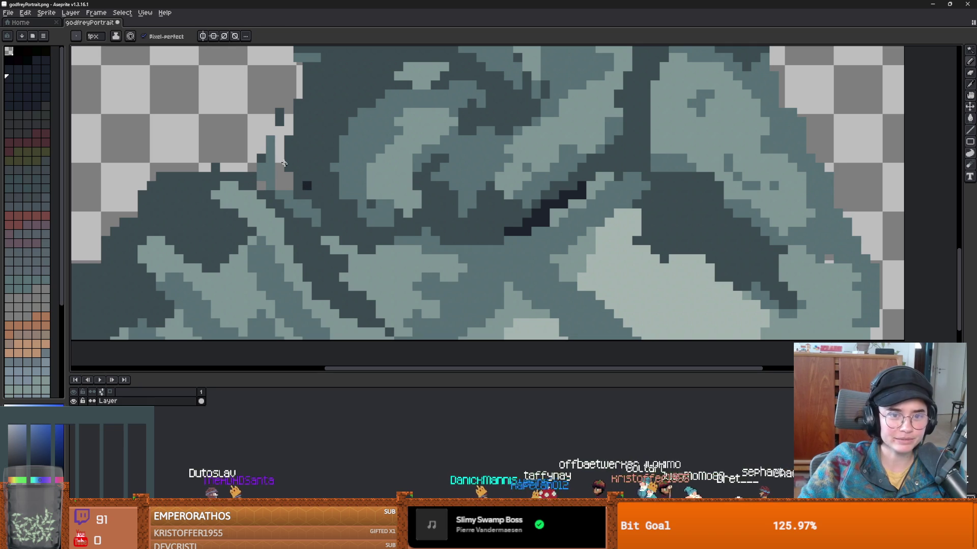
key("g")
left_click(280, 171)
scroll(280, 170, "down", 1)
scroll(305, 183, "up", 1)
scroll(360, 210, "down", 3)
scroll(360, 210, "up", 3)
scroll(332, 225, "down", 3)
scroll(320, 228, "up", 3)
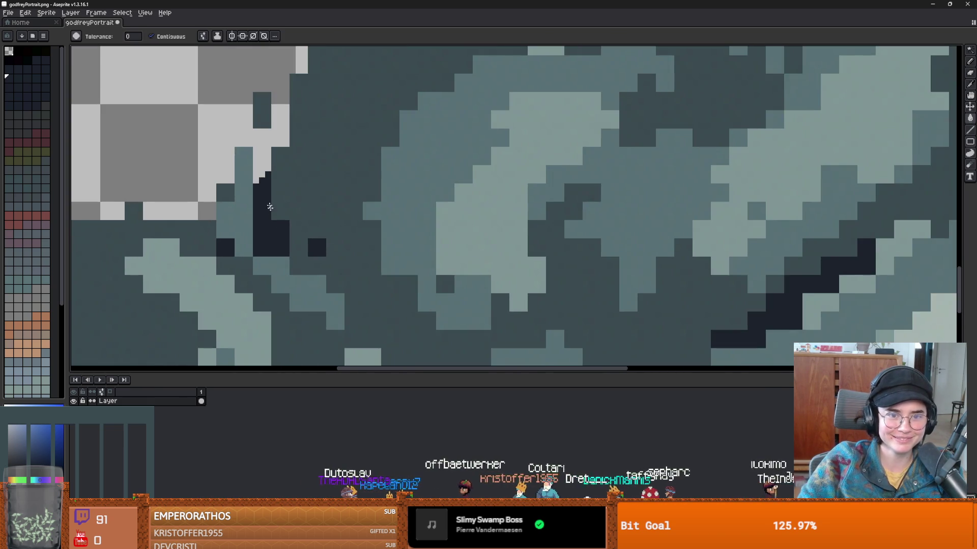
scroll(248, 197, "down", 3)
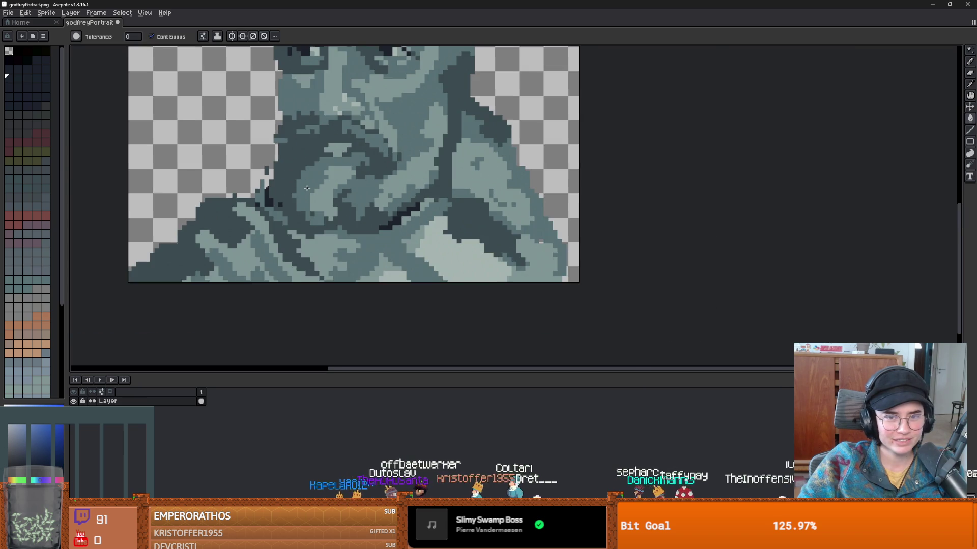
scroll(253, 199, "up", 3)
- Redraw the stepped lower-left collar edge pixels lighter with the Pencil
key("b")
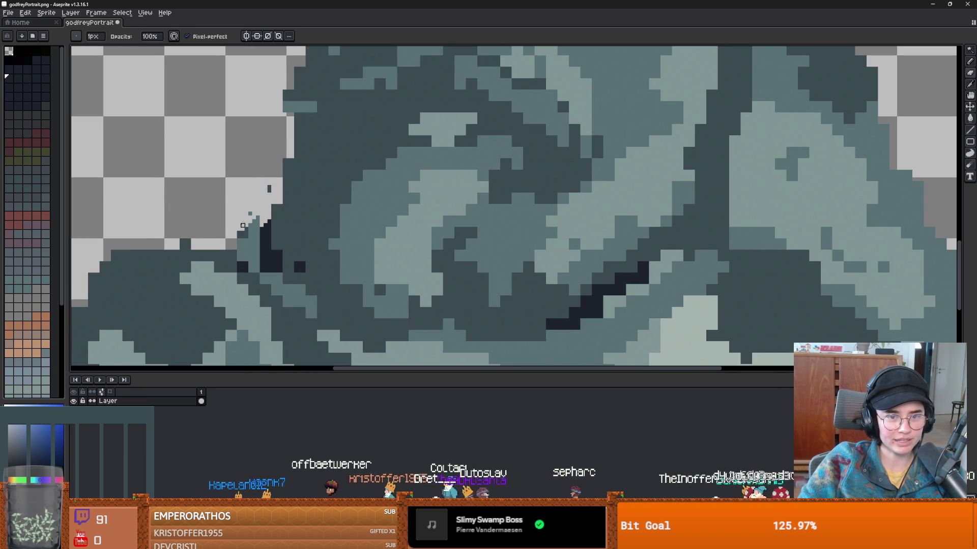
left_click_drag(242, 233, 261, 218)
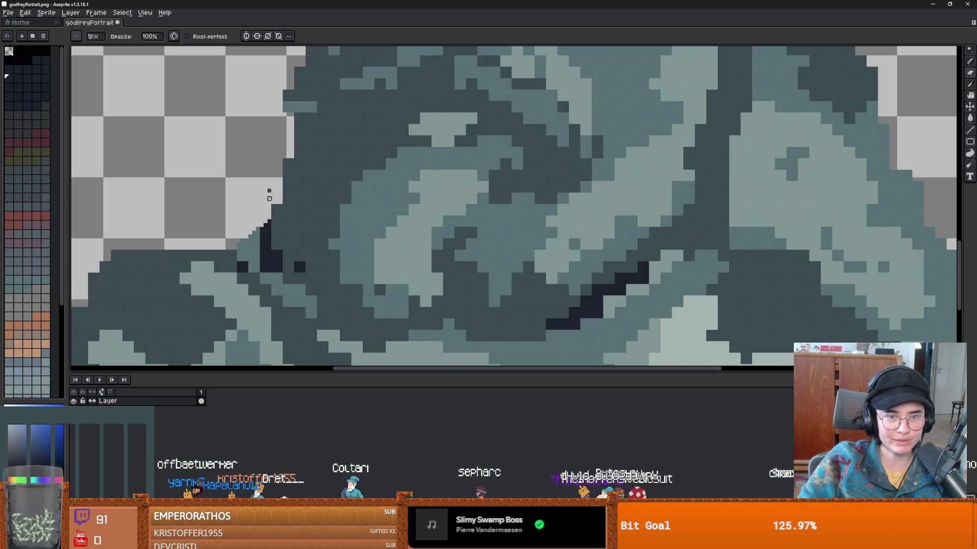
scroll(265, 194, "down", 3)
scroll(305, 214, "up", 2)
scroll(325, 221, "down", 3)
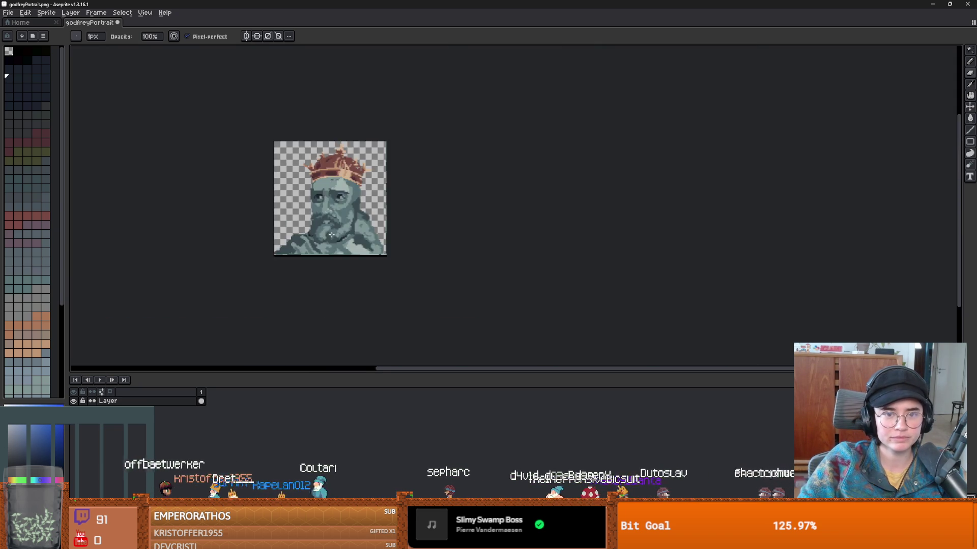
scroll(328, 222, "up", 1)
- Save the retouched portrait in Aseprite and the Godot scene, then open the MeetGodfrey timeline
key("ctrl+s")
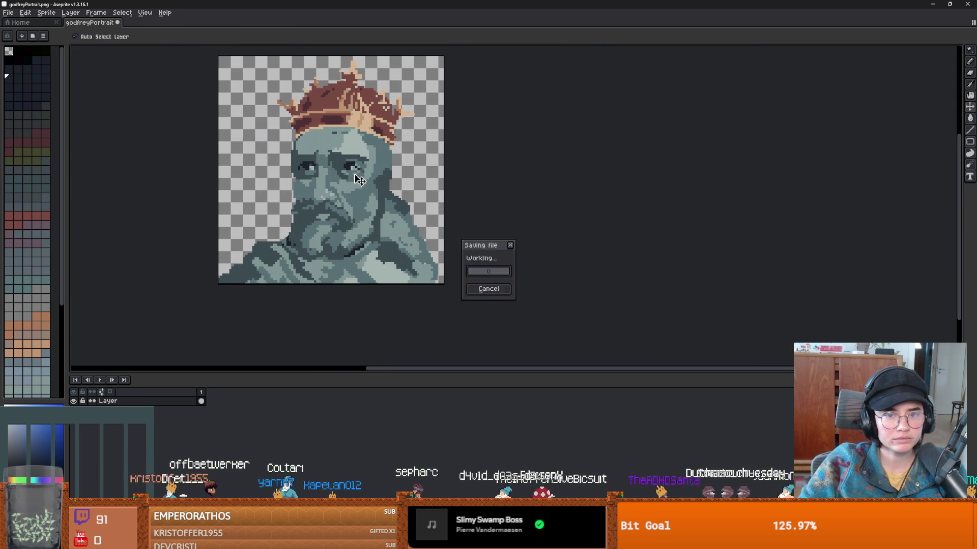
key("alt+Tab")
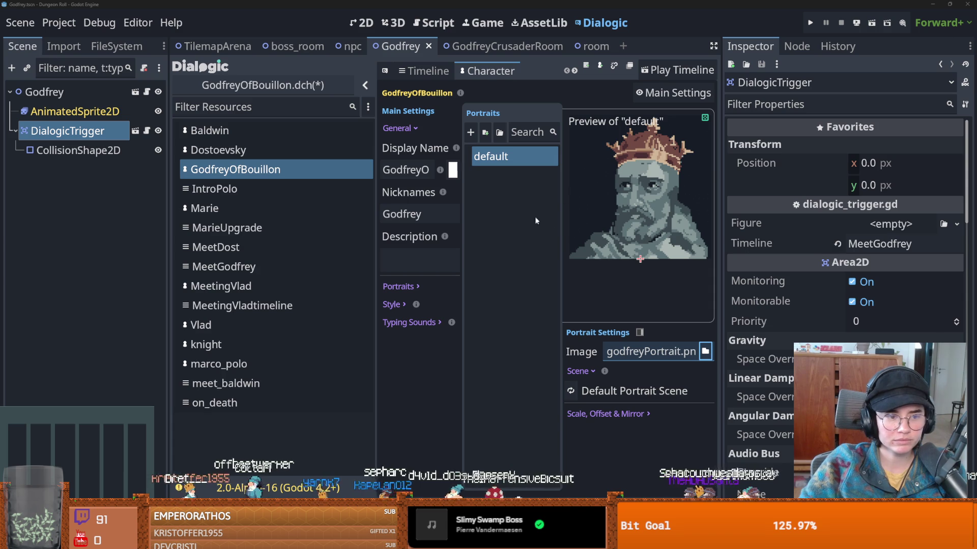
key("ctrl+s")
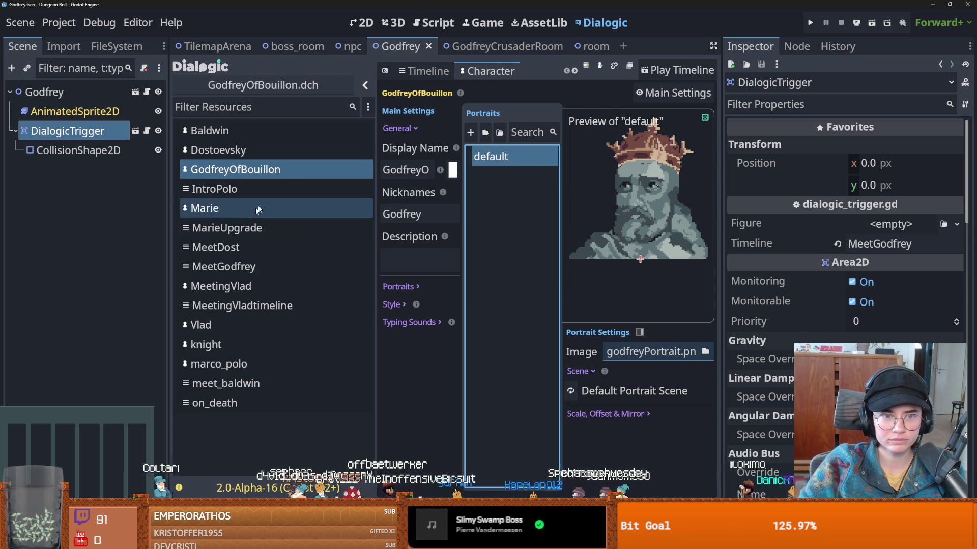
left_click(262, 267)
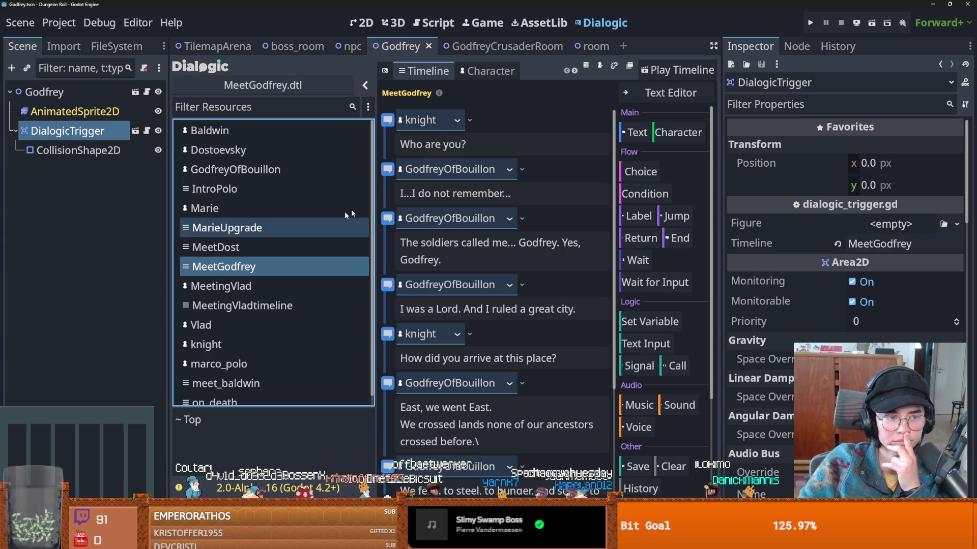
- Test-play MeetGodfrey through to Godfrey's reply, then close the Dungeon Roll game window
left_click(677, 69)
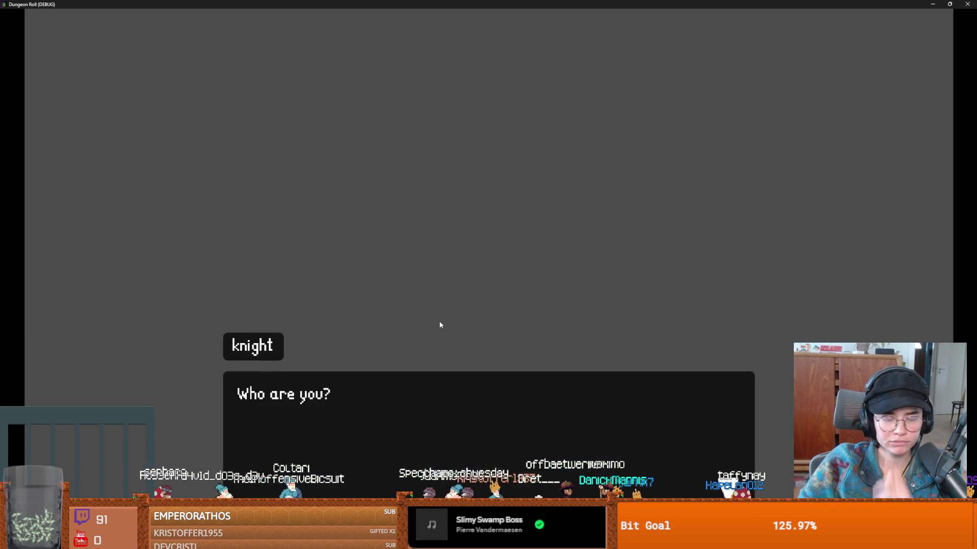
left_click(440, 322)
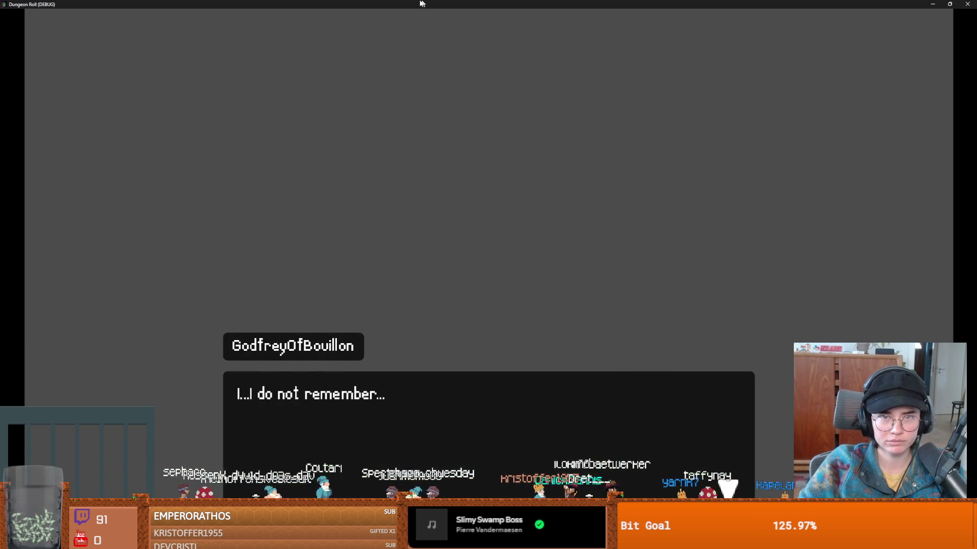
double_click(429, 4)
left_click(560, 193)
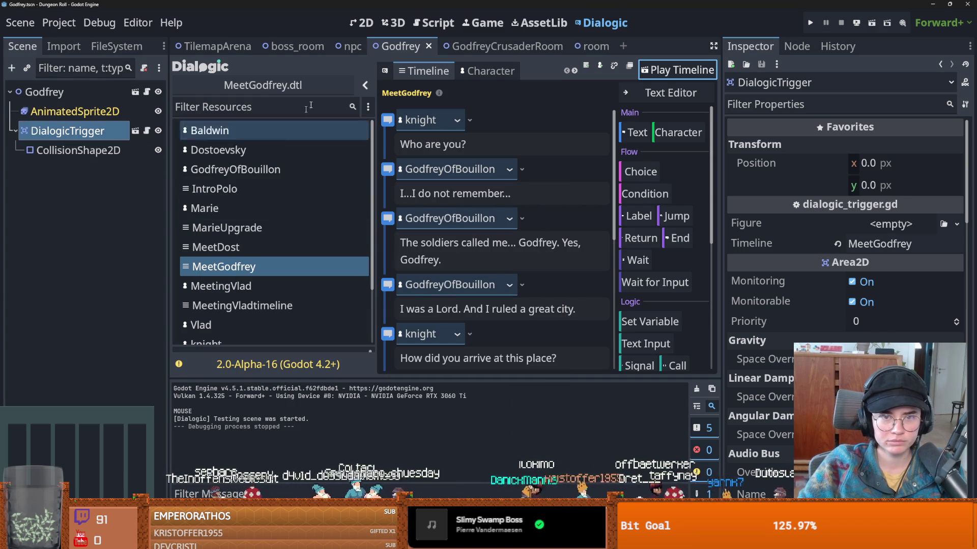
left_click(264, 274)
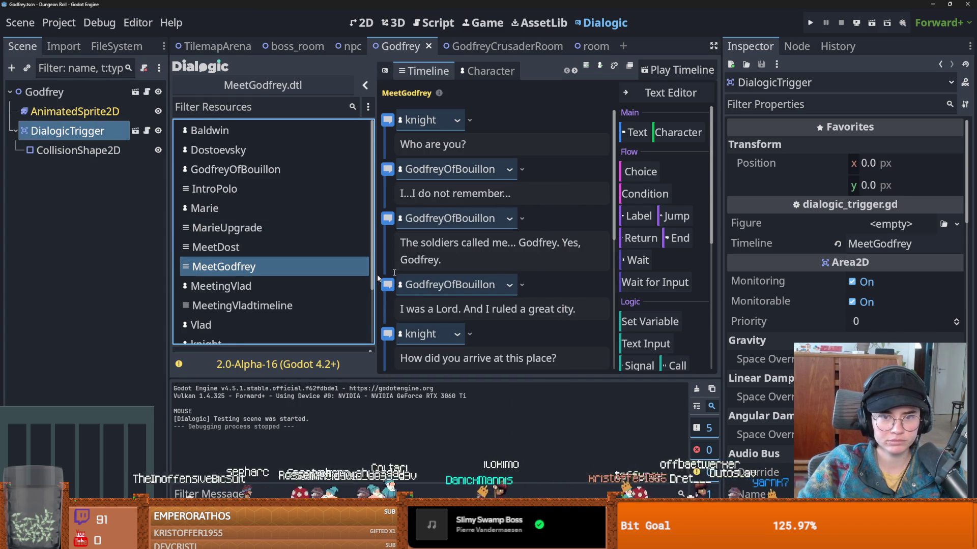
scroll(219, 320, "down", 1)
scroll(224, 284, "up", 1)
left_click(241, 173)
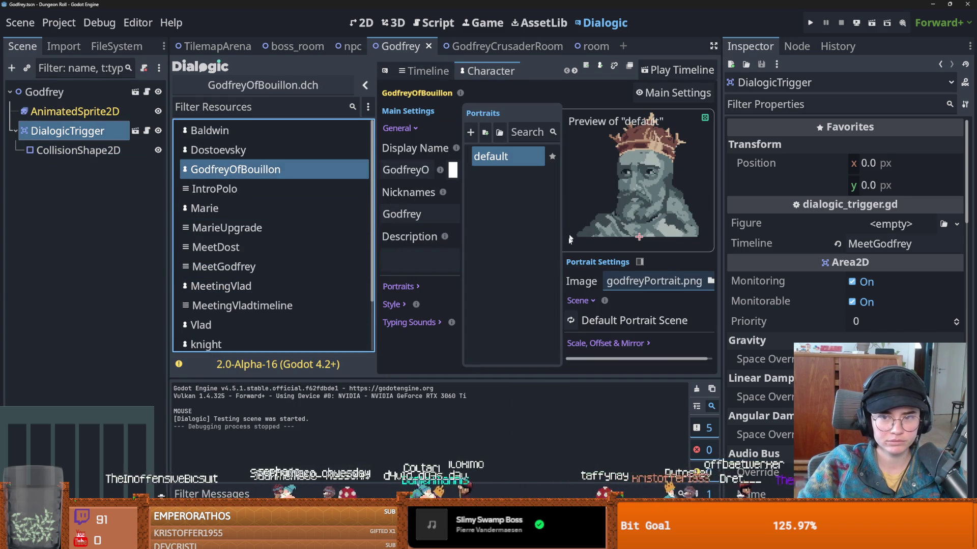
left_click(545, 264)
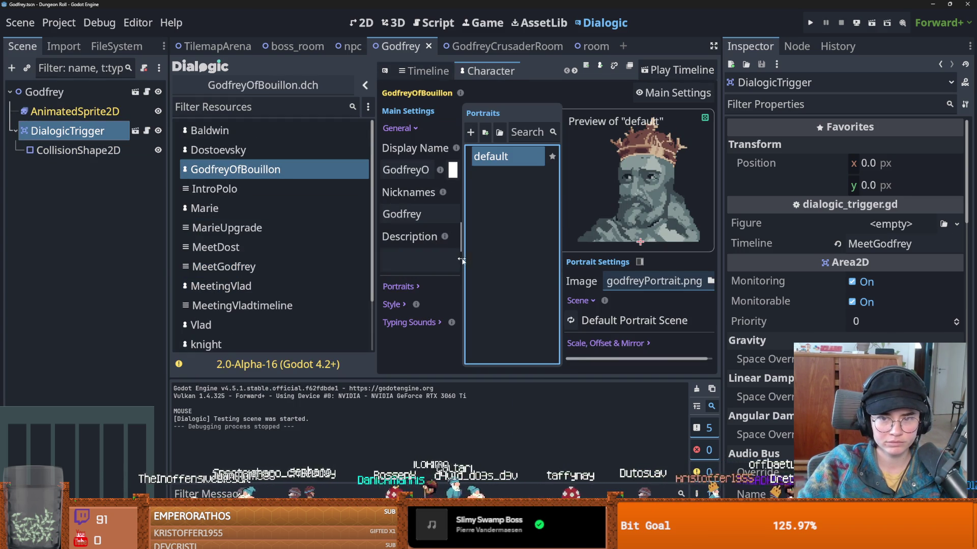
left_click(621, 327)
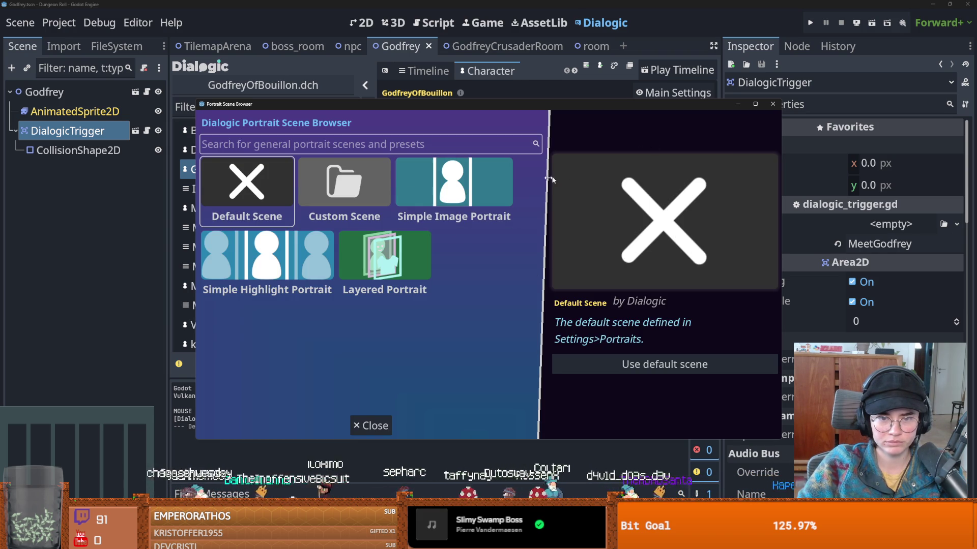
key("Escape")
key("ctrl+s")
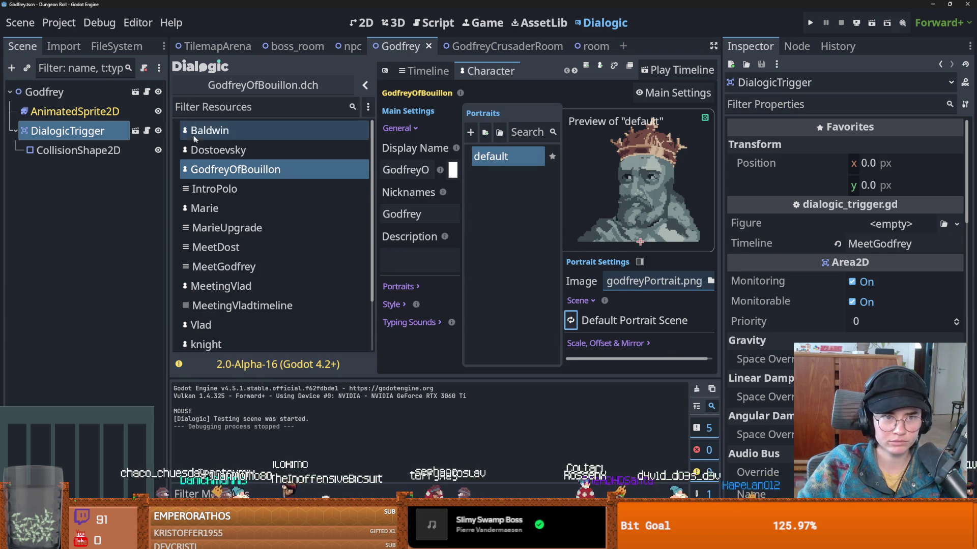
left_click(438, 74)
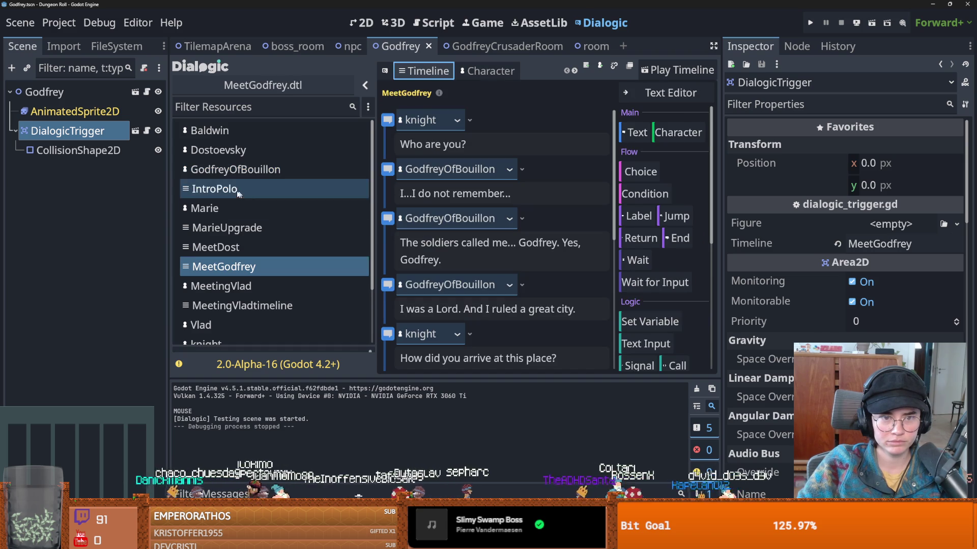
- Delete the trailing Join event at the end of the MeetGodfrey timeline
left_click(523, 177)
left_click(522, 171)
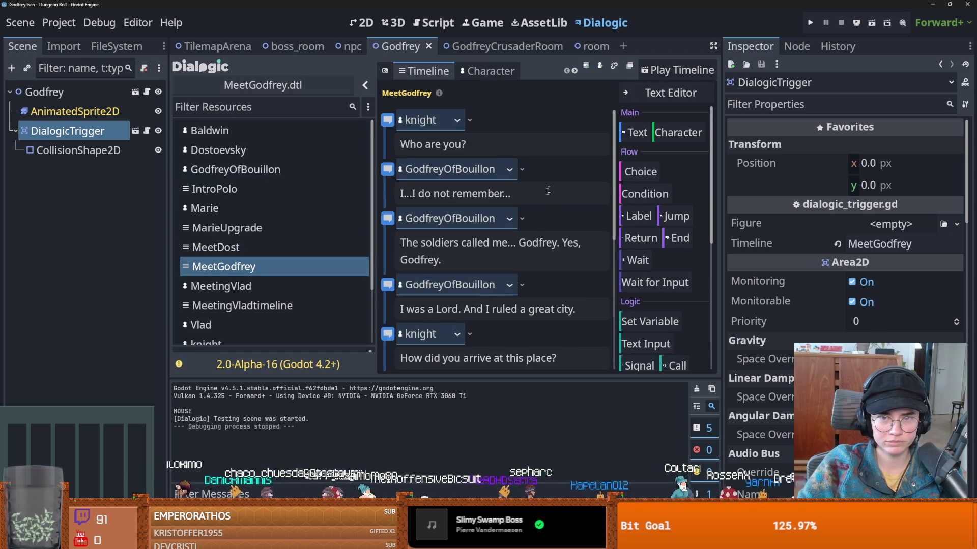
left_click(678, 133)
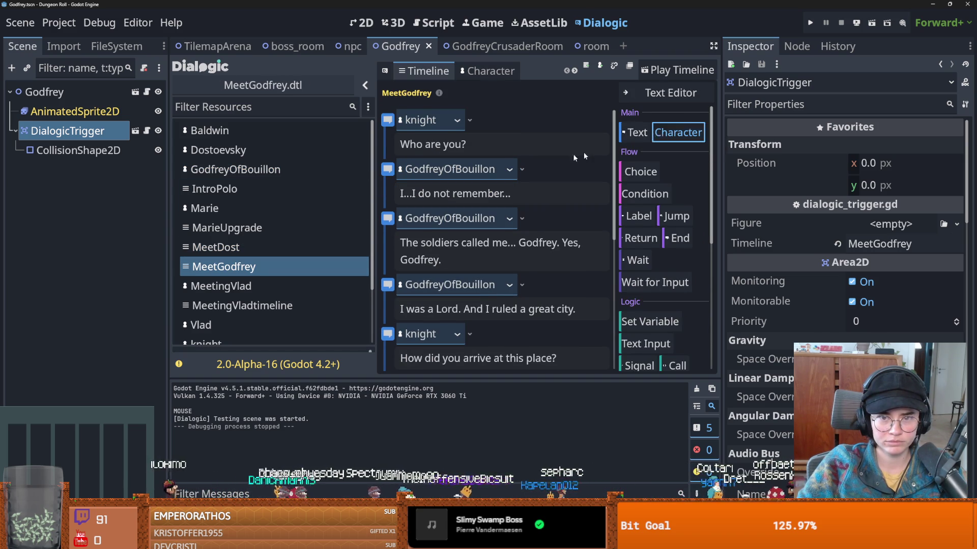
left_click(678, 132)
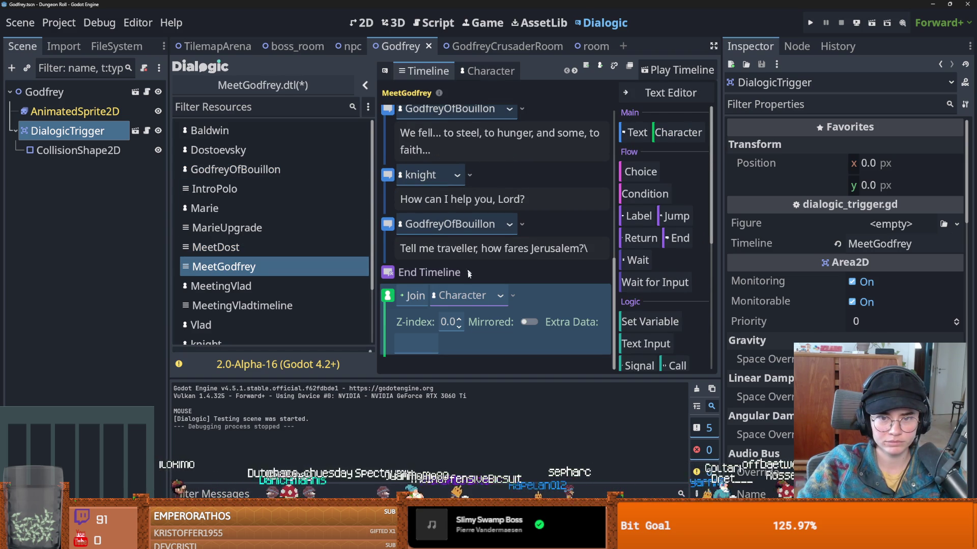
right_click(532, 300)
left_click(546, 412)
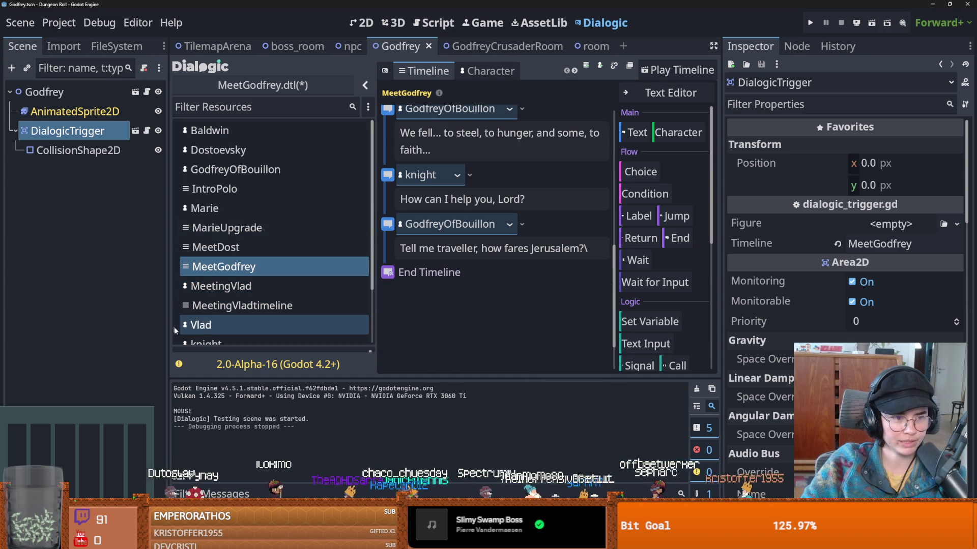
- Widen the dialogue editor and keep GodfreyOfBouillon as speaker of his first line
left_click_drag(169, 315, 87, 314)
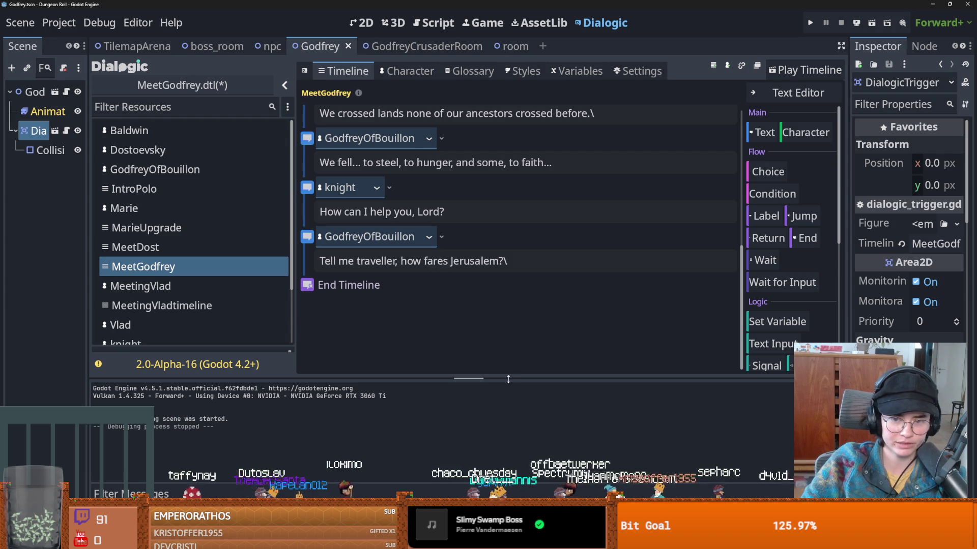
scroll(435, 279, "up", 5)
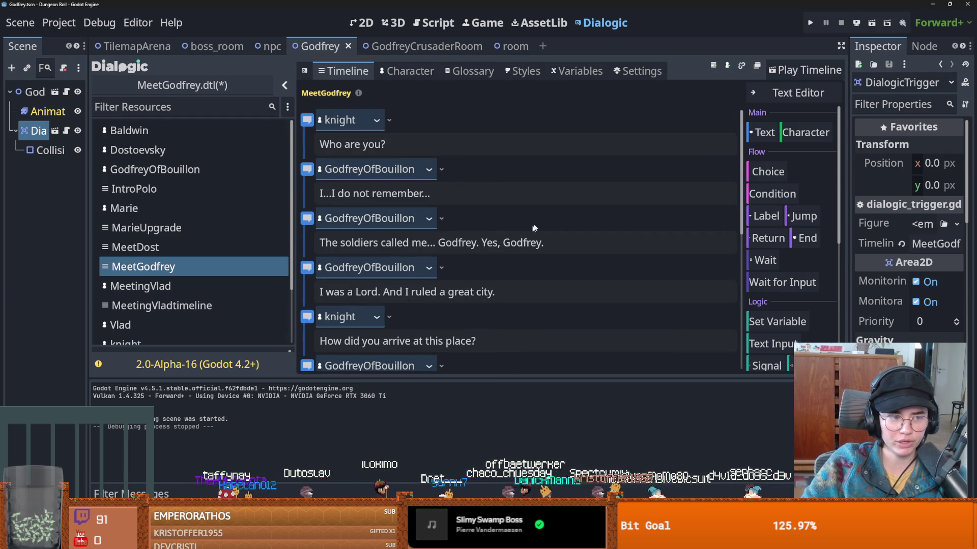
left_click(431, 174)
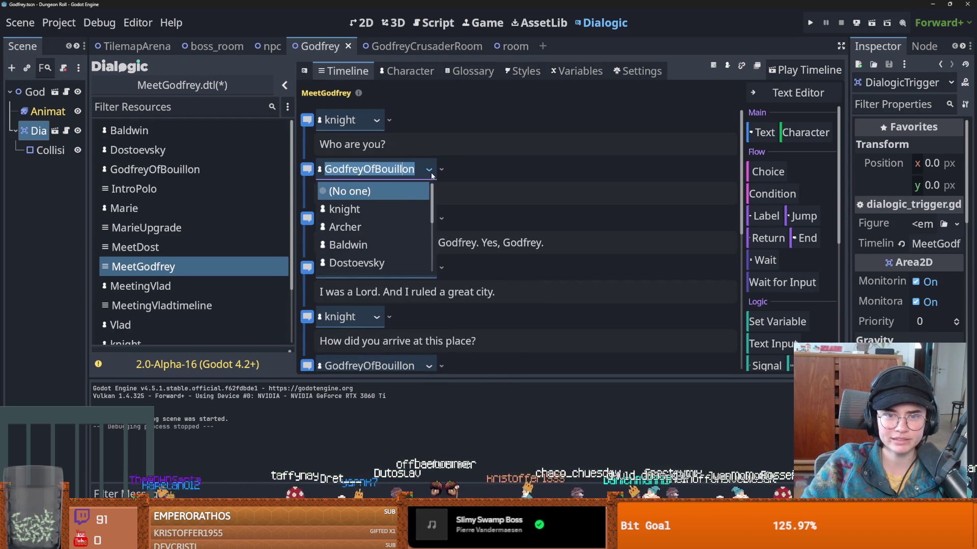
scroll(376, 244, "down", 2)
left_click(380, 243)
left_click(476, 170)
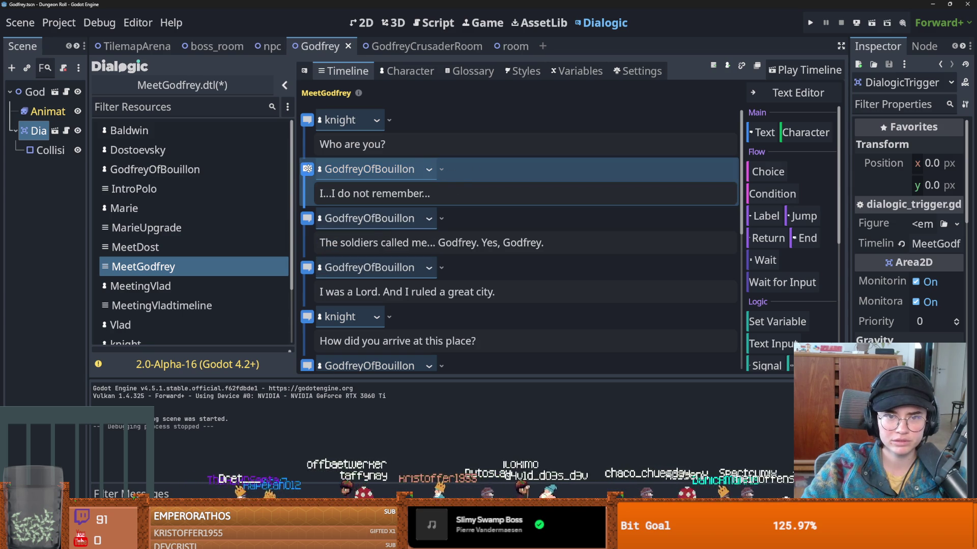
left_click(441, 169)
- Add a GodfreyOfBouillon Join event at the right position above his first line, then test-play
left_click(805, 132)
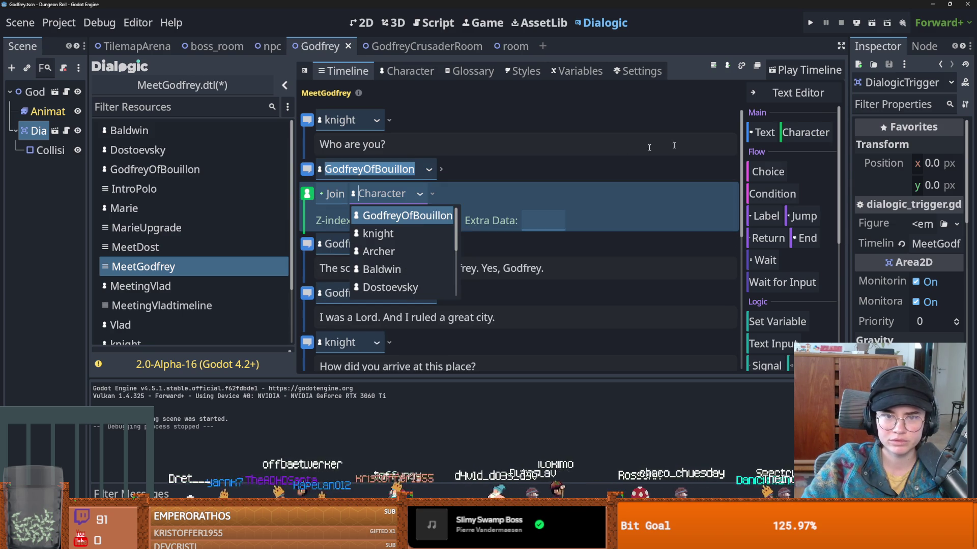
left_click(395, 216)
left_click(553, 195)
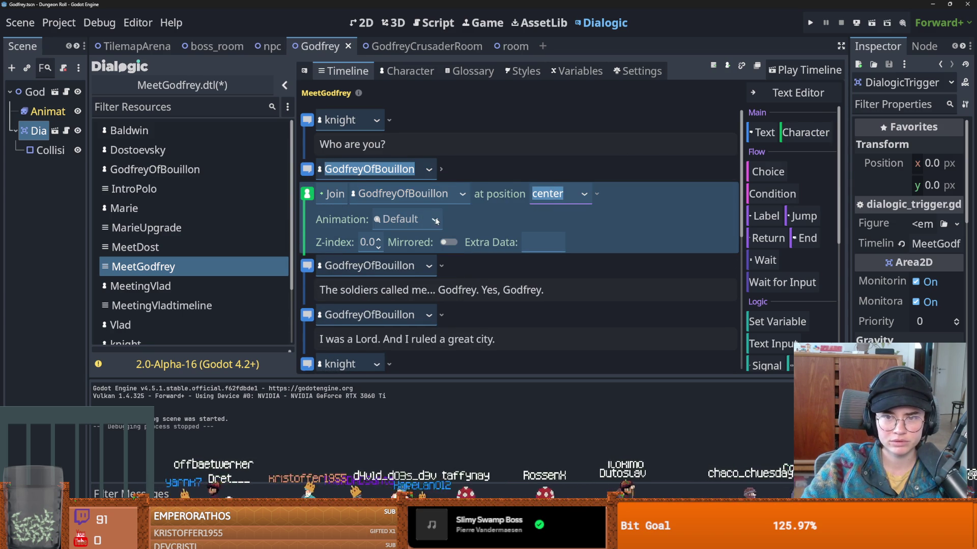
left_click_drag(612, 199, 606, 170)
left_click(583, 172)
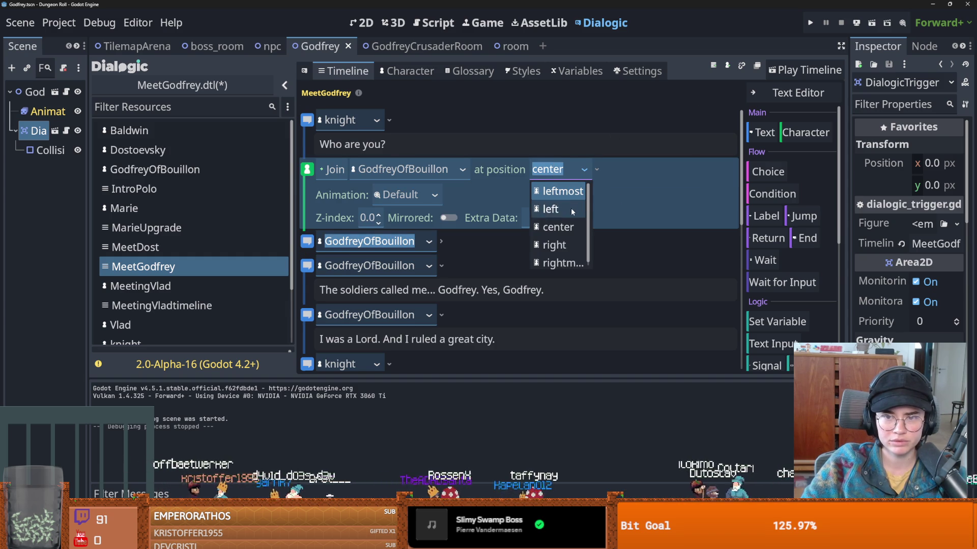
left_click(559, 245)
left_click(813, 72)
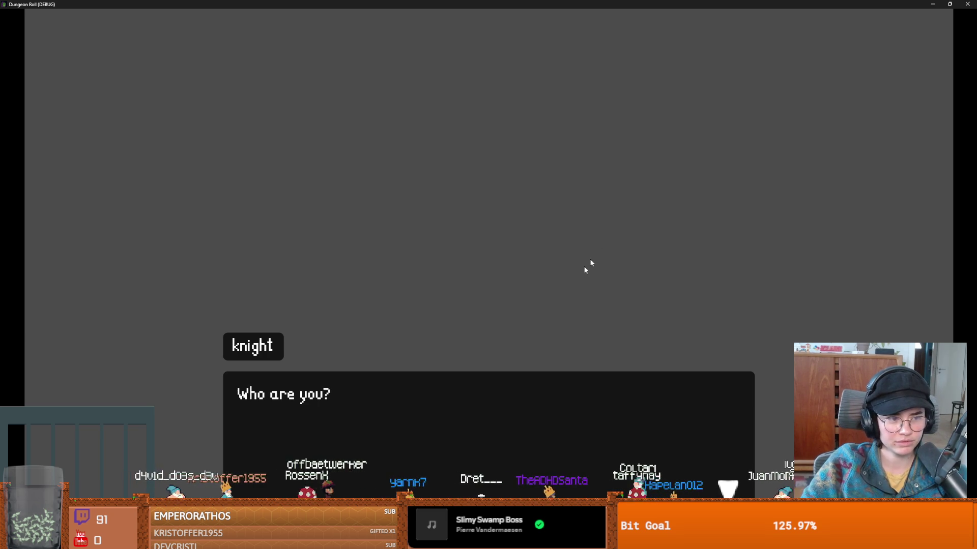
- Advance to Godfrey's first line to see his crowned portrait, close the game, and rewiden the scene dock
left_click(551, 283)
key("super+Down")
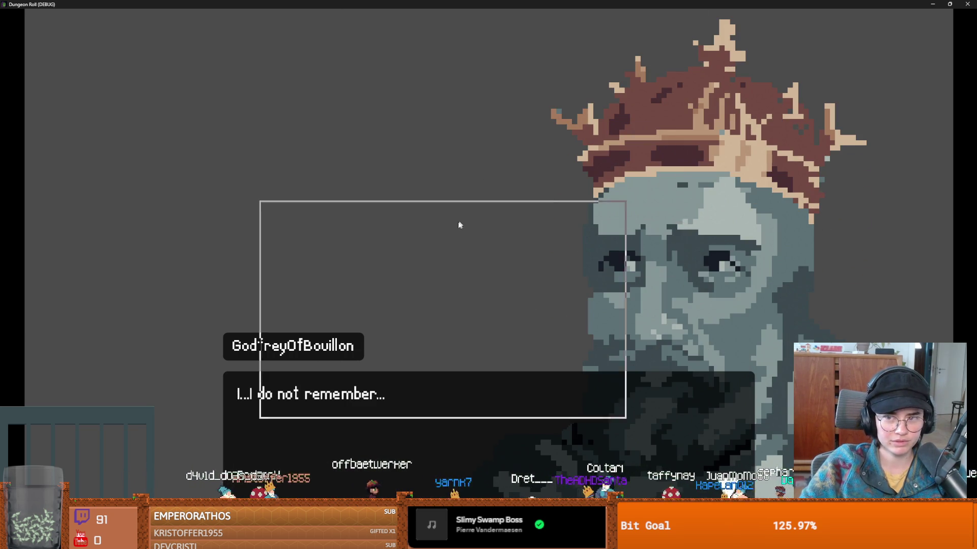
left_click(617, 206)
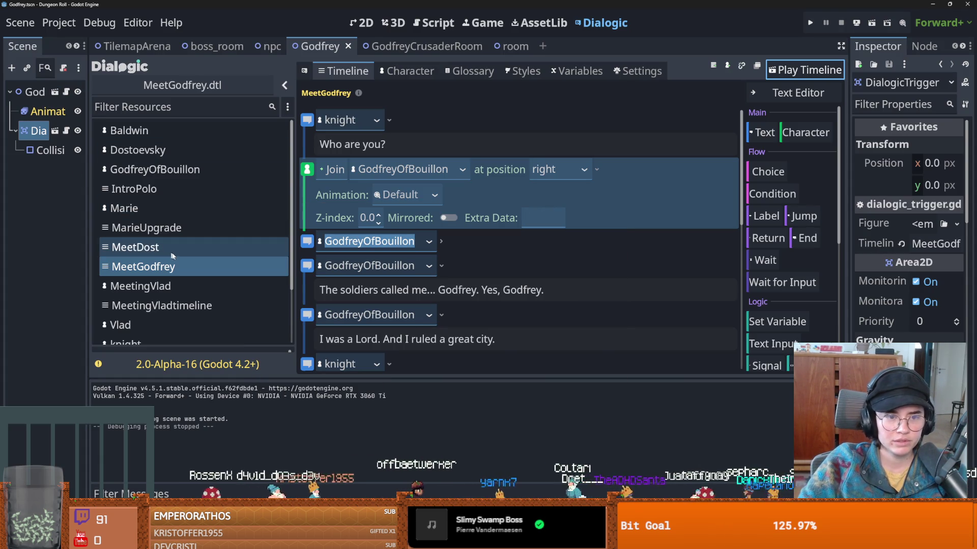
left_click_drag(89, 149, 188, 146)
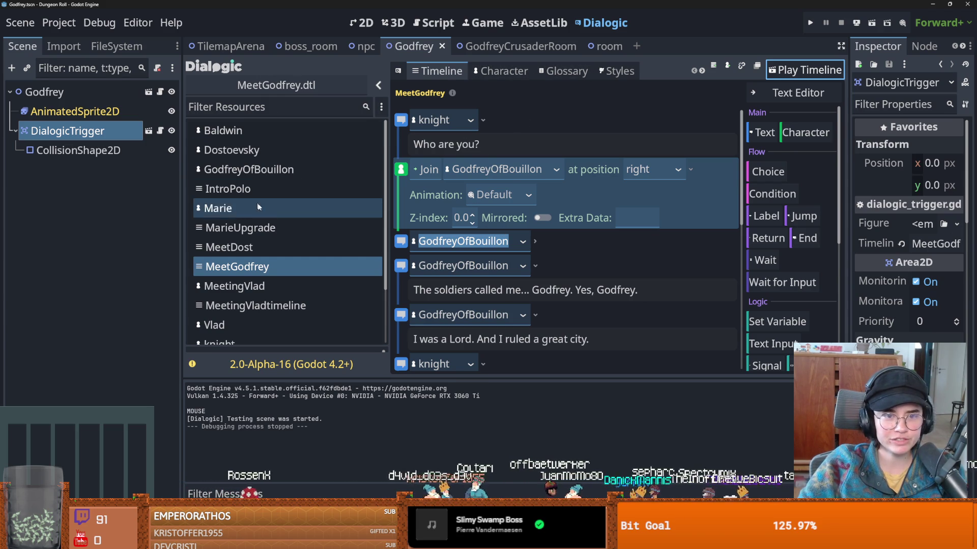
- Look up Marie's portrait scale and offset settings in her character file
scroll(258, 199, "down", 3)
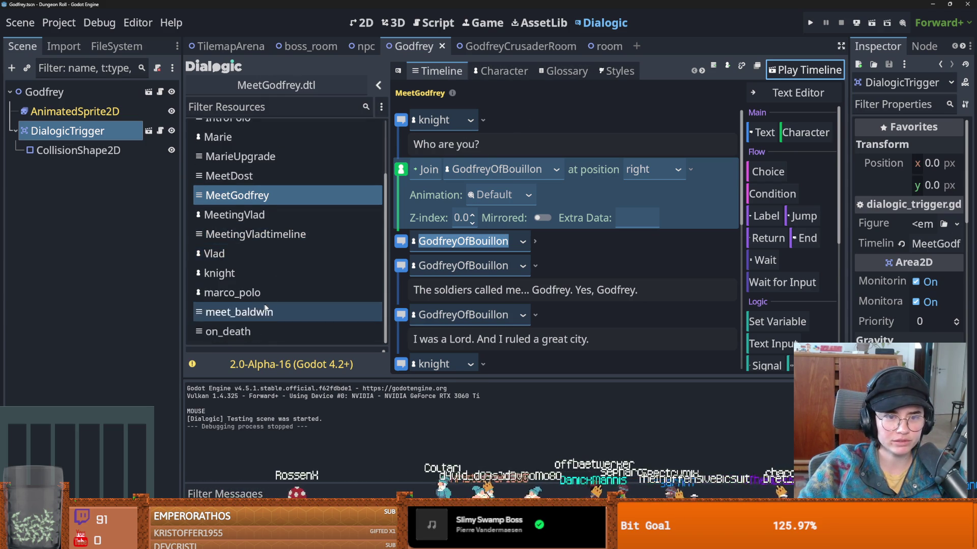
scroll(257, 309, "up", 3)
left_click(270, 208)
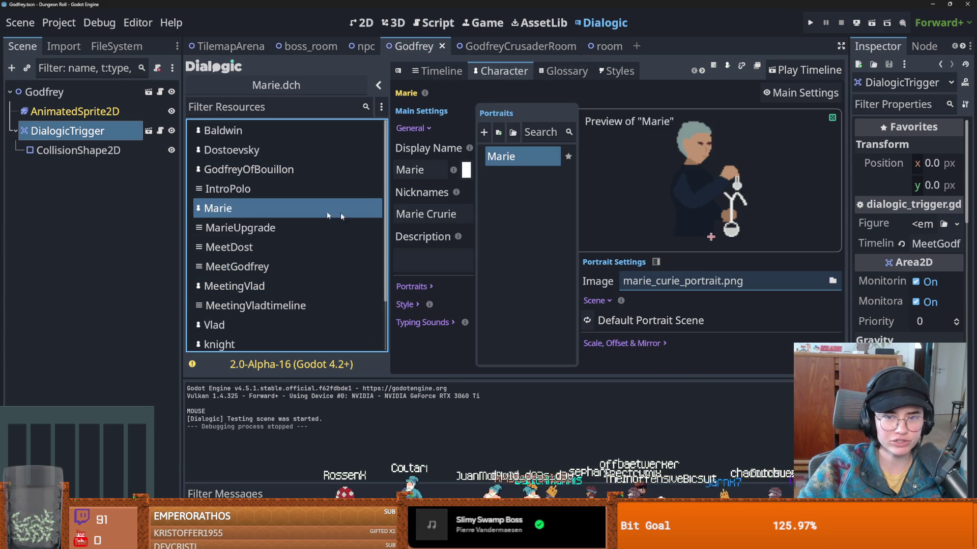
left_click(405, 305)
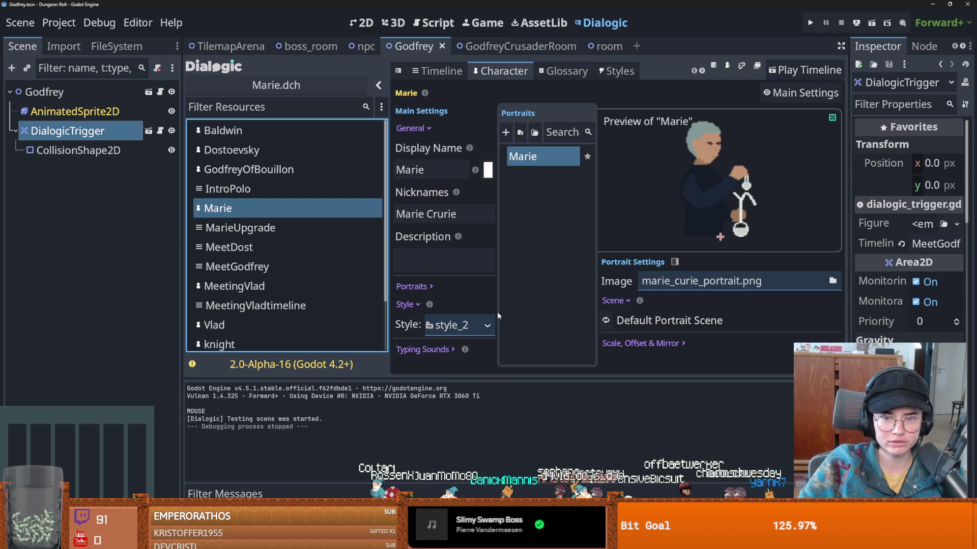
left_click_drag(496, 308, 570, 309)
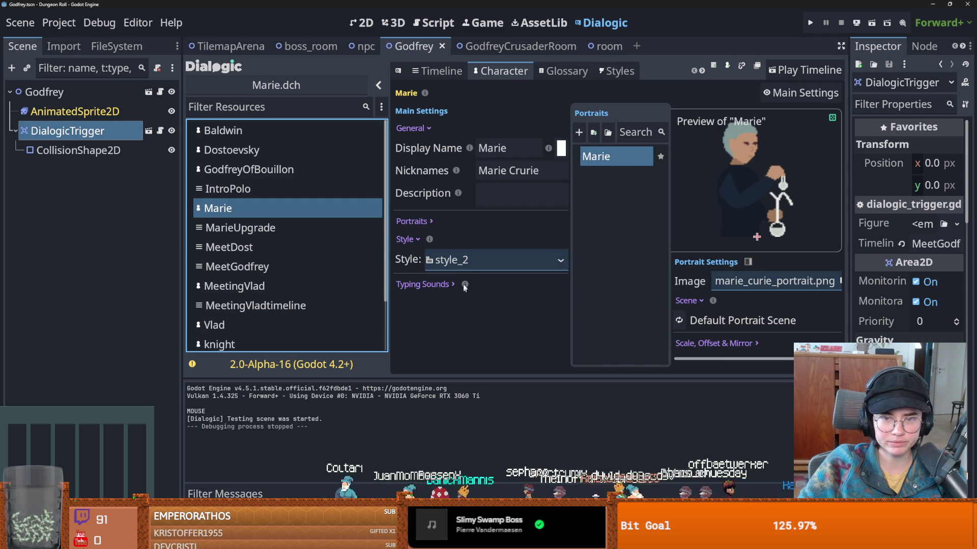
left_click(440, 222)
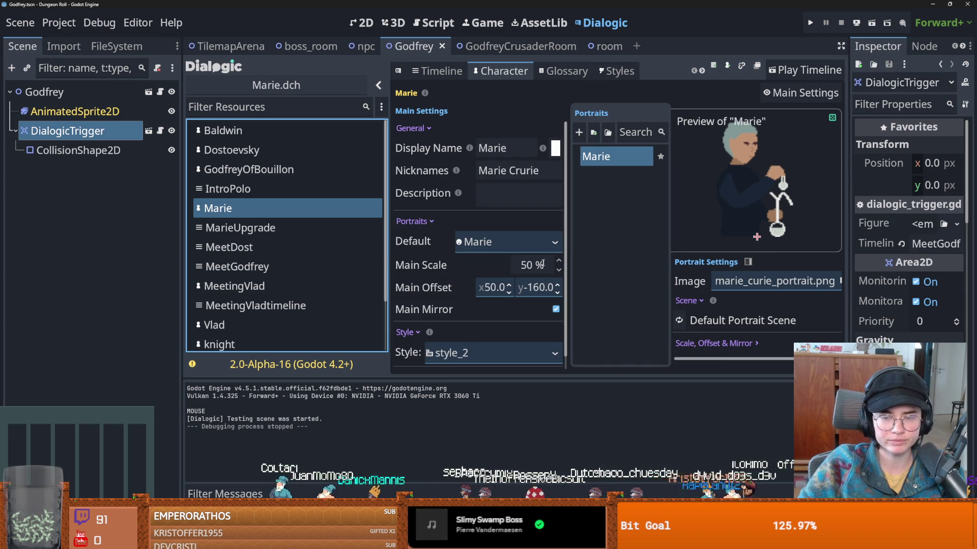
left_click(259, 266)
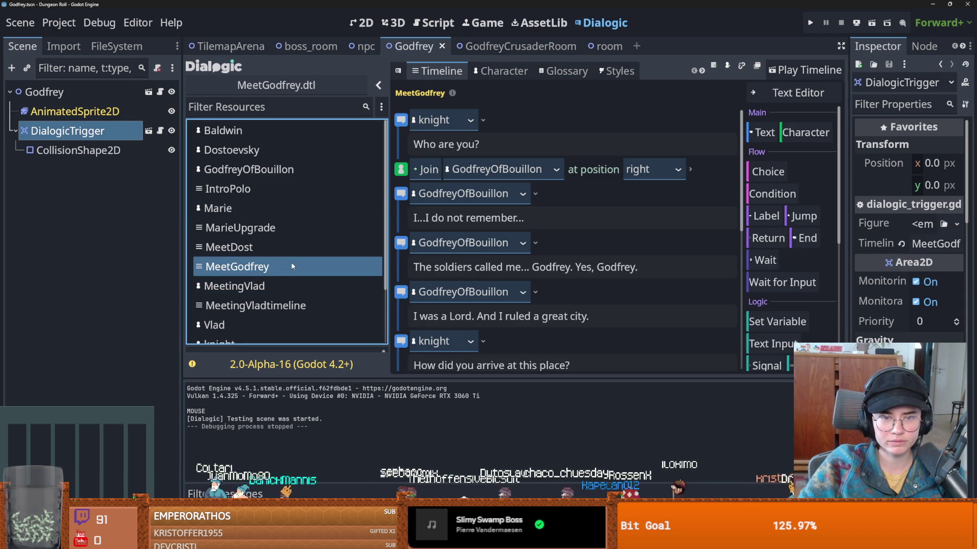
- Set GodfreyOfBouillon's portrait Main Scale to 50 % and go back to MeetGodfrey
scroll(301, 259, "down", 1)
scroll(285, 244, "up", 1)
left_click(257, 173)
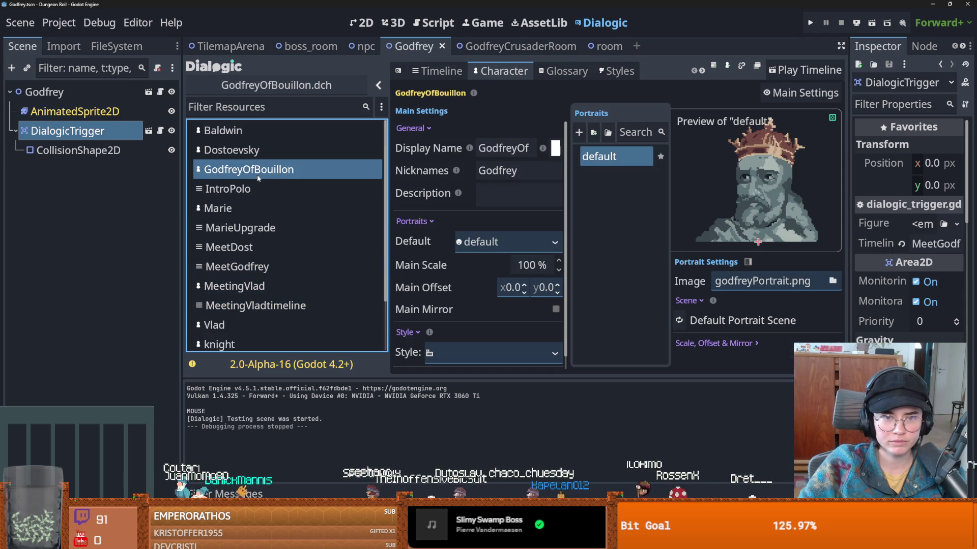
double_click(529, 265)
type("50")
key("Return")
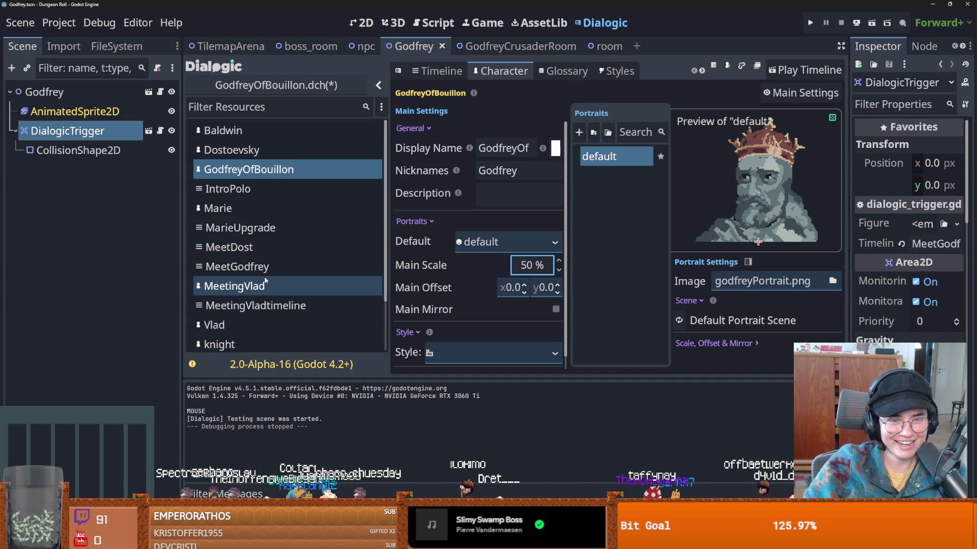
scroll(267, 279, "down", 1)
left_click(254, 238)
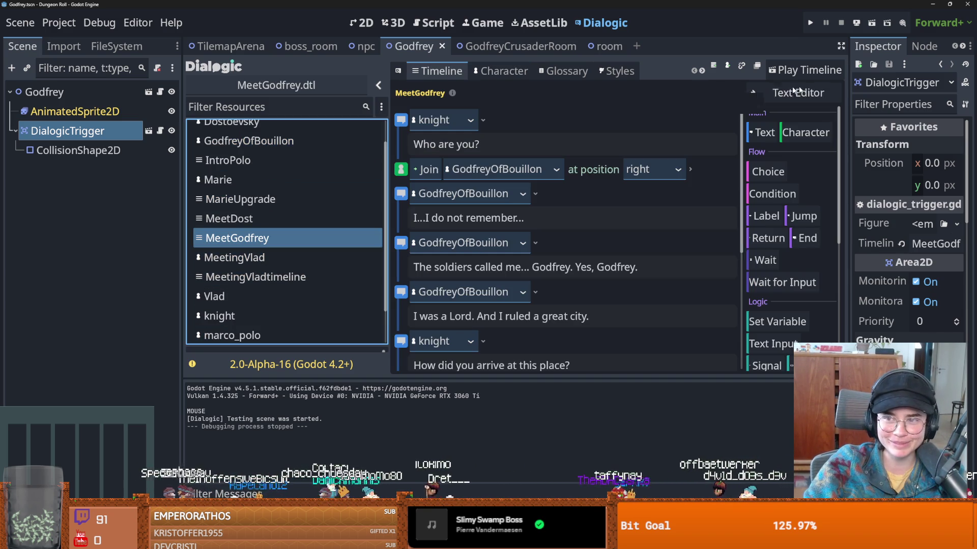
left_click(805, 76)
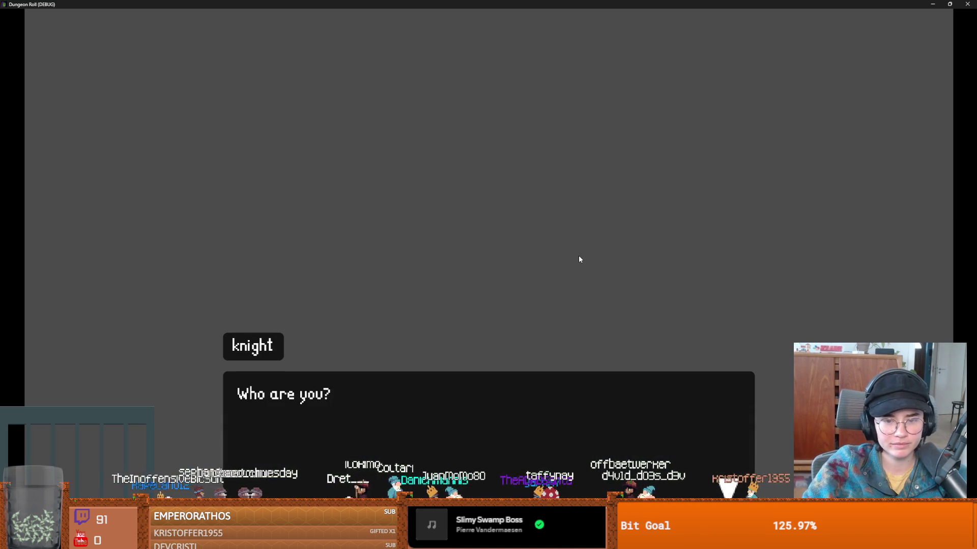
left_click(578, 255)
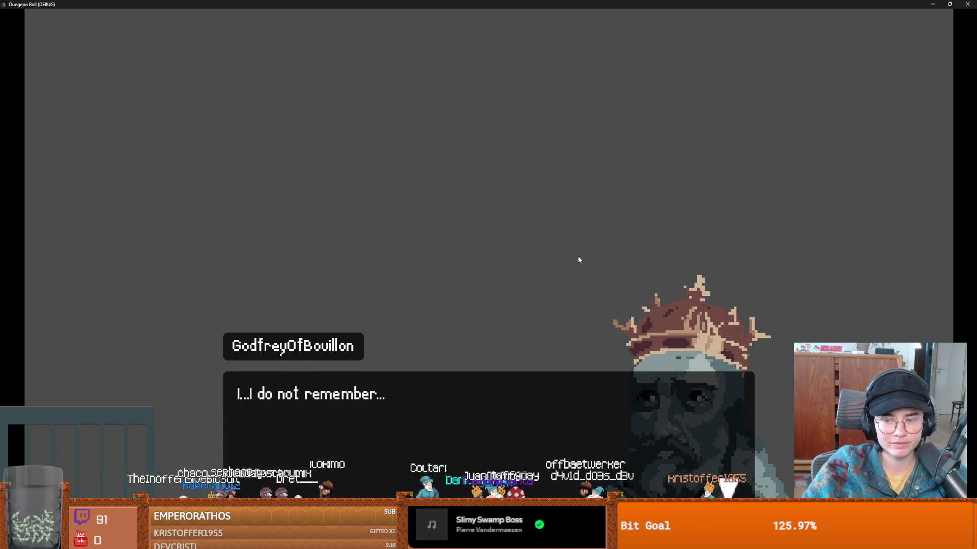
left_click(578, 257)
left_click(578, 257)
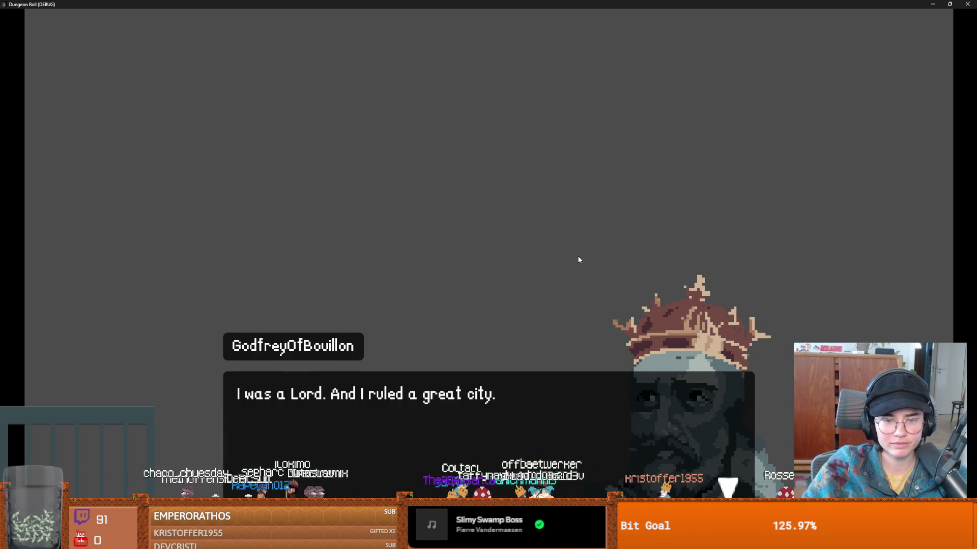
left_click(579, 257)
key("F8")
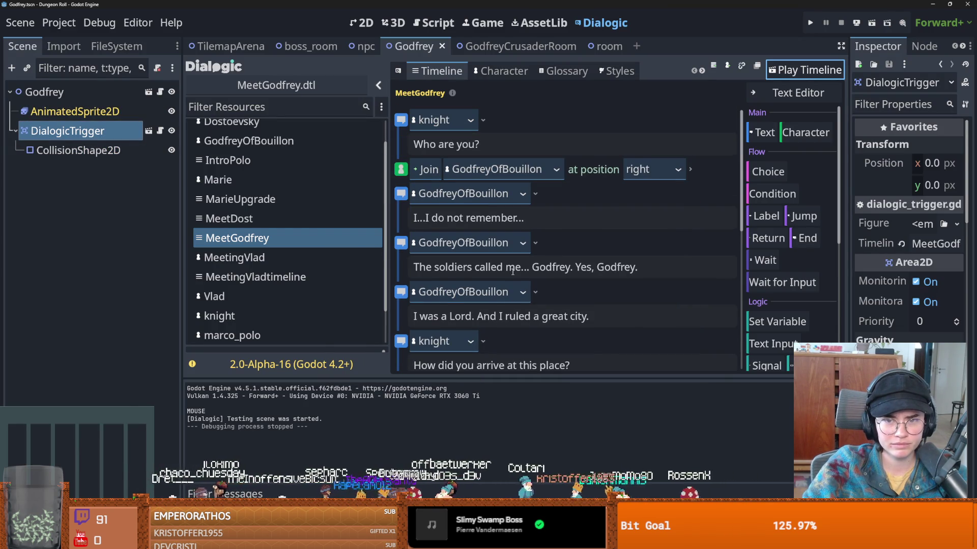
left_click(693, 169)
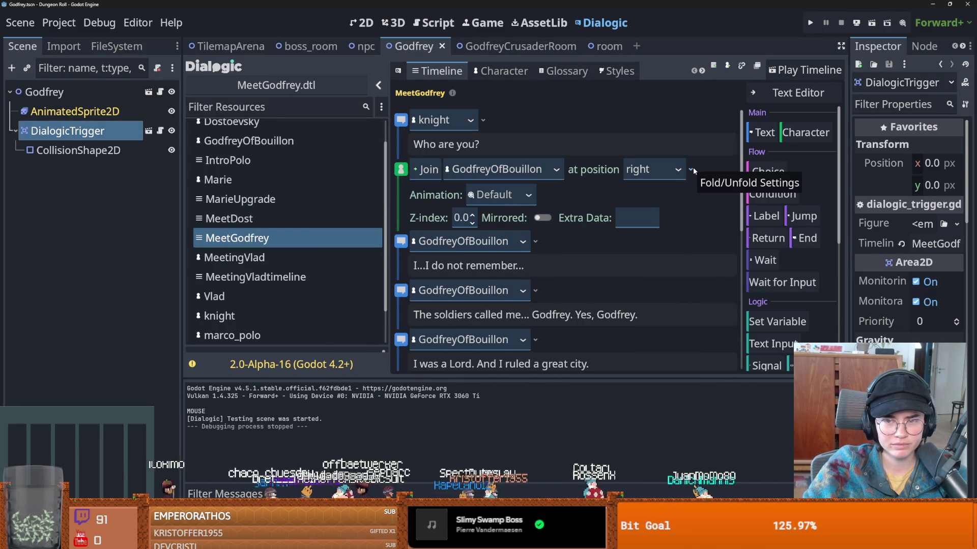
left_click(692, 169)
left_click(232, 239)
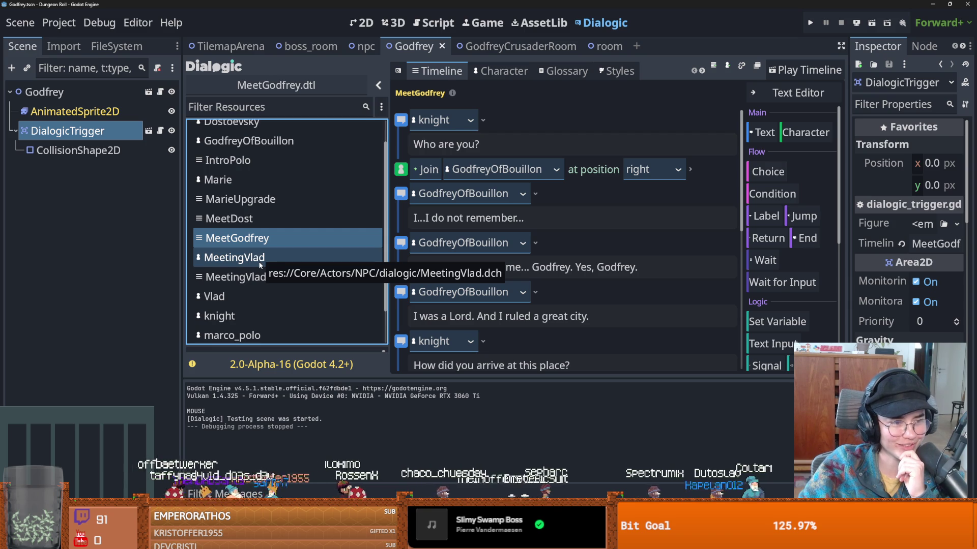
scroll(260, 223, "up", 2)
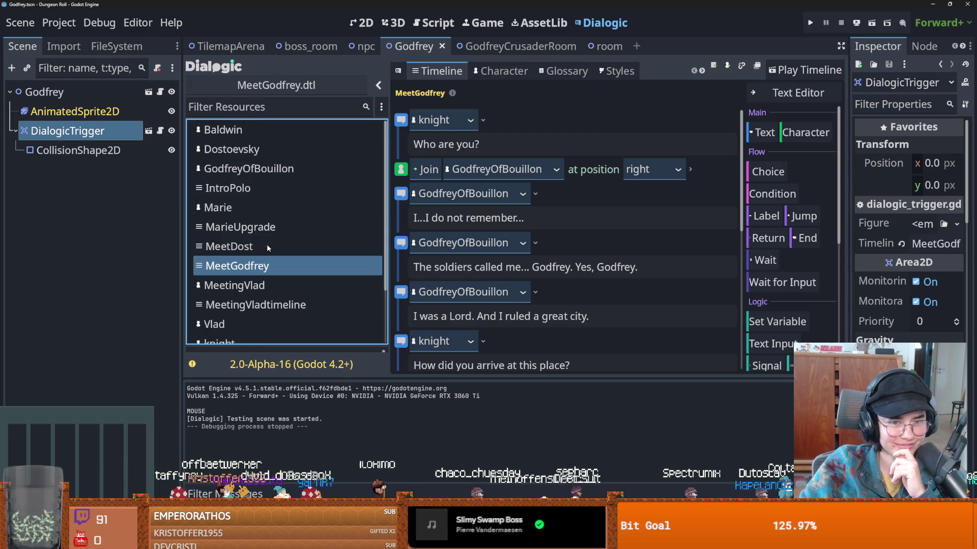
left_click(263, 173)
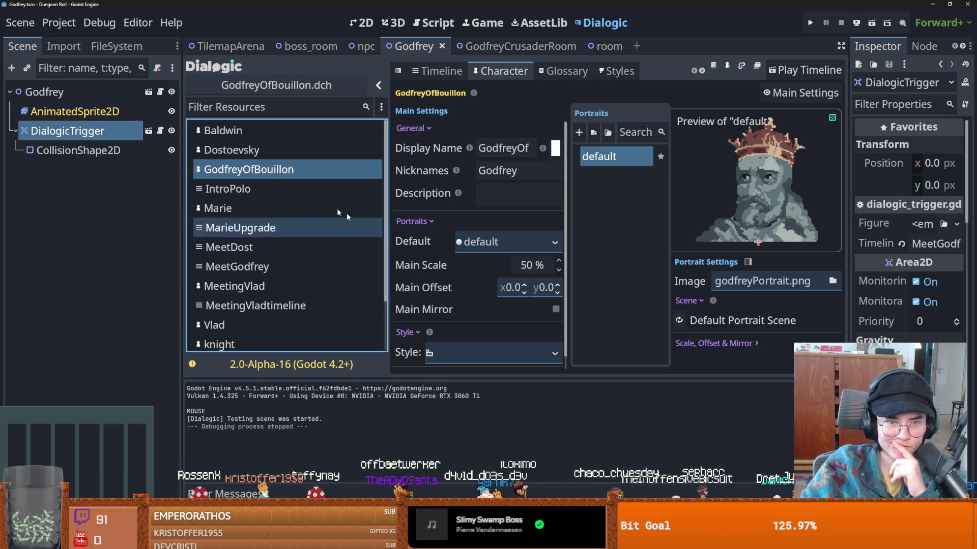
- Check Baldwin's Main Offset and set GodfreyOfBouillon's vertical portrait offset to -165
left_click(262, 140)
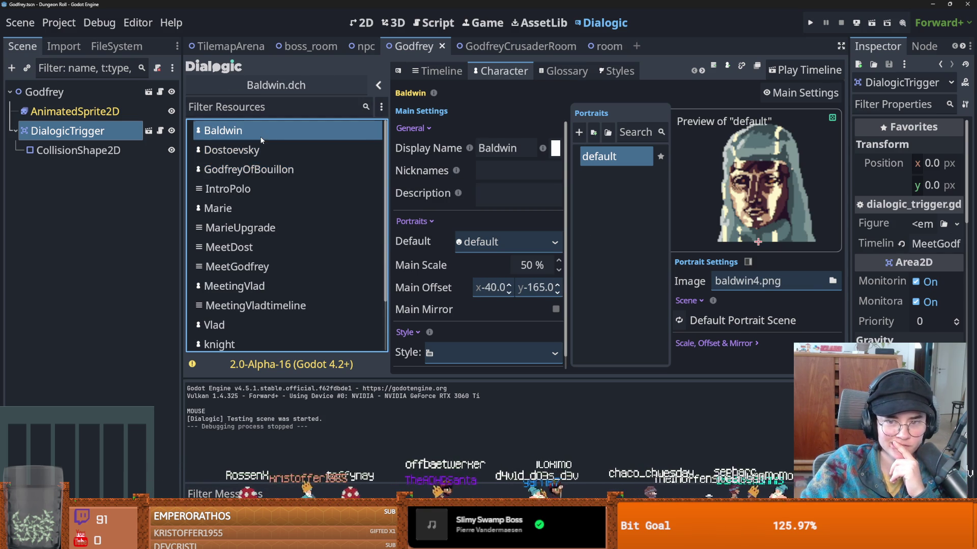
left_click(539, 289)
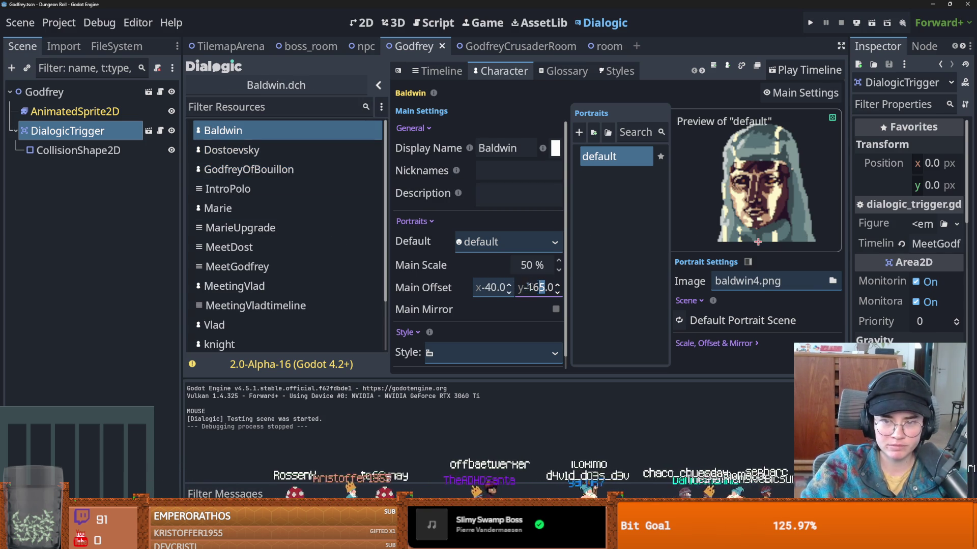
left_click(261, 169)
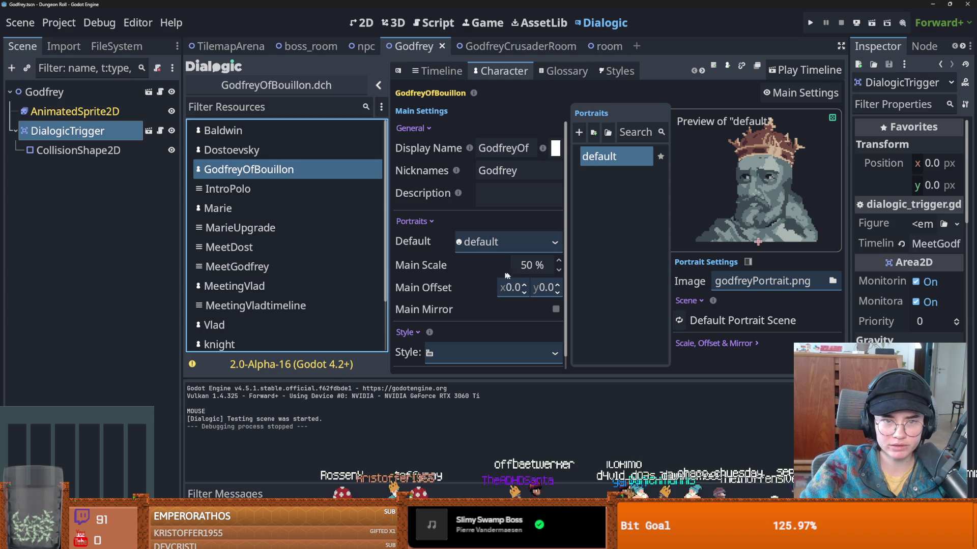
left_click(545, 289)
type("-165")
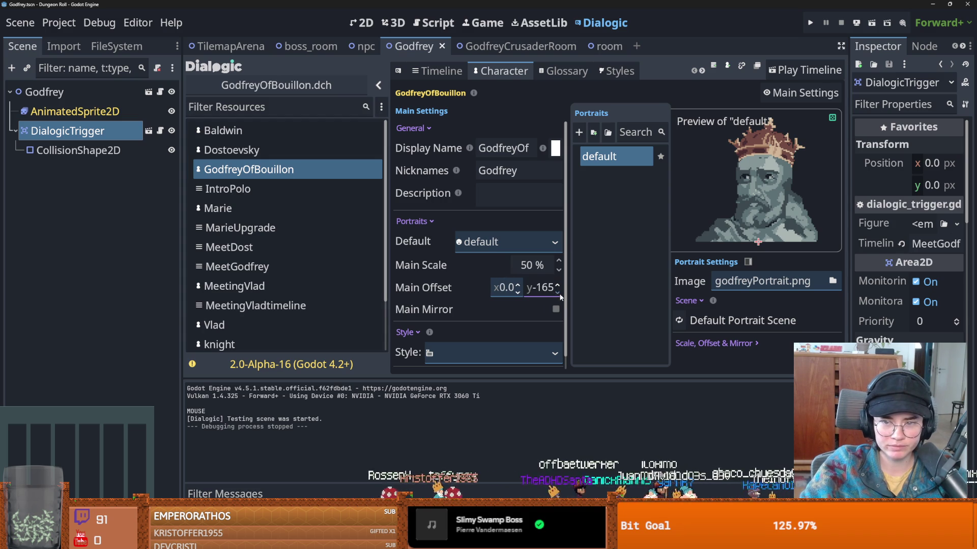
left_click(504, 287)
type("-40")
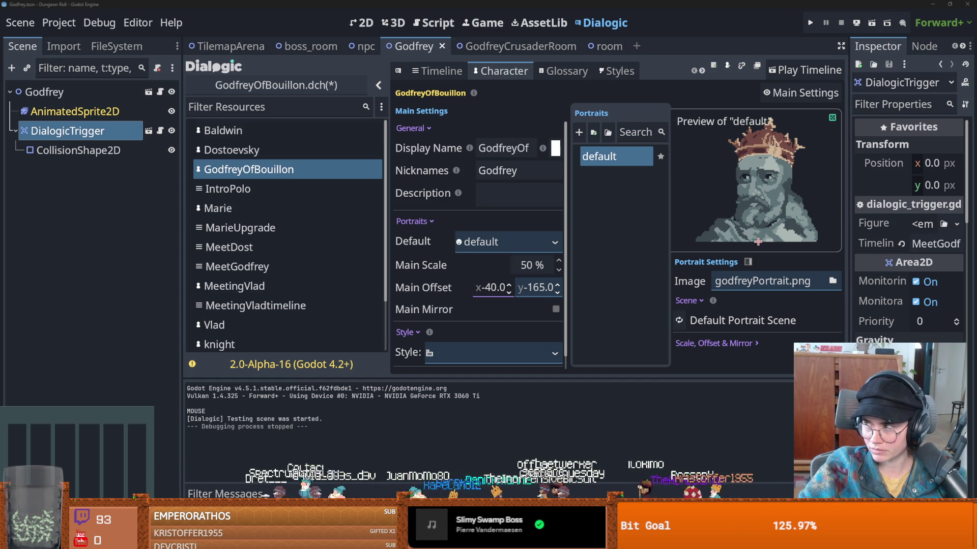
key("alt+Tab")
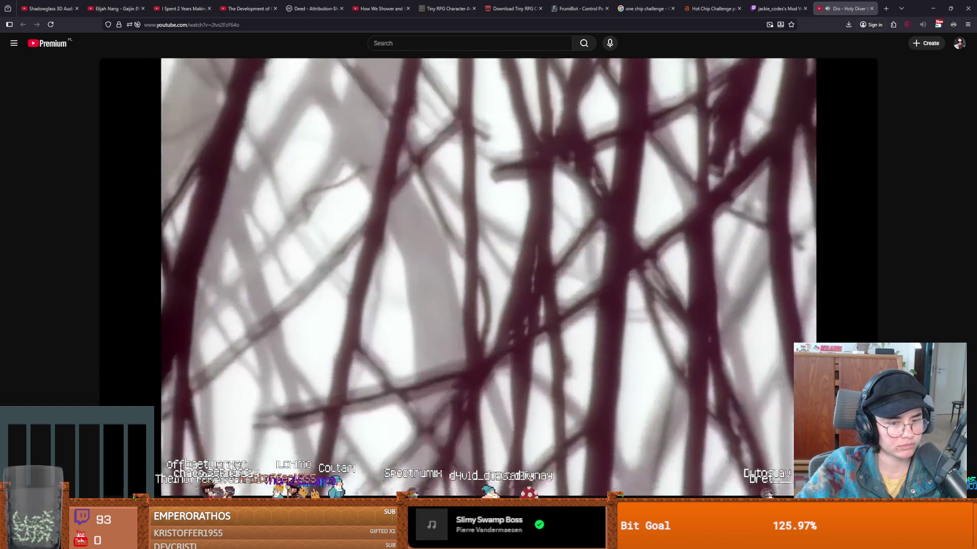
- Show the Dio Holy Diver video in theater mode, then launch the Cannon game
scroll(265, 441, "down", 1)
scroll(266, 445, "down", 1)
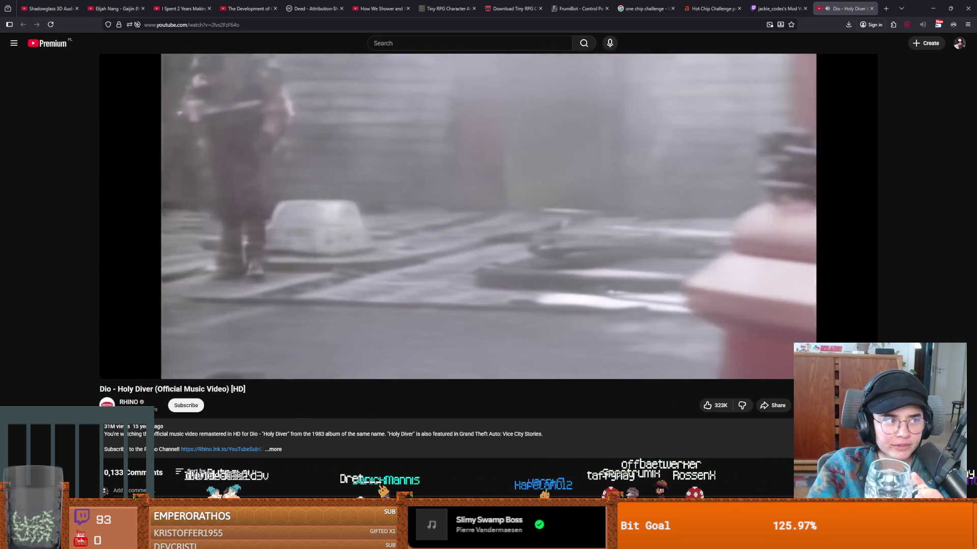
key("t")
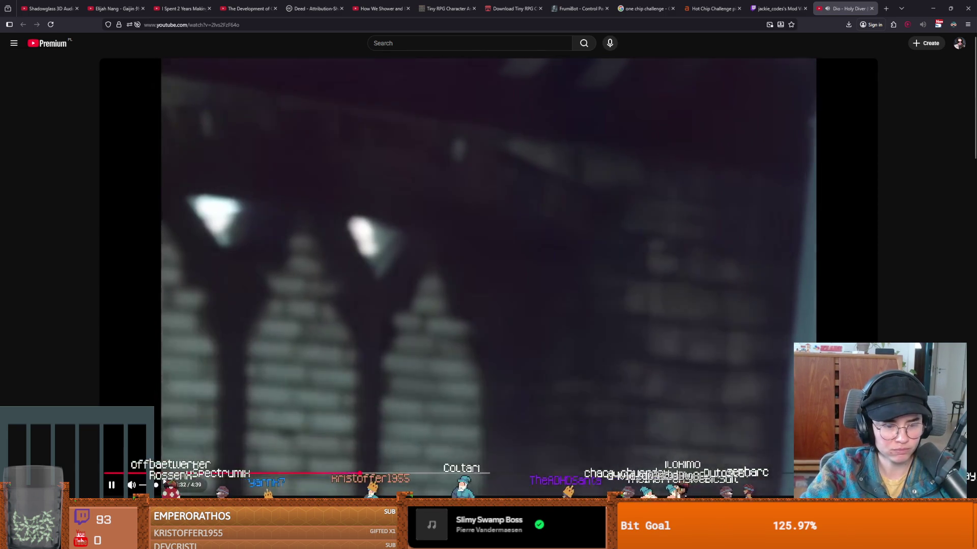
scroll(117, 458, "down", 1)
scroll(49, 480, "up", 1)
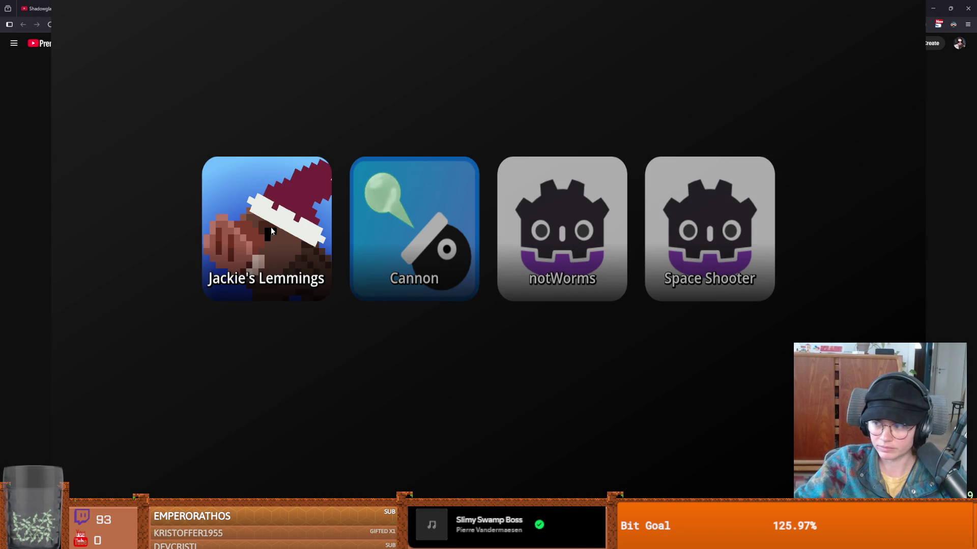
key("Return")
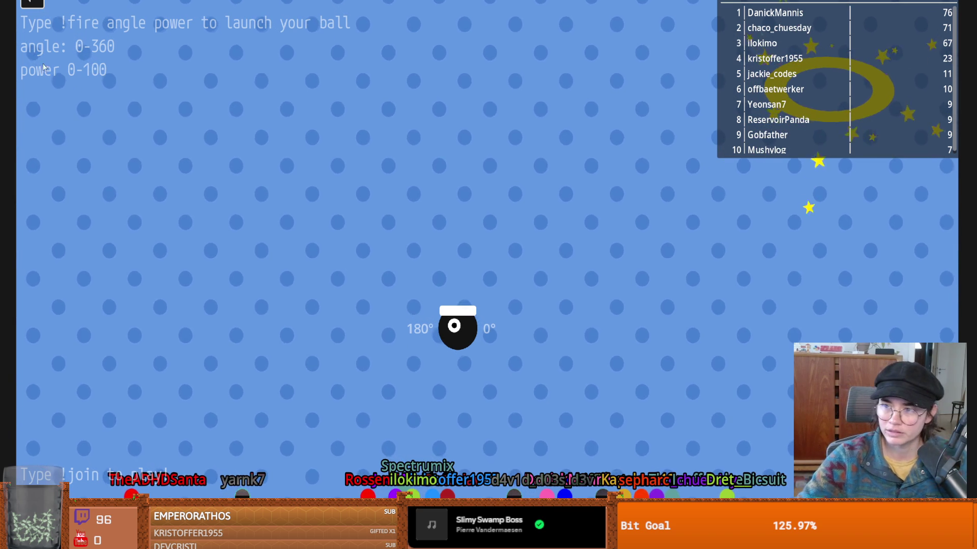
- Exit the Cannon game and pick Jackie's Lemmings in the launcher
left_click(36, 2)
left_click(273, 206)
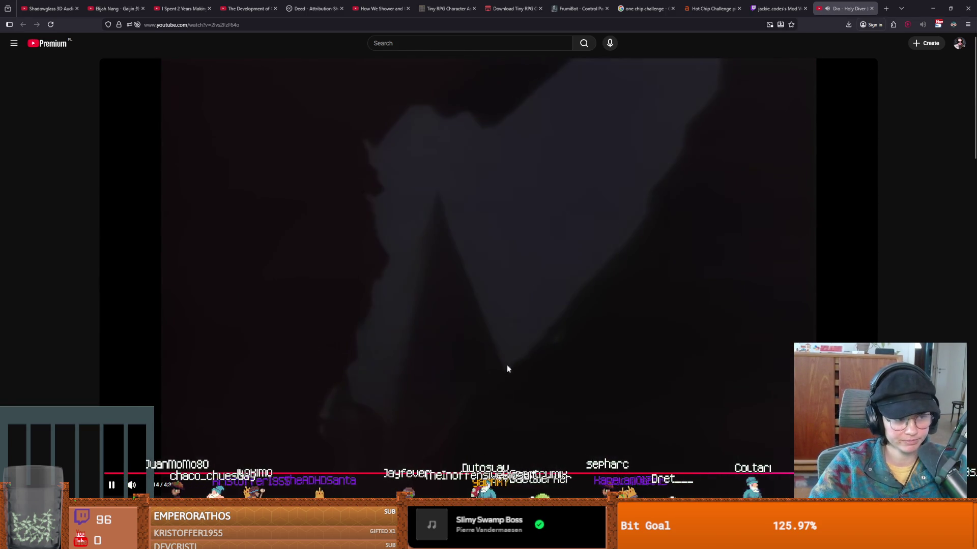
- Pause the Holy Diver video and bring the Godot editor back to the front
left_click(502, 338)
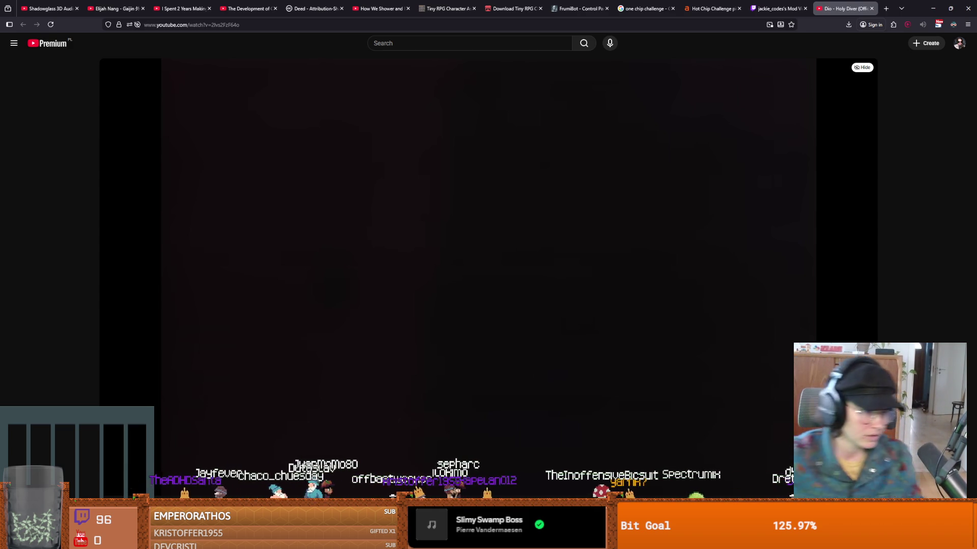
mouse_move(482, 388)
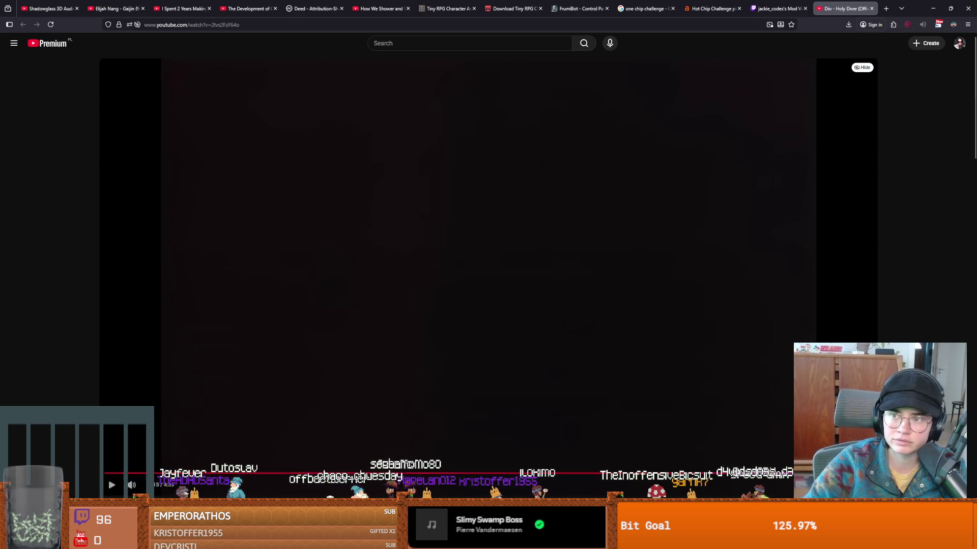
left_click(933, 8)
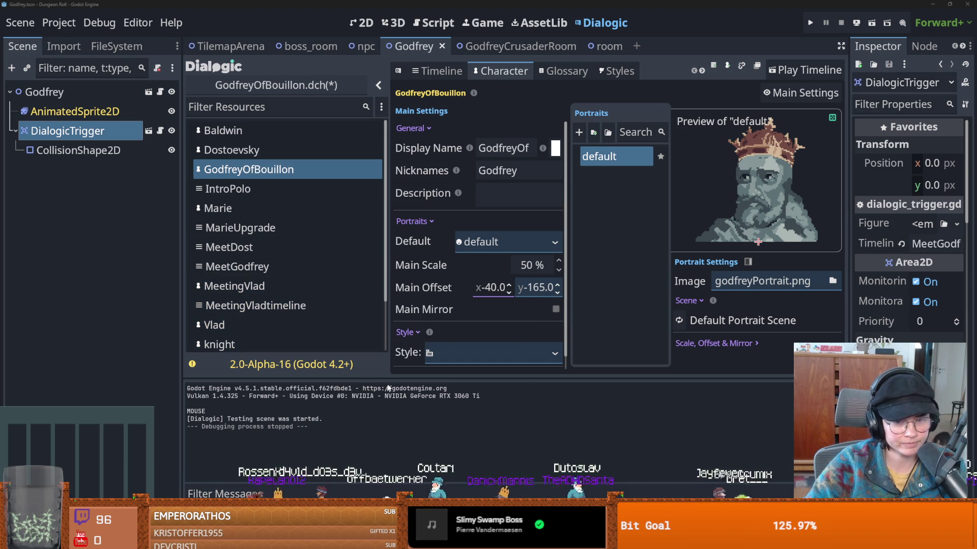
- Save the portrait changes, select the Godfrey node, and test-play the MeetGodfrey timeline
key("ctrl+s")
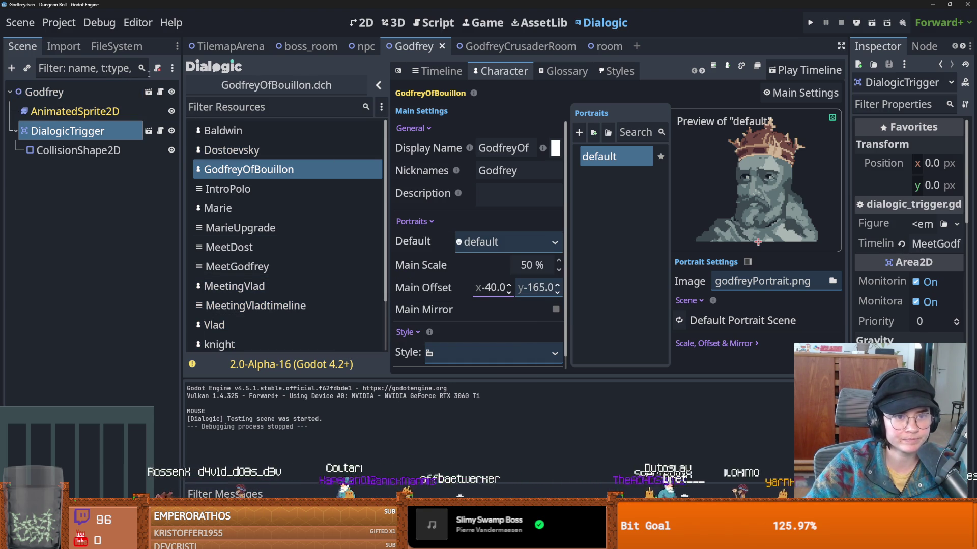
left_click(81, 92)
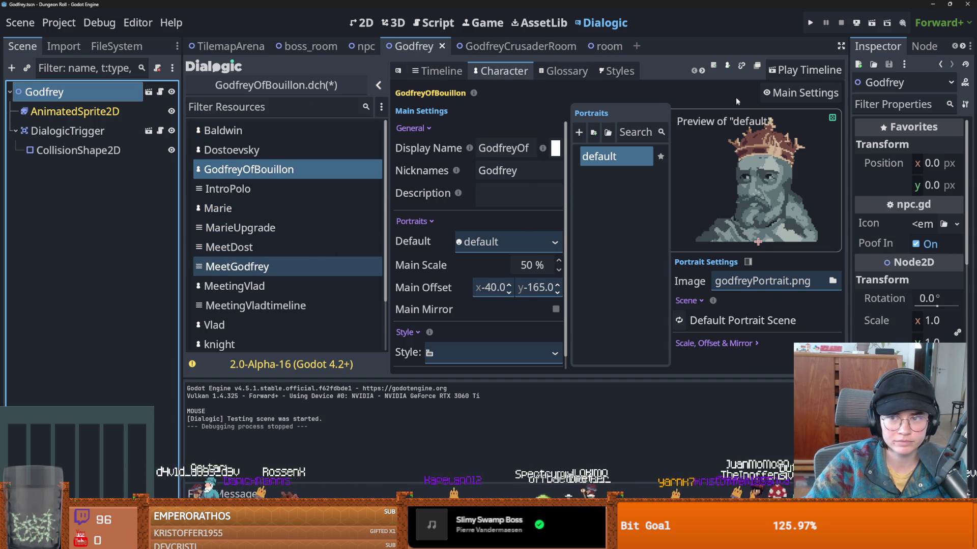
left_click(806, 72)
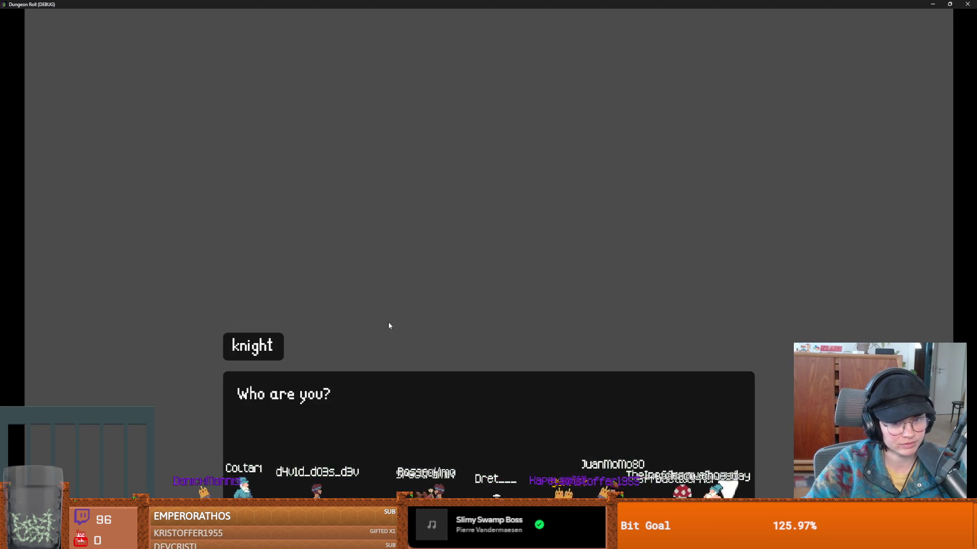
- Advance through the Godfrey test dialogue, then shrink and close the game window
left_click(418, 355)
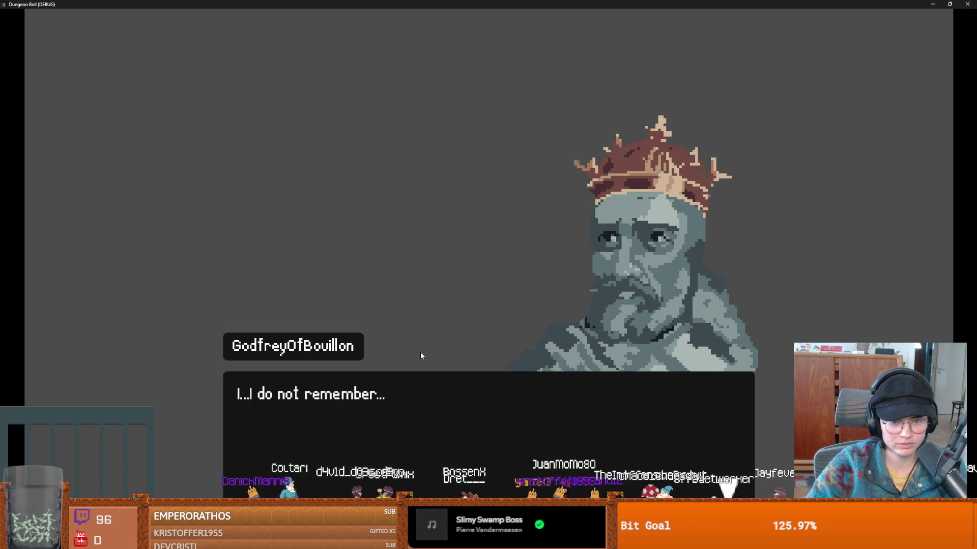
left_click(420, 356)
left_click(421, 355)
left_click_drag(687, 4, 457, 249)
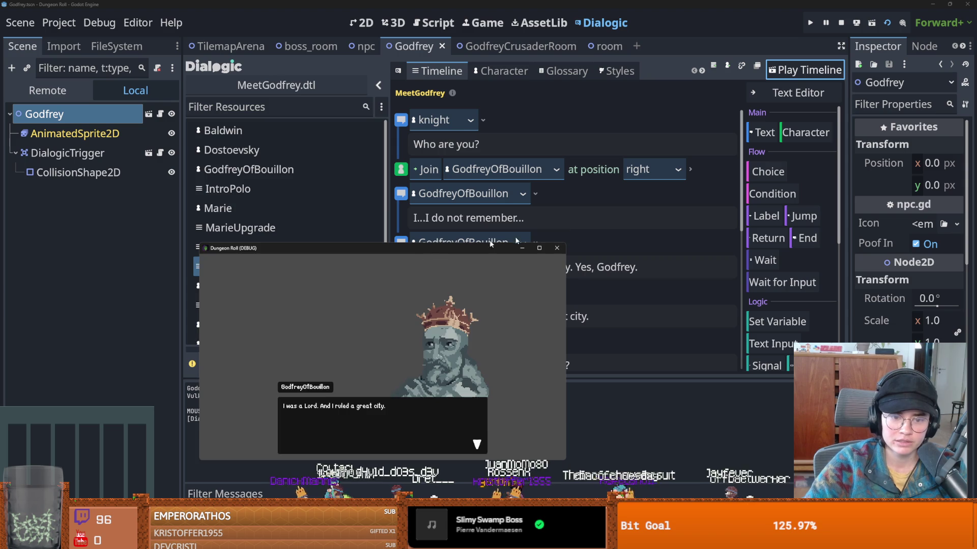
left_click(548, 270)
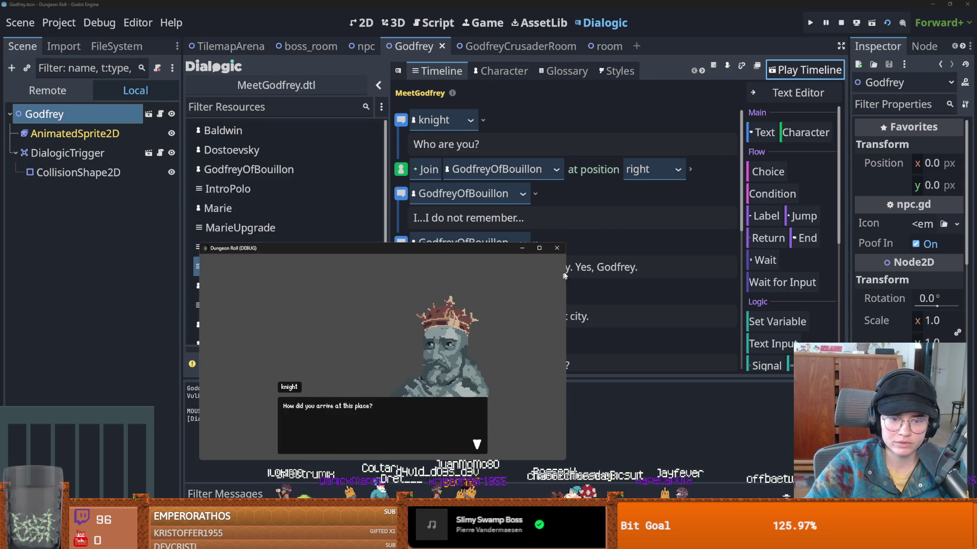
left_click(556, 248)
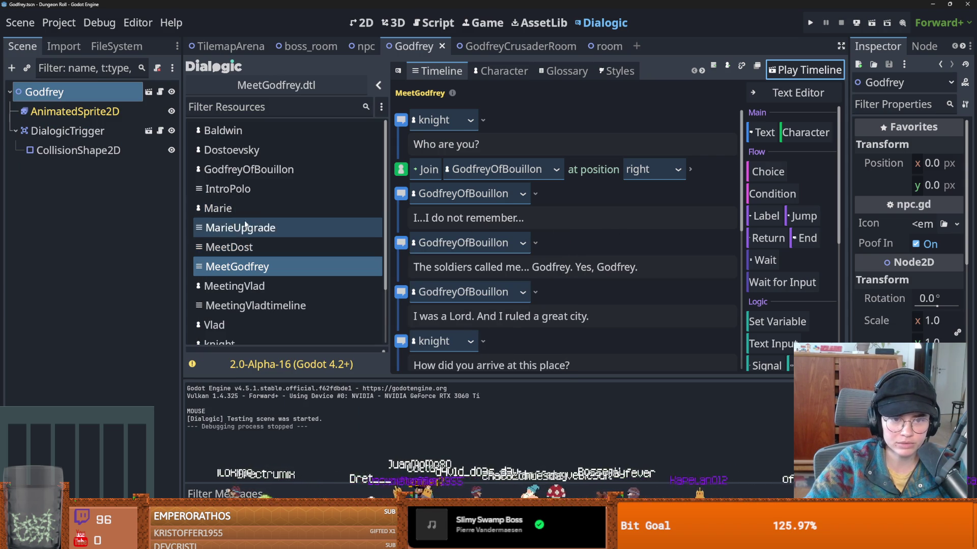
- Browse the IntroPolo, MarieUpgrade, MeetDost and marco_polo resources, ending on the meet_baldwin timeline
left_click(248, 196)
left_click(249, 228)
left_click(249, 247)
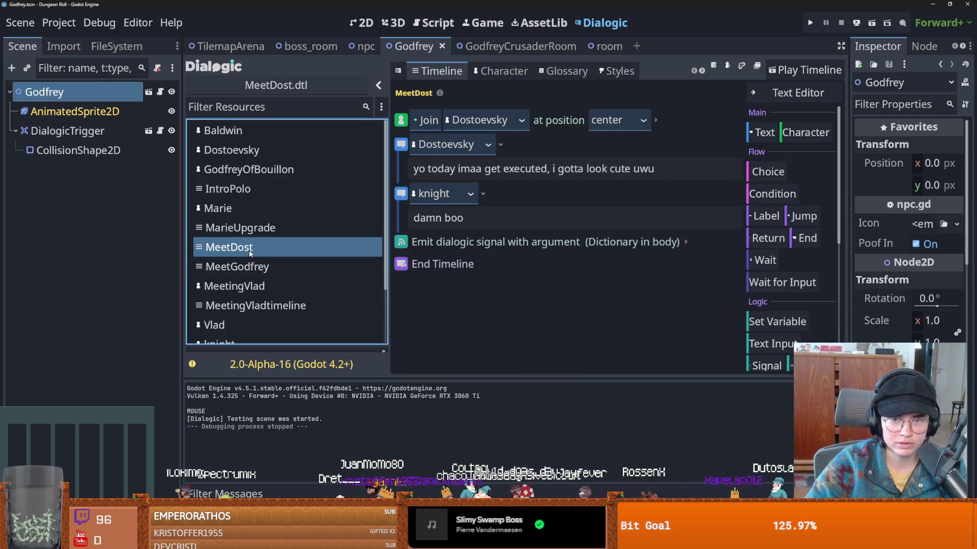
scroll(255, 265, "down", 2)
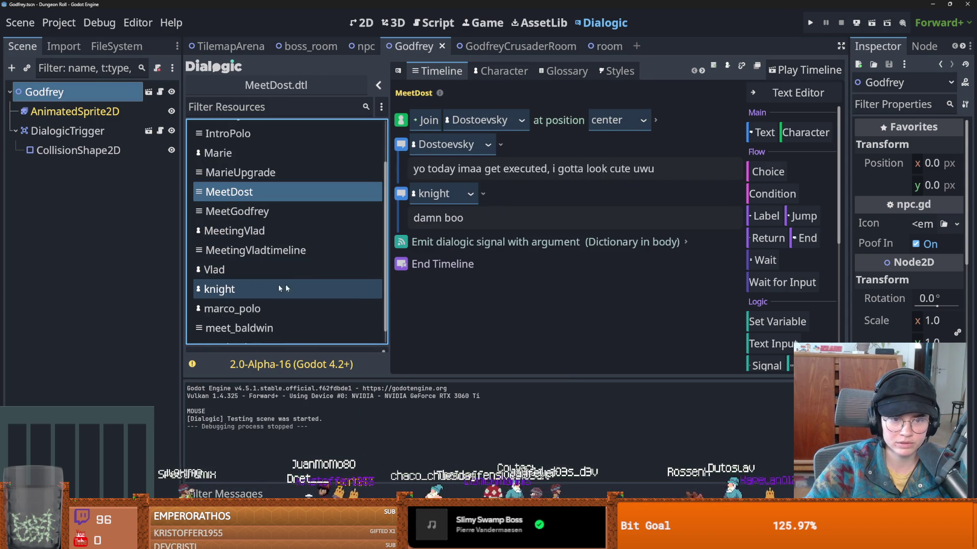
left_click(263, 308)
left_click(281, 328)
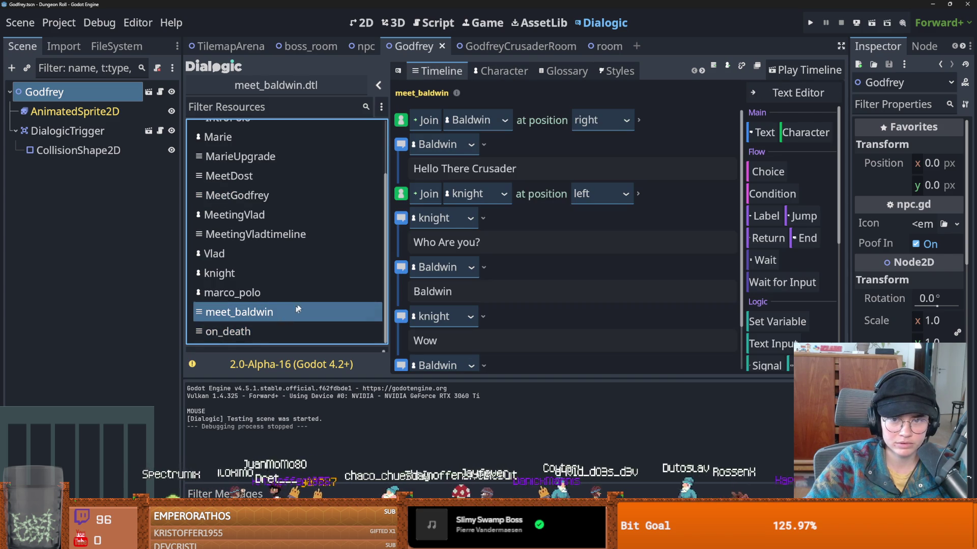
- Test-play the meet_baldwin timeline through three lines, then return to the editor
left_click(785, 73)
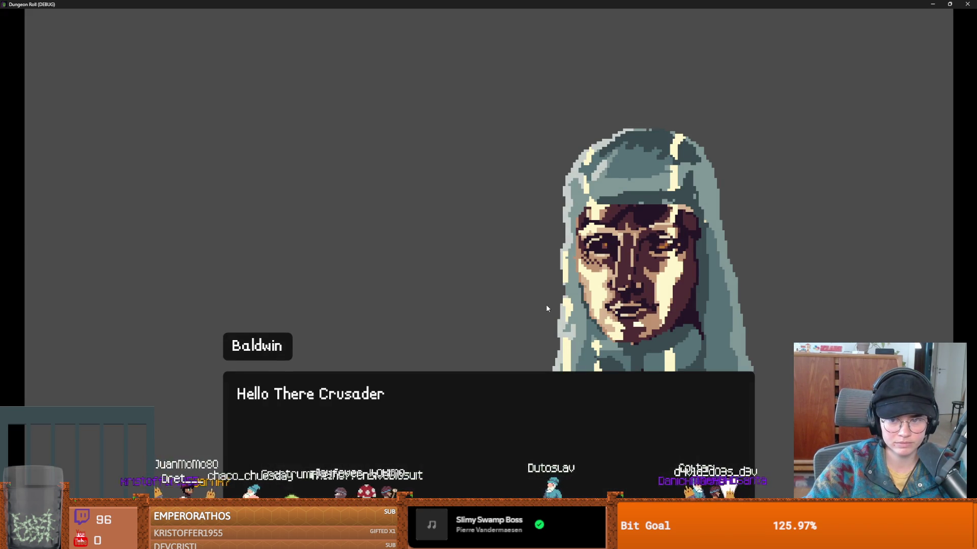
left_click(546, 308)
left_click(546, 308)
left_click(546, 308)
key("alt+Tab")
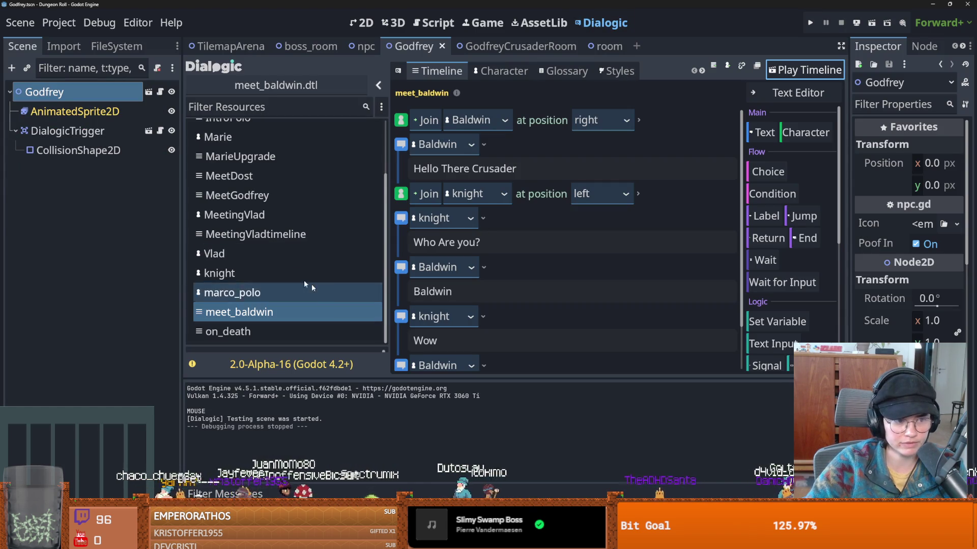
- Save the current scene back in the editor
scroll(334, 244, "up", 2)
left_click(239, 212)
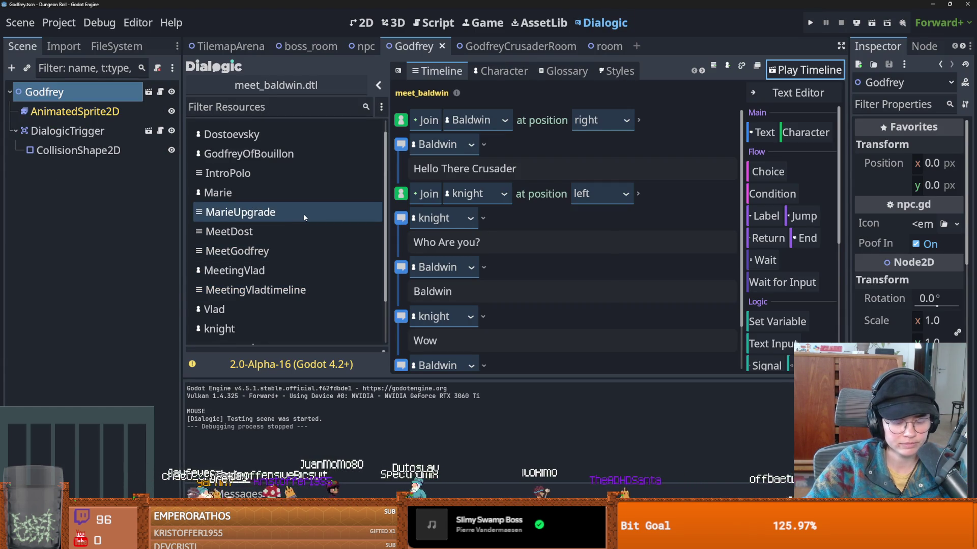
key("ctrl+s")
scroll(235, 227, "up", 1)
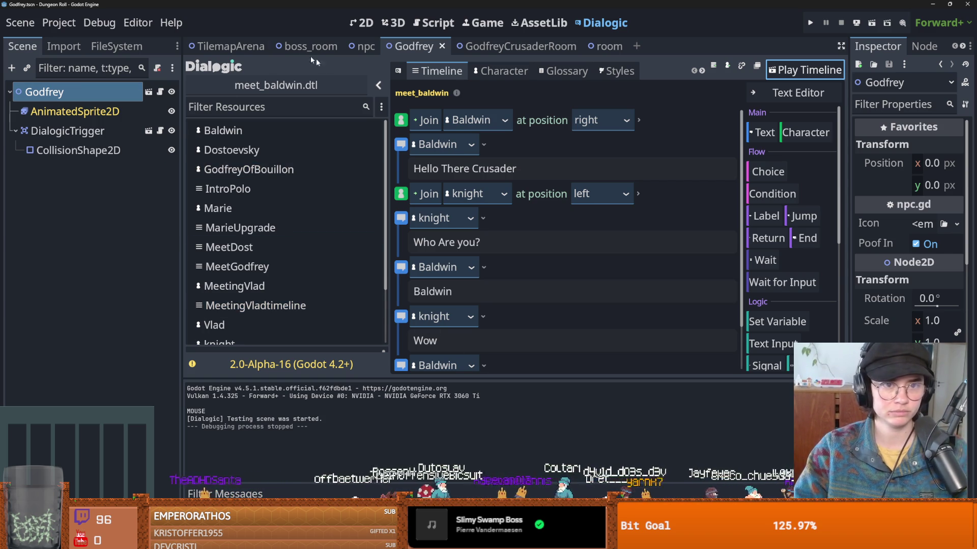
- Rename the GodfreyCrusaderRoom scene's root from RootRoom to GodfreyCrusaderRoom, saving it and TilemapArena
left_click(509, 46)
key("ctrl+s")
left_click(77, 92)
left_click(89, 92)
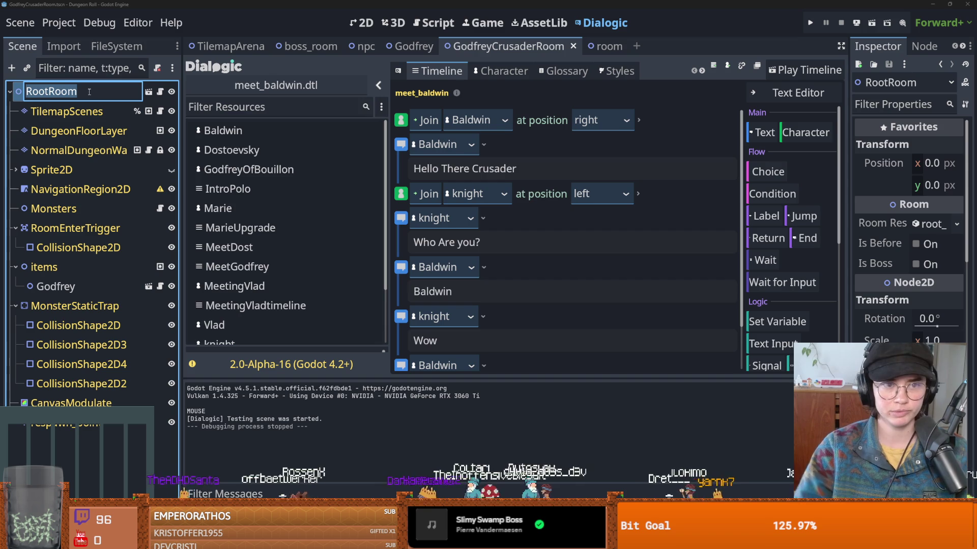
type("GodfreyCrusaderRo")
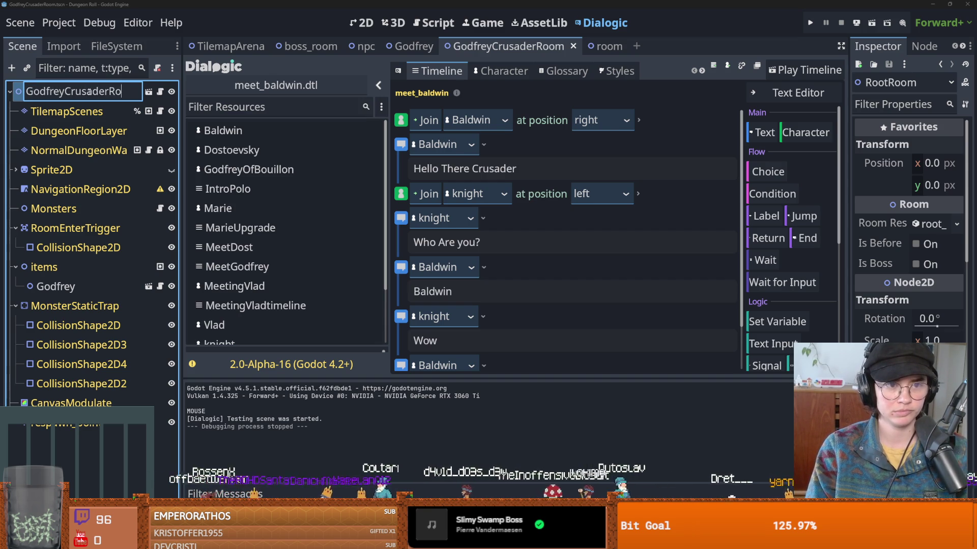
type("m")
key("Return")
left_click(230, 46)
key("ctrl+s")
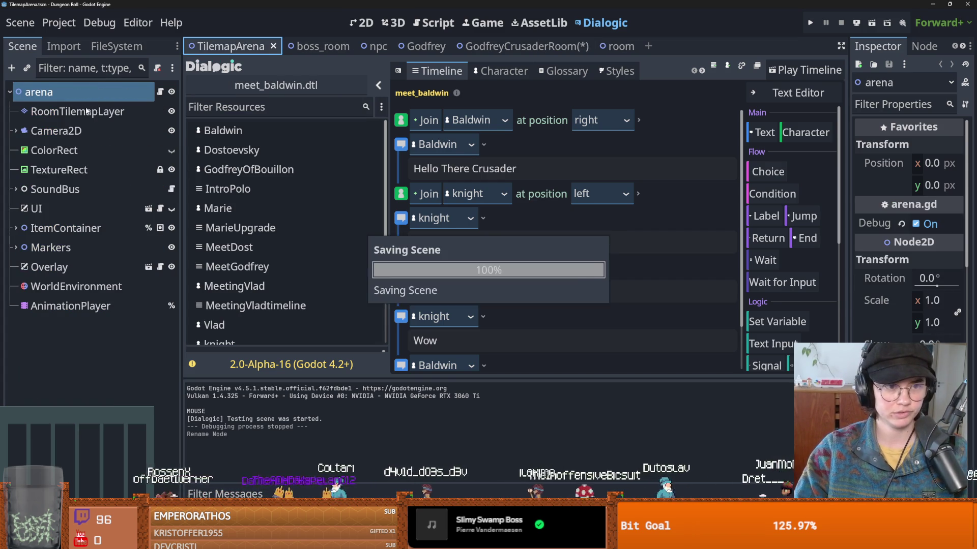
- In RoomTilemapLayer's TileSet panel, select the LoreRooms source and start adding a scene
left_click(87, 112)
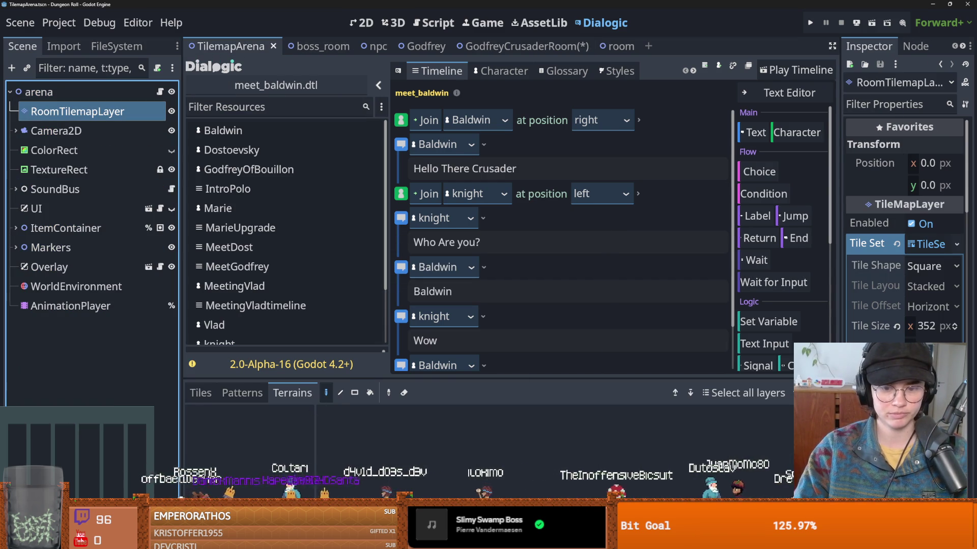
left_click(453, 540)
left_click_drag(452, 380, 453, 155)
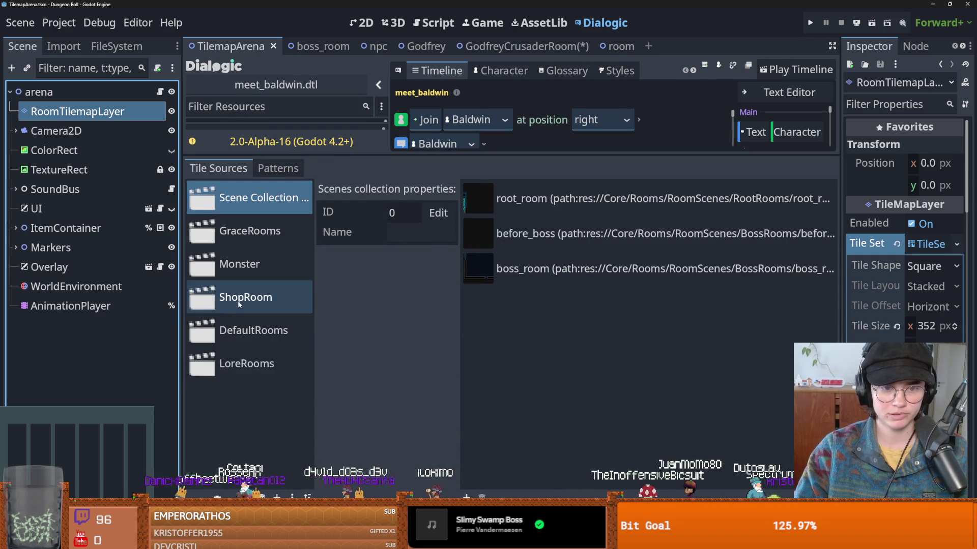
left_click(247, 363)
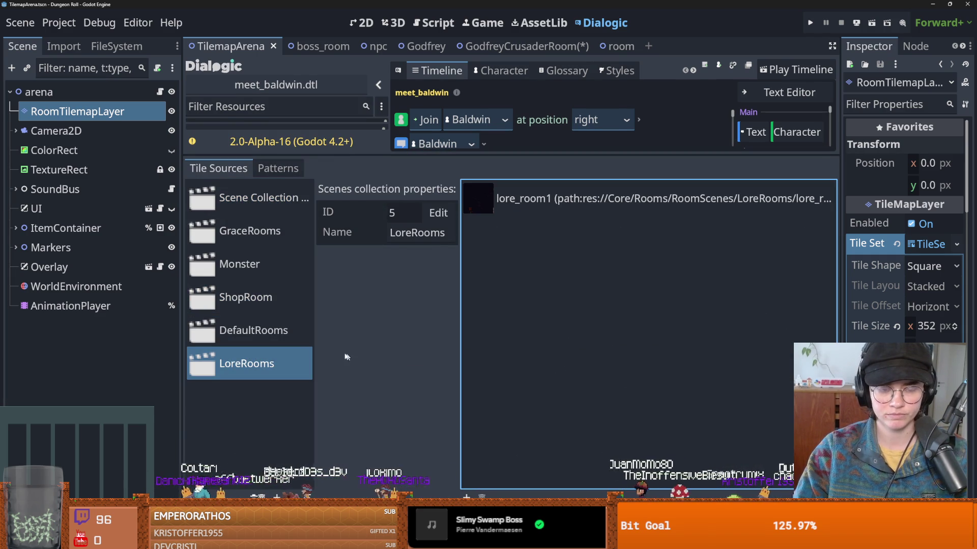
left_click(465, 496)
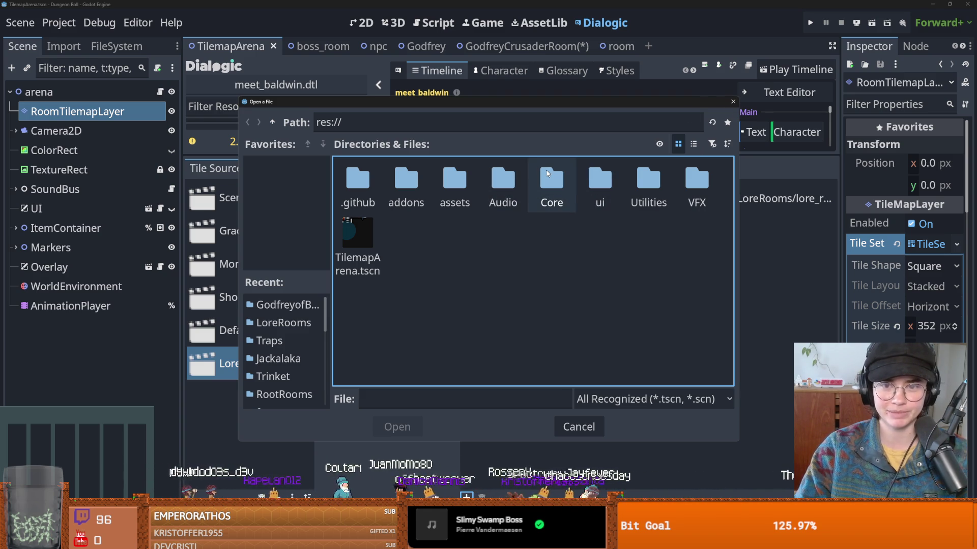
- Add Core/Rooms/RoomScenes/LoreRooms/GodfreyCrusaderRoom.tscn to the LoreRooms scene collection
double_click(547, 174)
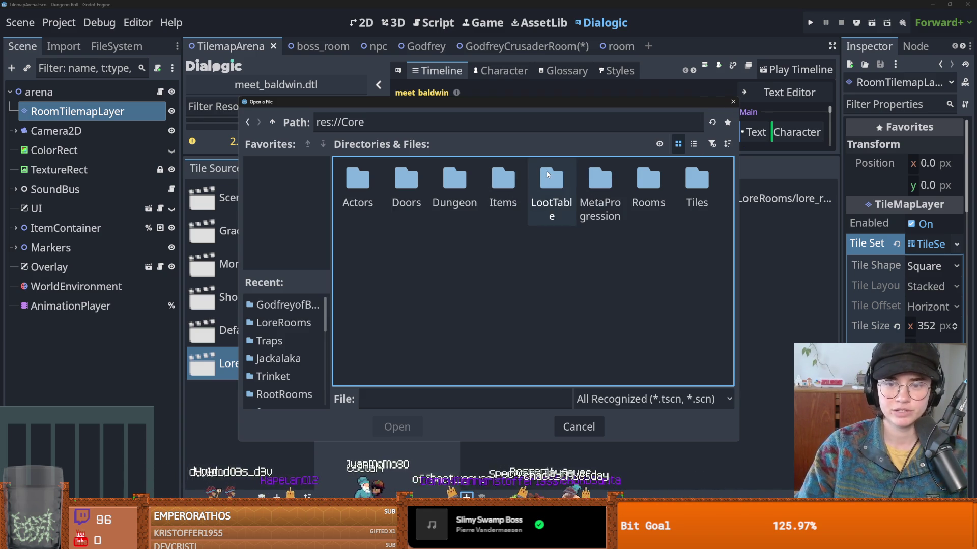
double_click(649, 179)
double_click(357, 181)
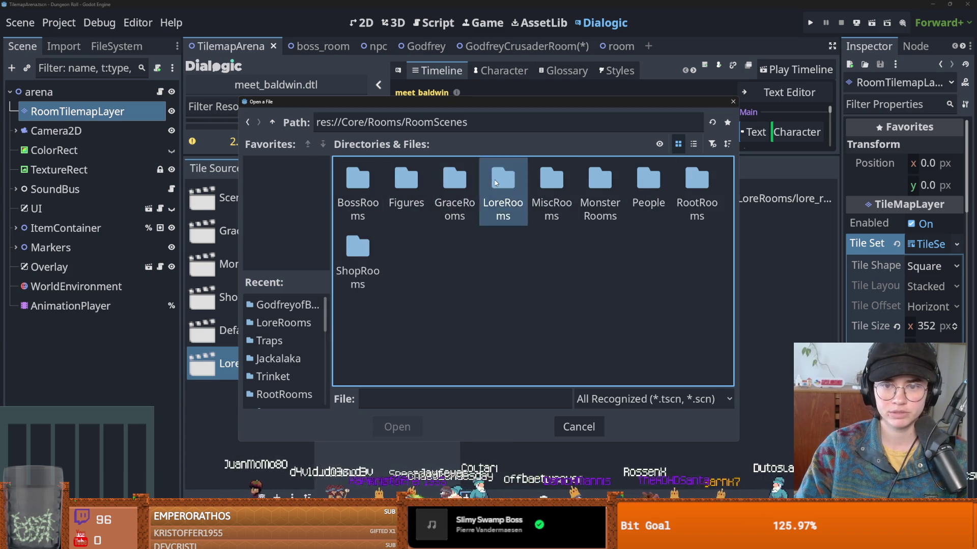
double_click(502, 179)
left_click(364, 186)
double_click(364, 186)
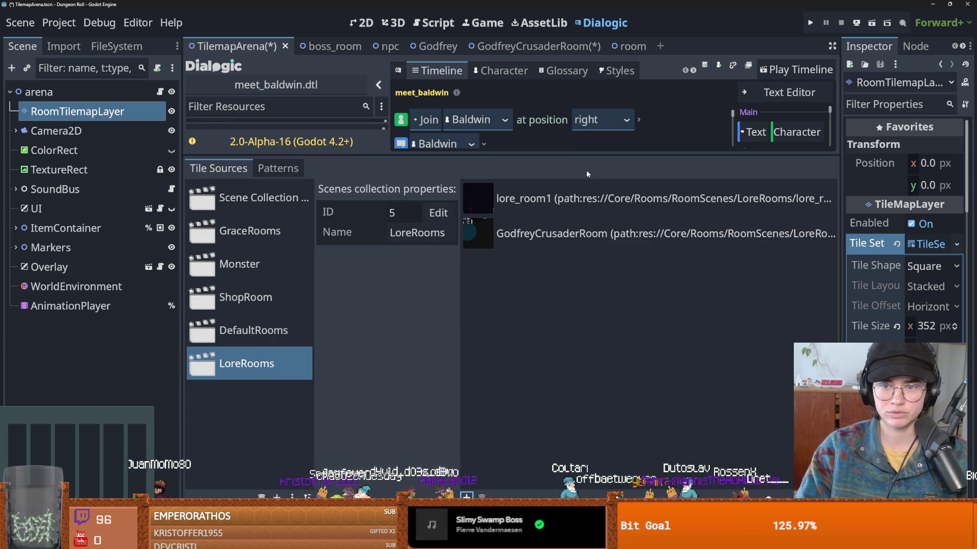
left_click_drag(584, 160, 586, 227)
left_click(529, 46)
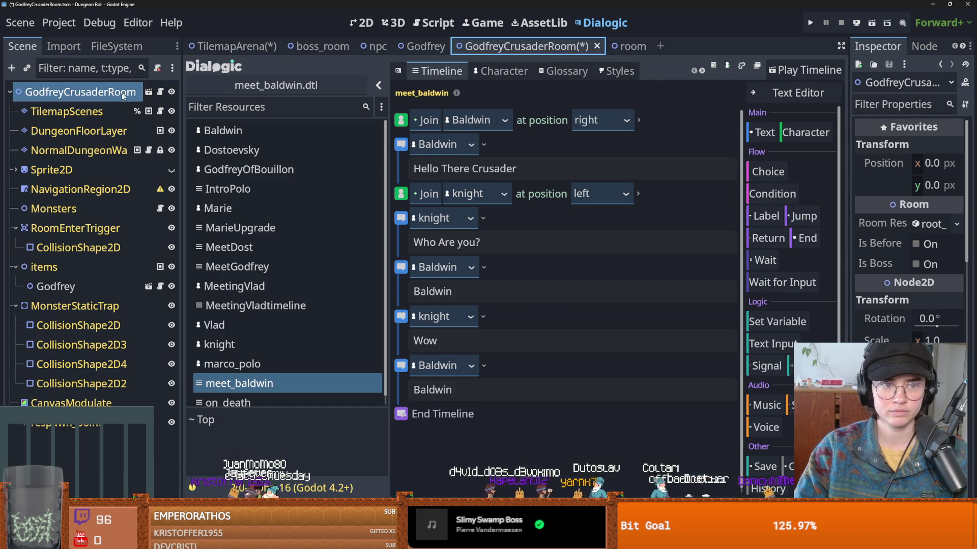
- Select the GodfreyCrusaderRoom root and try making its room resource unique, then revert
left_click(124, 95)
left_click_drag(848, 288, 619, 285)
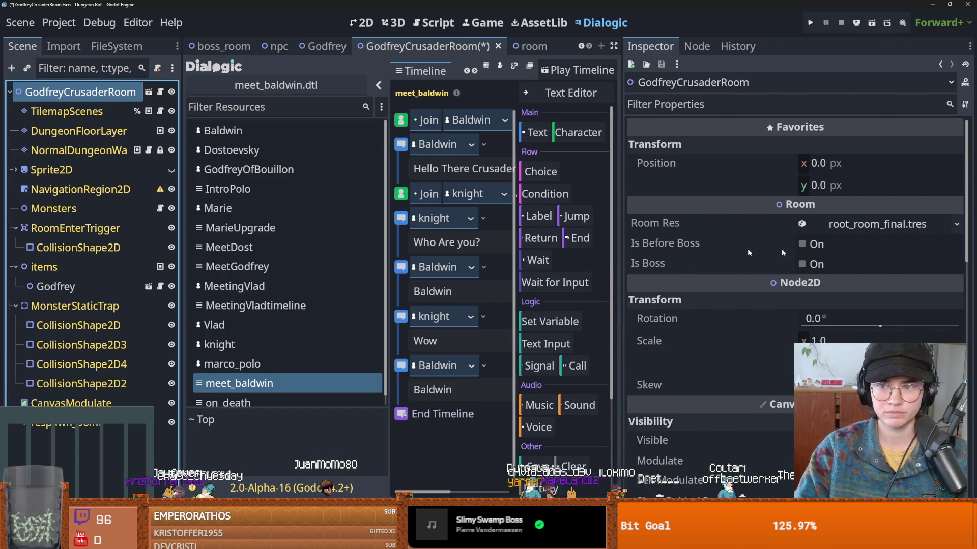
left_click(956, 225)
left_click(910, 356)
left_click(954, 227)
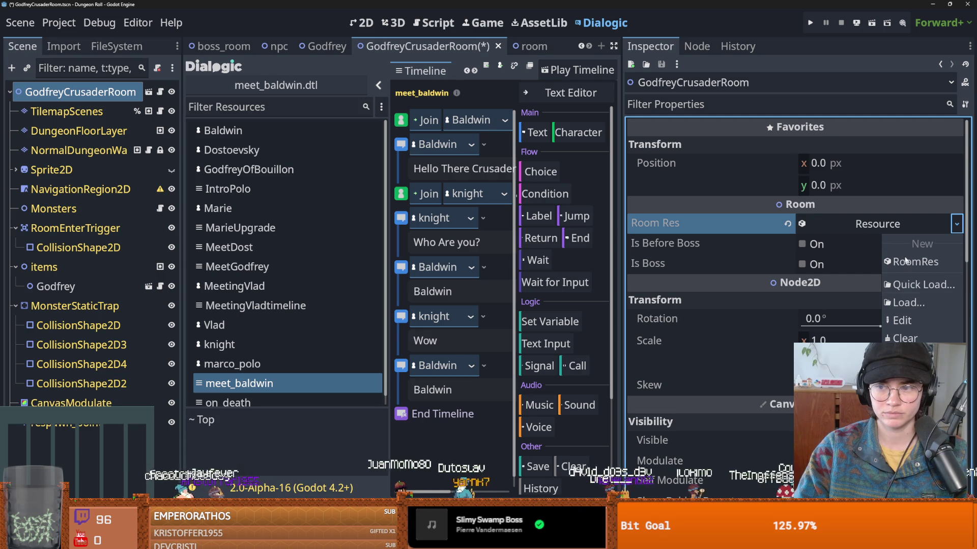
left_click(833, 223)
left_click(833, 222)
left_click(919, 223)
left_click(920, 224)
key("ctrl+v")
- Replace the room resource with a new RoomRes: direction North, type Lore, version 2
left_click(956, 225)
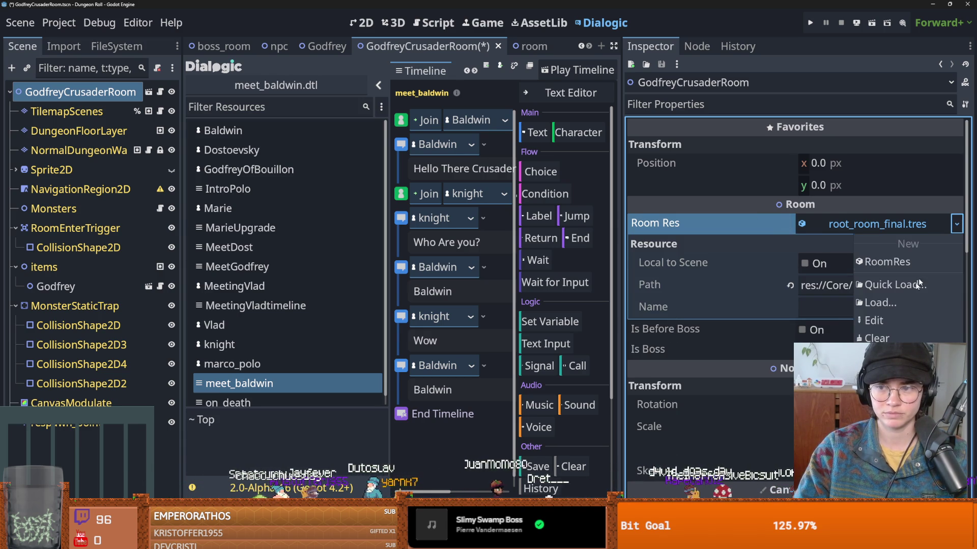
left_click(905, 338)
left_click(956, 224)
left_click(897, 261)
left_click(858, 244)
left_click(840, 264)
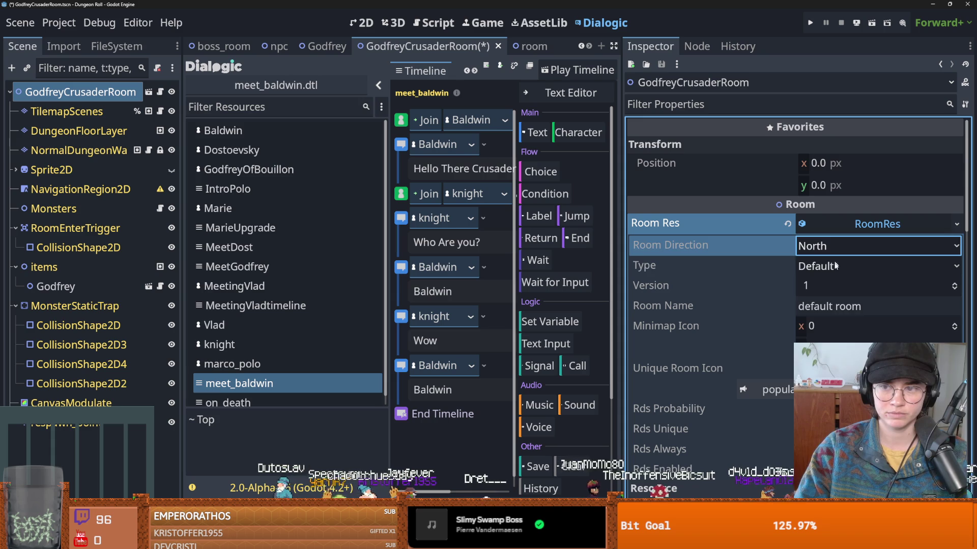
left_click(834, 266)
left_click(867, 357)
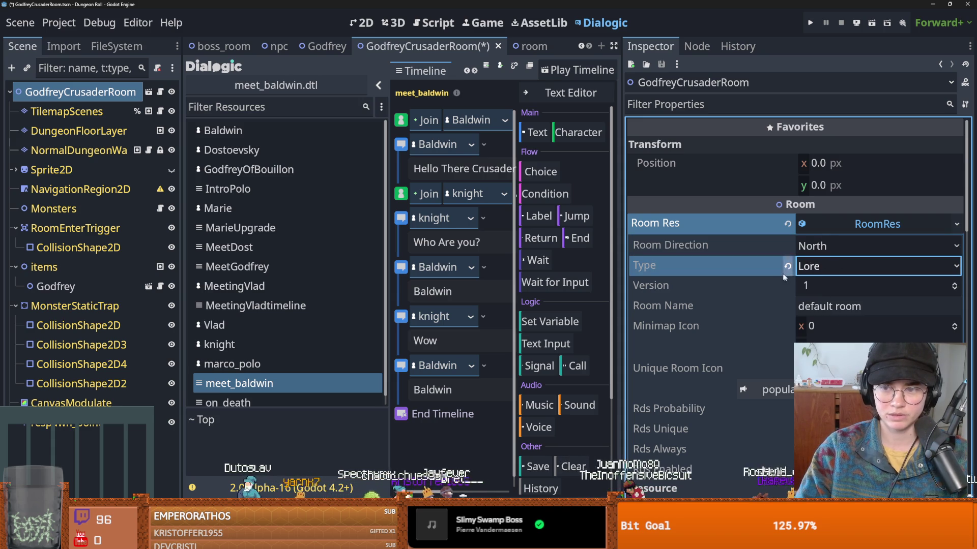
left_click(953, 283)
- Save the scene and start saving the room resource as its own file
key("ctrl+s")
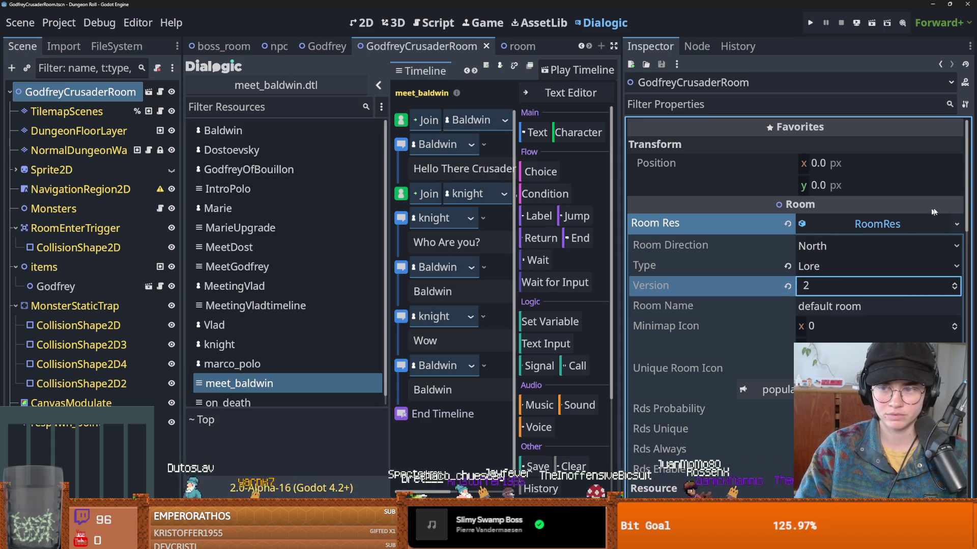
left_click(957, 225)
left_click(910, 377)
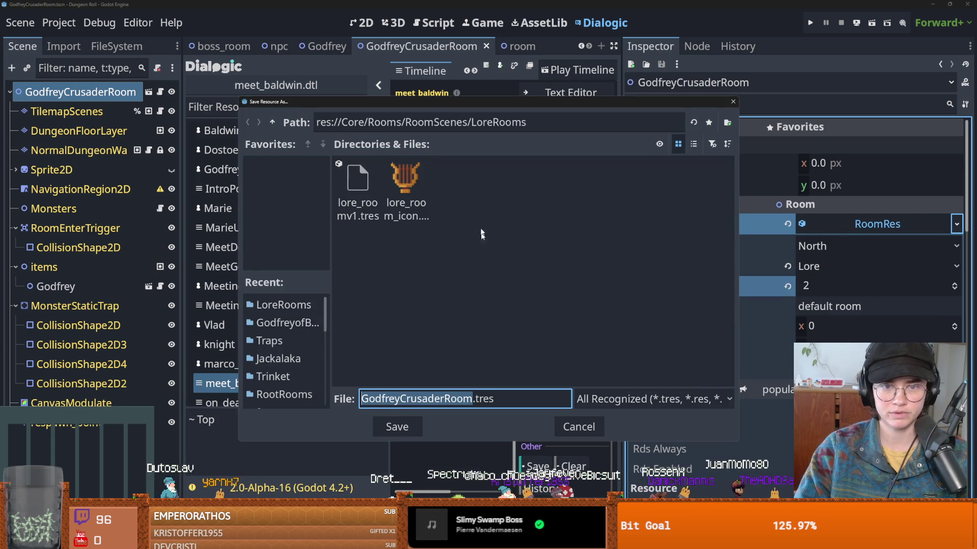
- Create a Godfrey folder under LoreRooms and save GodfreyCrusaderRoom.tres there
left_click(272, 122)
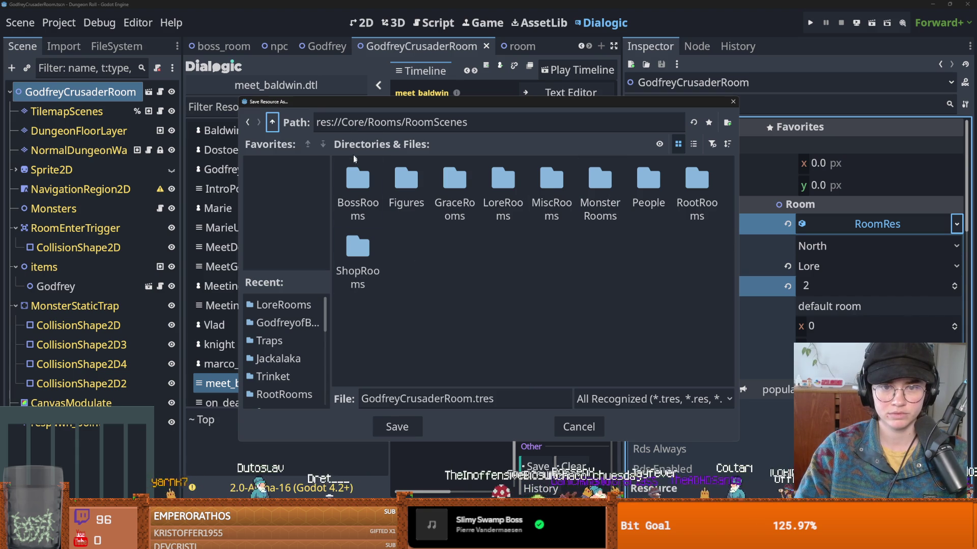
double_click(501, 196)
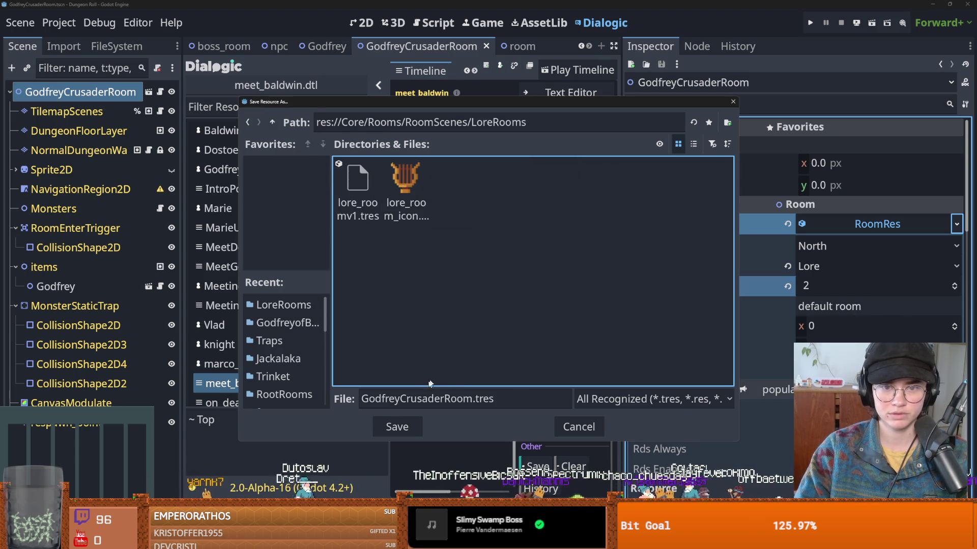
left_click(724, 124)
type("Godfrey")
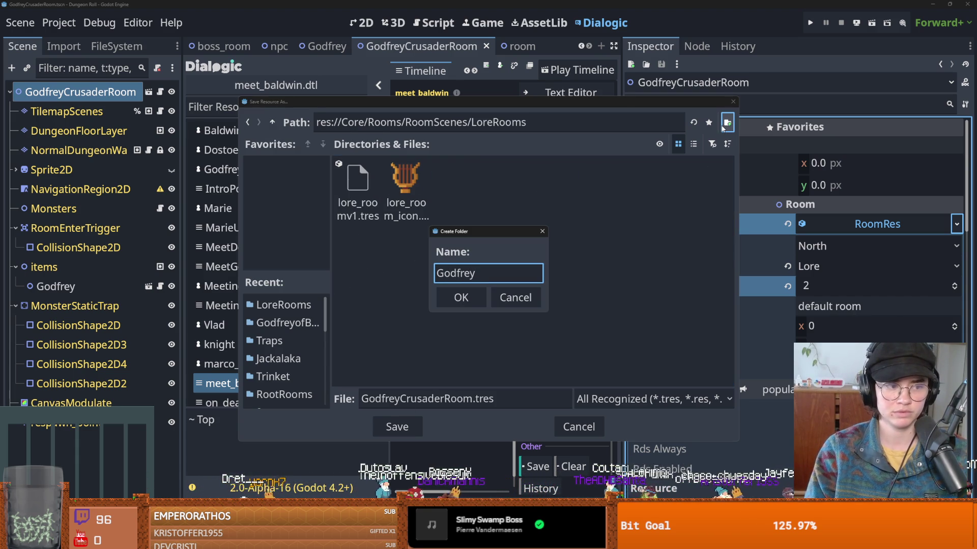
key("Return")
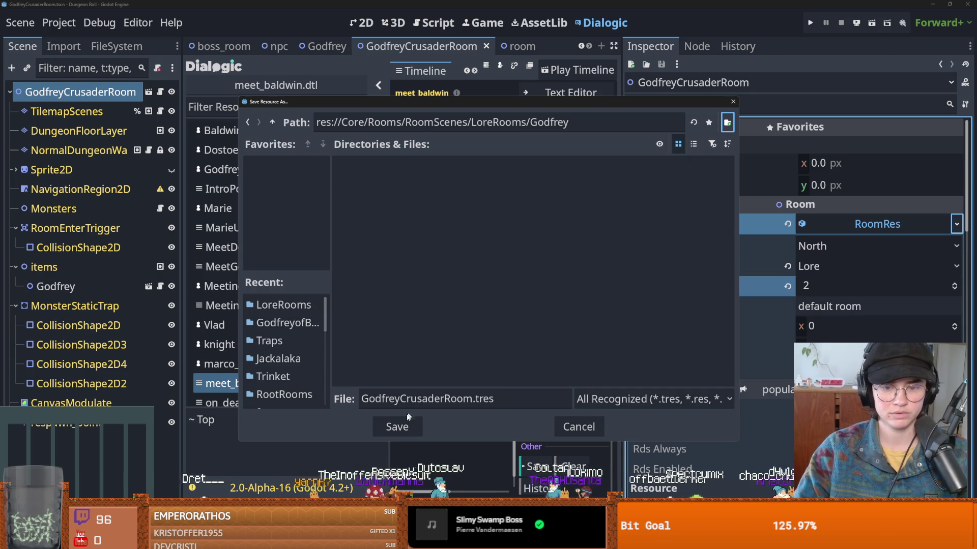
left_click(396, 427)
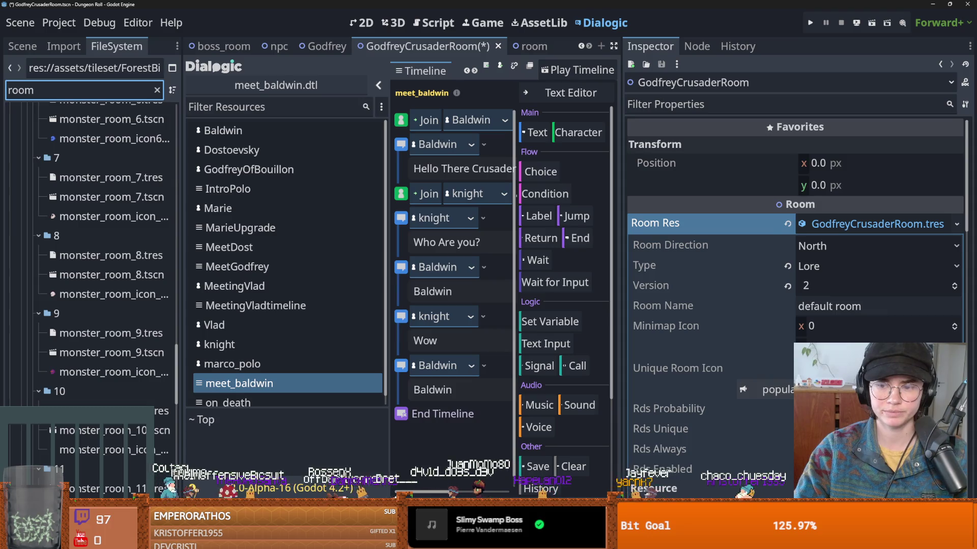
- Search for a 'godf' texture for the room icon, then save the scene
left_click(864, 369)
scroll(875, 203, "down", 5)
left_click(839, 325)
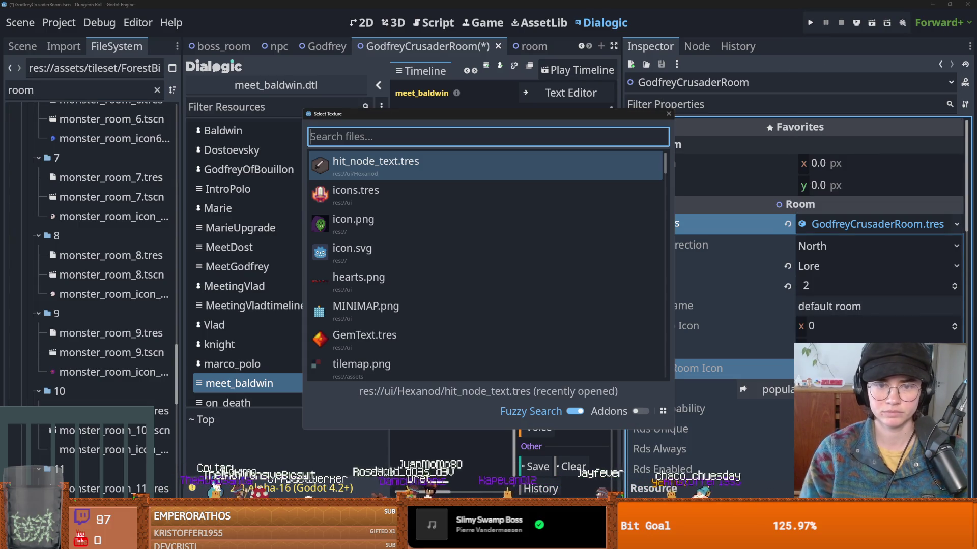
type("godf")
key("Return")
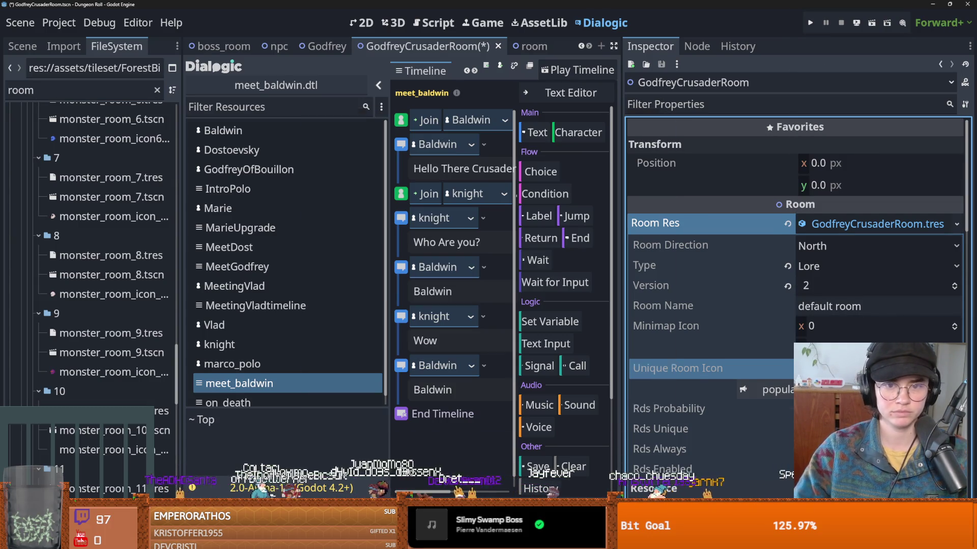
key("ctrl+s")
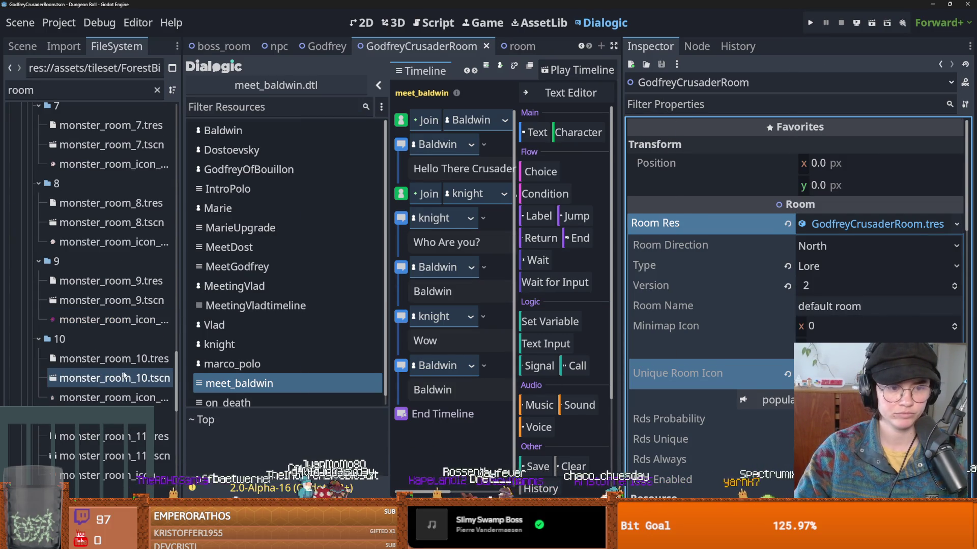
- Widen the FileSystem dock and collapse the BossRooms, Figures and GraceRooms folders
left_click_drag(185, 383, 325, 387)
scroll(161, 402, "down", 5)
scroll(160, 405, "up", 3)
scroll(161, 405, "up", 15)
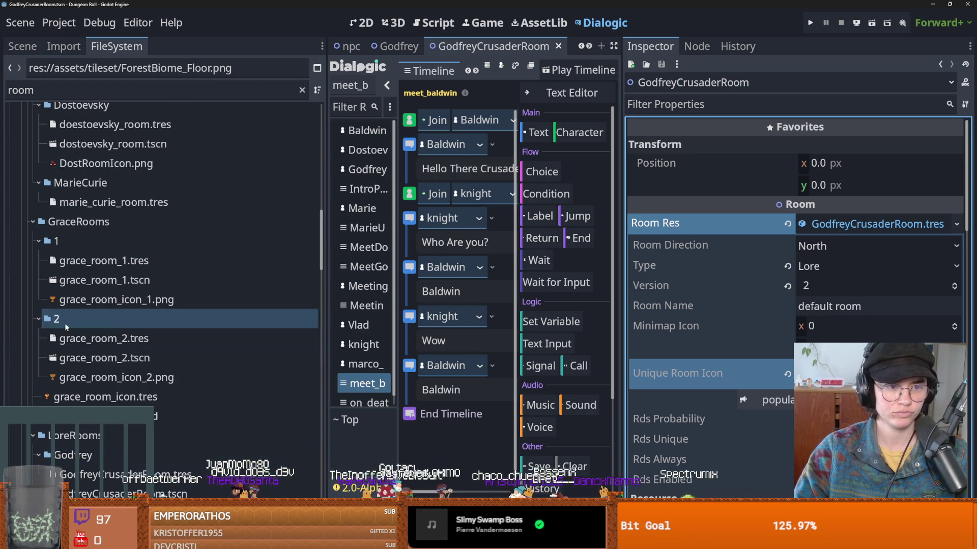
scroll(68, 367, "up", 8)
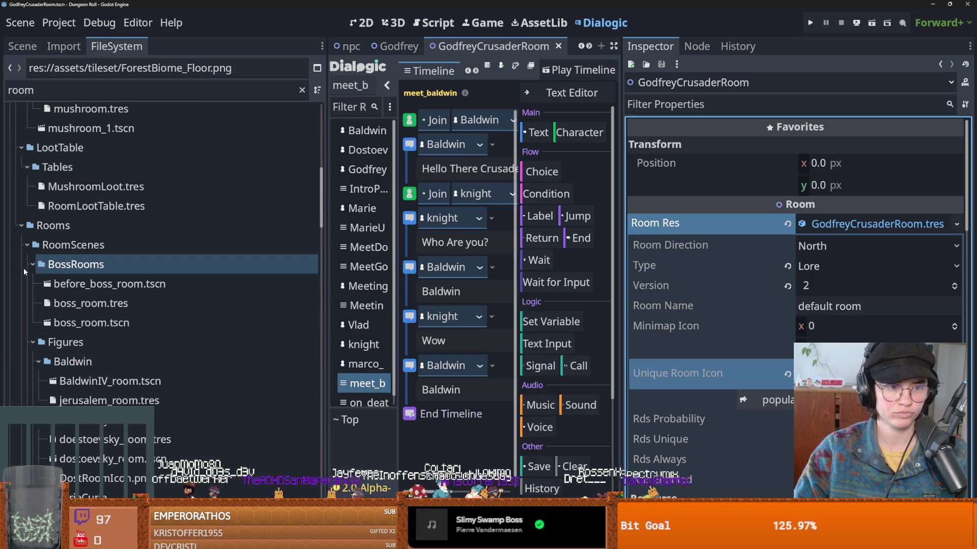
left_click(31, 270)
left_click(33, 283)
left_click(31, 303)
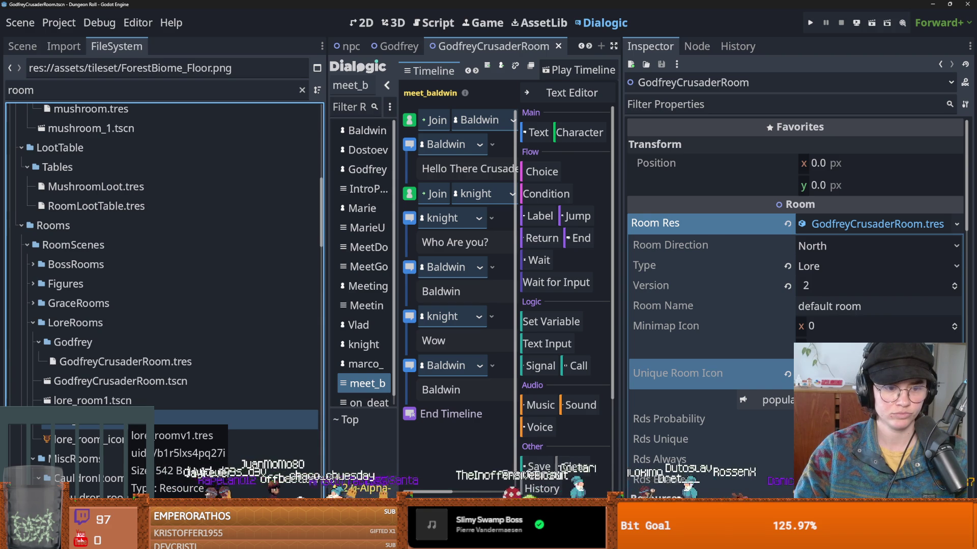
- Check the room resource from the scene's node tree in the inspector
left_click(23, 46)
left_click(763, 225)
left_click(832, 227)
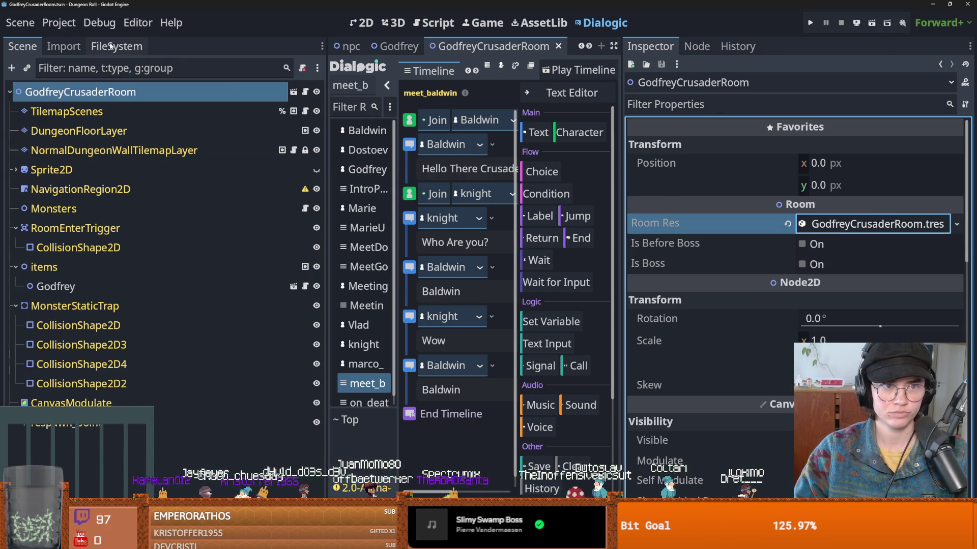
- Filter the project files for 'loot' to list the loot table resources
left_click(116, 46)
scroll(166, 314, "down", 5)
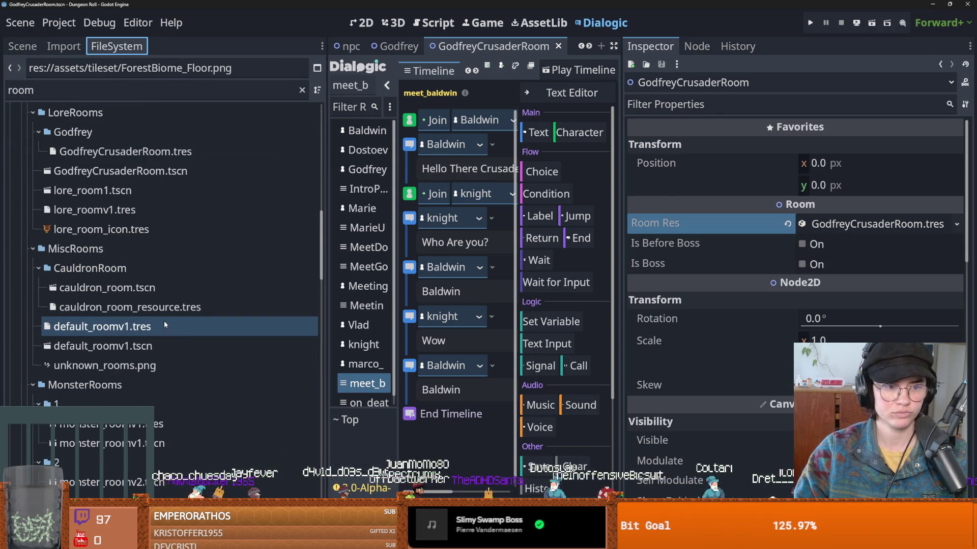
scroll(164, 321, "down", 4)
scroll(164, 330, "up", 4)
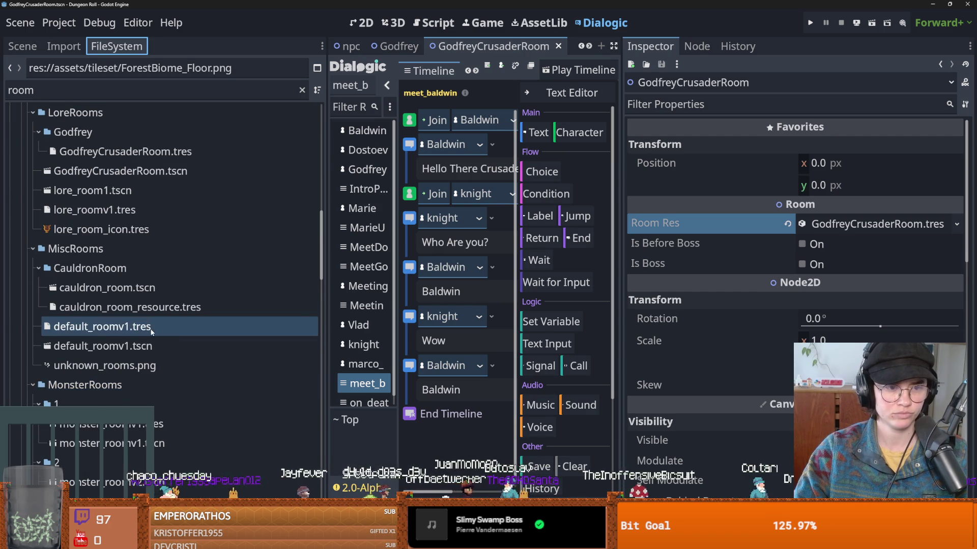
scroll(163, 331, "up", 3)
left_click(97, 90)
key("ctrl+a")
key("BackSpace")
type("loot")
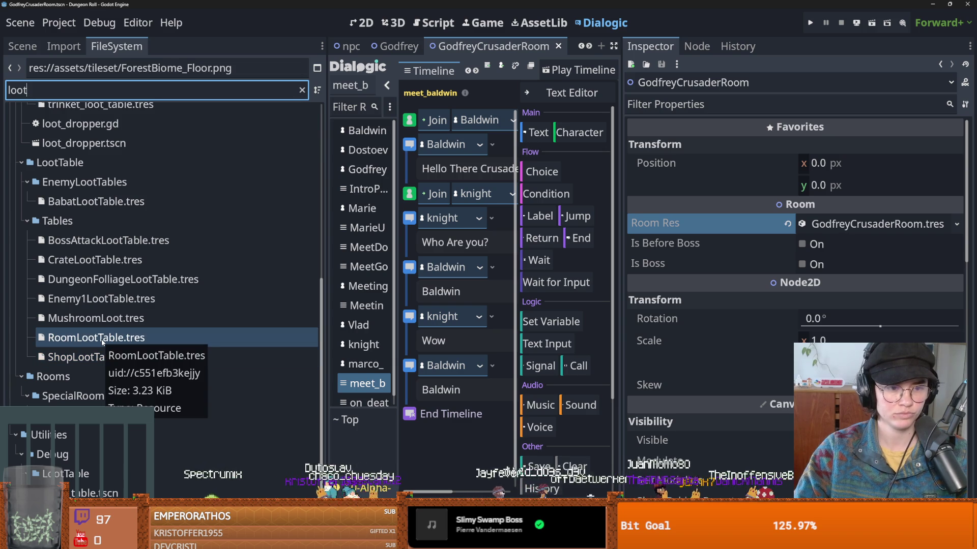
- Open RoomLootTable.tres and add one more entry to its room list
double_click(104, 338)
scroll(862, 305, "down", 3)
scroll(942, 181, "up", 3)
left_click(954, 187)
scroll(857, 249, "down", 4)
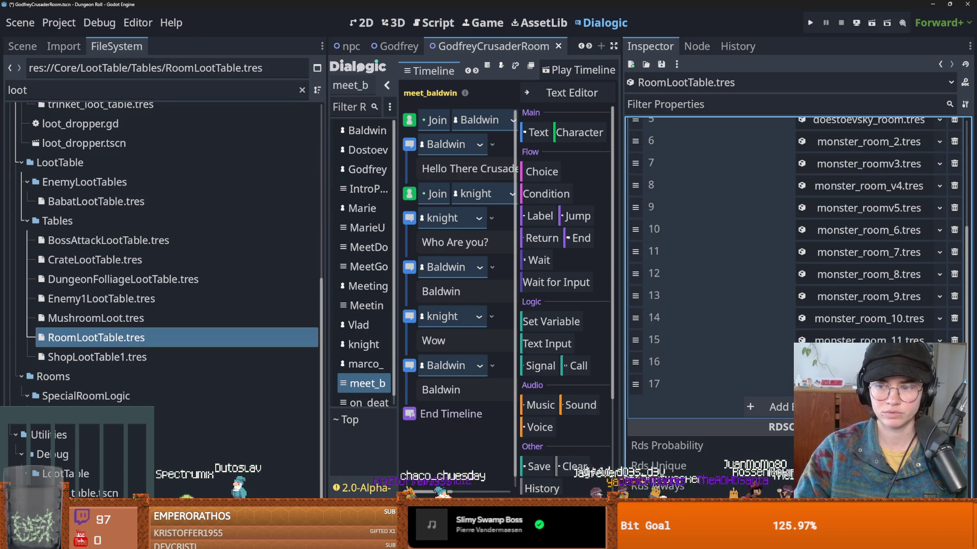
- Quick Load the Godfrey room resource into the new entry and launch Dungeon Roll
left_click(865, 384)
left_click(875, 358)
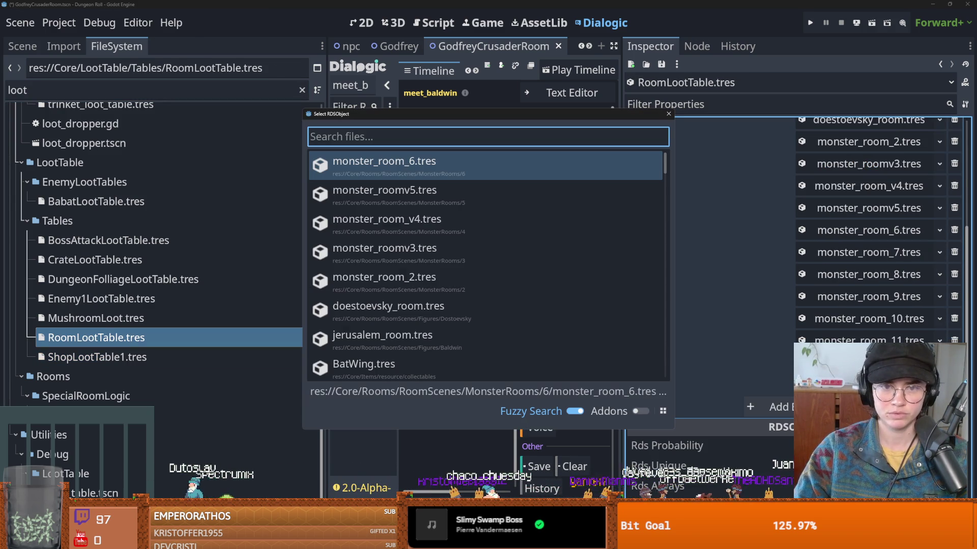
type("god")
key("Return")
left_click(810, 23)
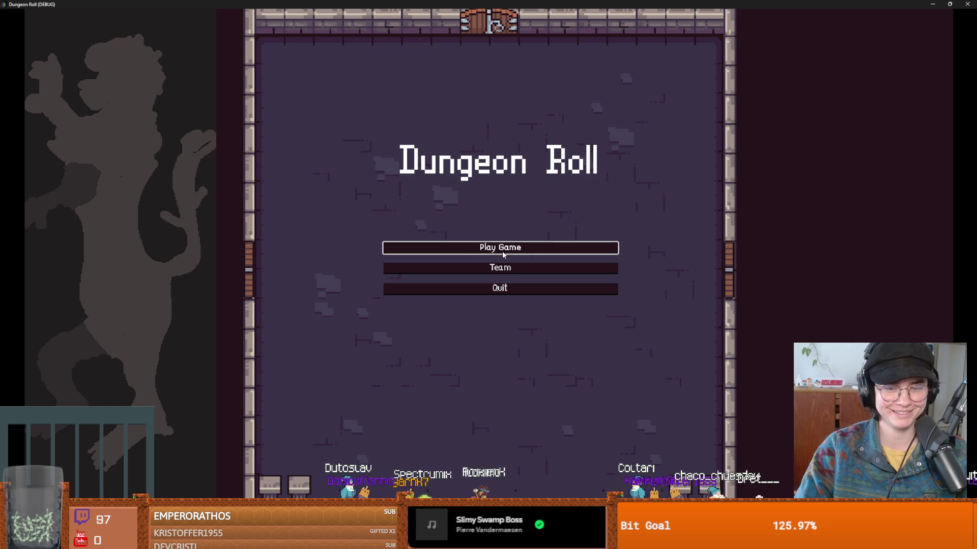
- Start a new Dungeon Roll game as the Crusader and bring up the offered rooms
left_click(512, 268)
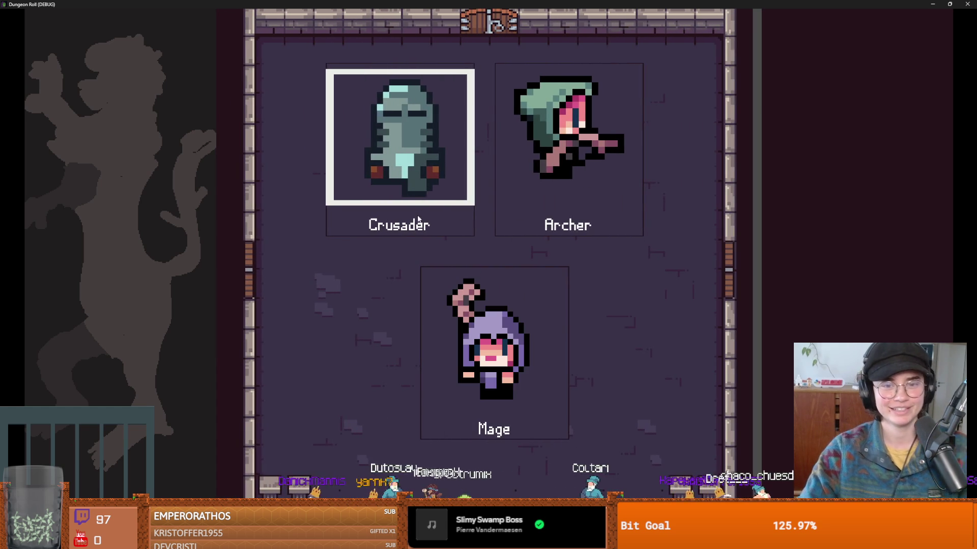
left_click(407, 152)
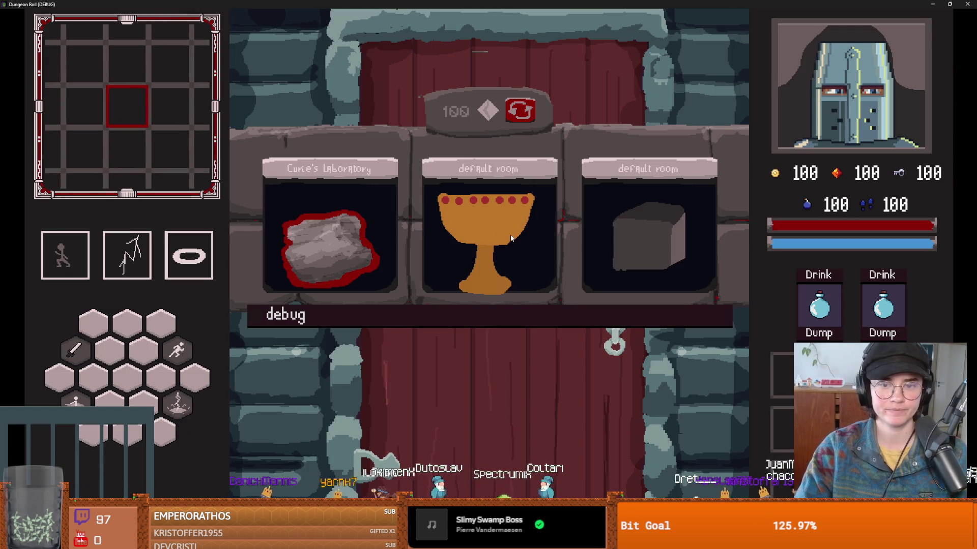
left_click(521, 108)
left_click(522, 107)
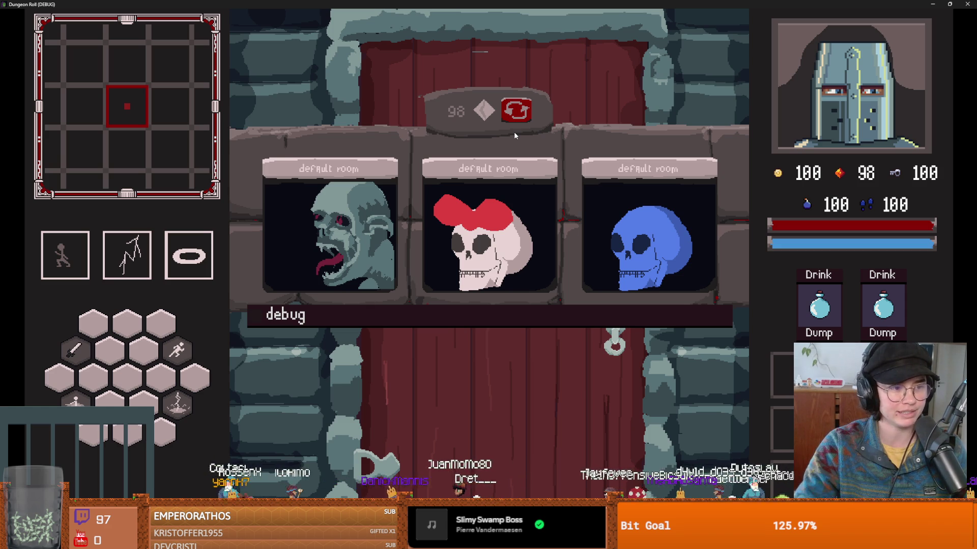
- Reroll the three offered rooms many times in search of Godfrey's room
left_click(517, 110)
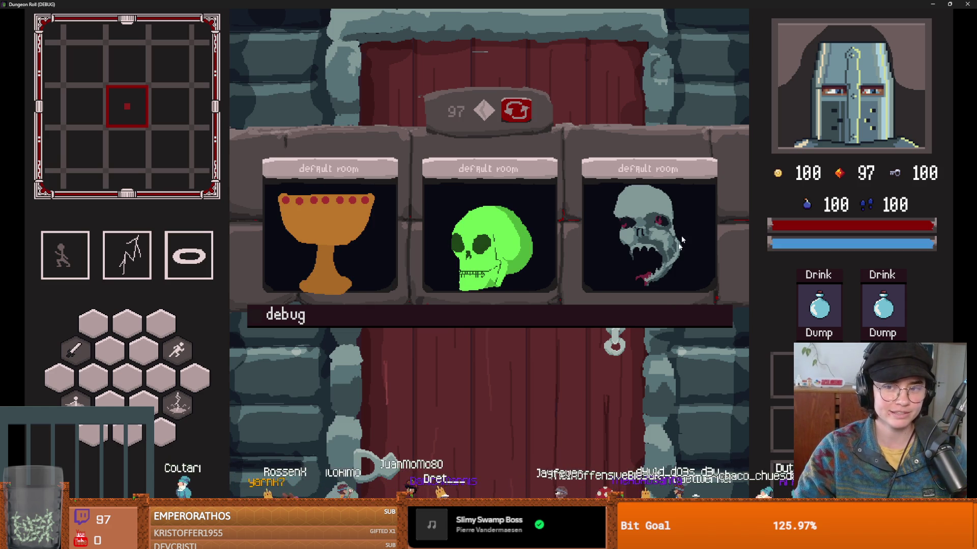
left_click(515, 109)
left_click(515, 109)
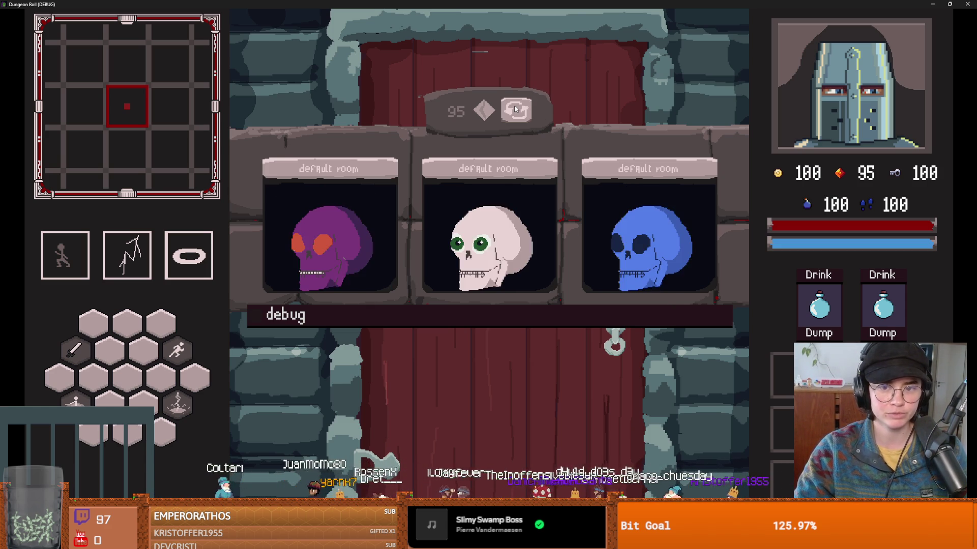
left_click(515, 109)
left_click(515, 109)
left_click(516, 109)
left_click(515, 109)
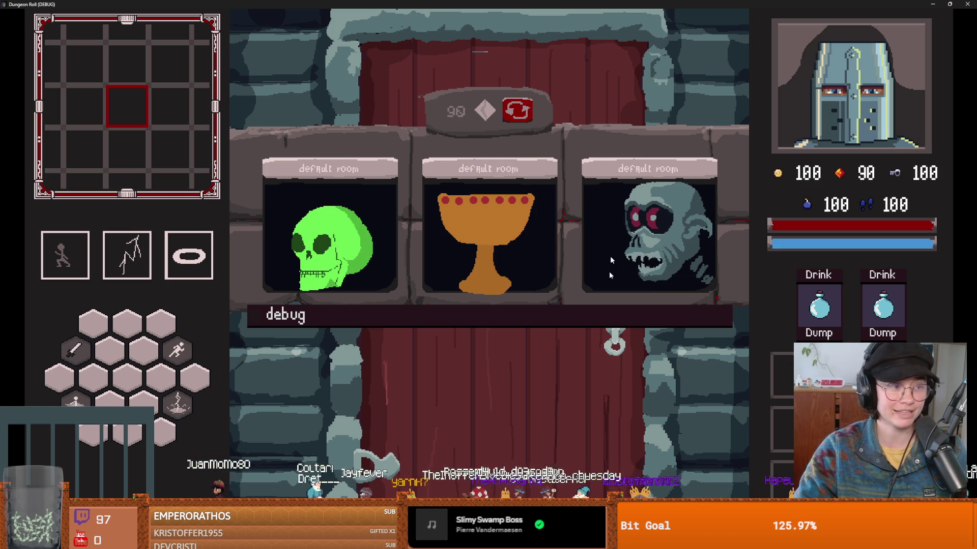
left_click(517, 111)
left_click(517, 113)
left_click(518, 113)
left_click(518, 113)
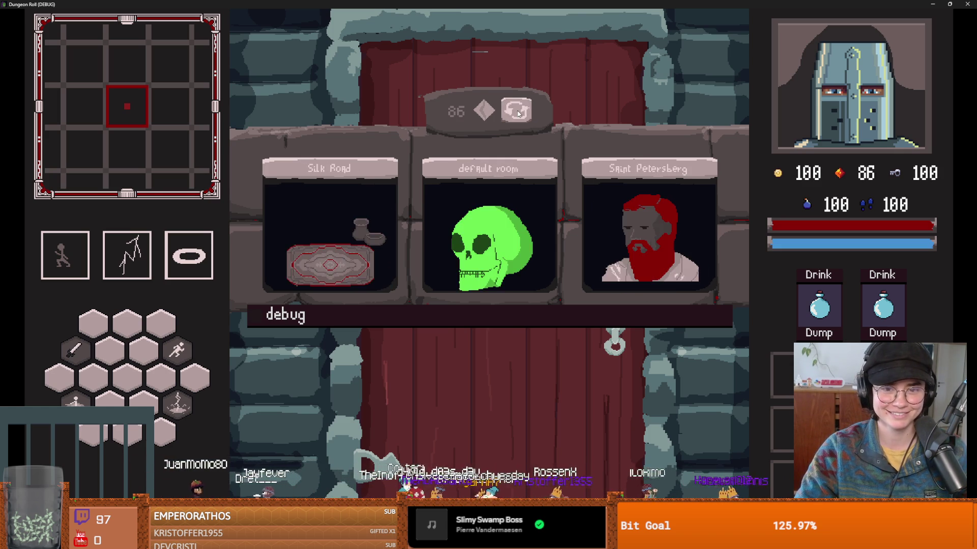
left_click(518, 113)
left_click(518, 112)
left_click(518, 113)
left_click(518, 113)
left_click(518, 113)
left_click(517, 113)
left_click(518, 113)
left_click(517, 113)
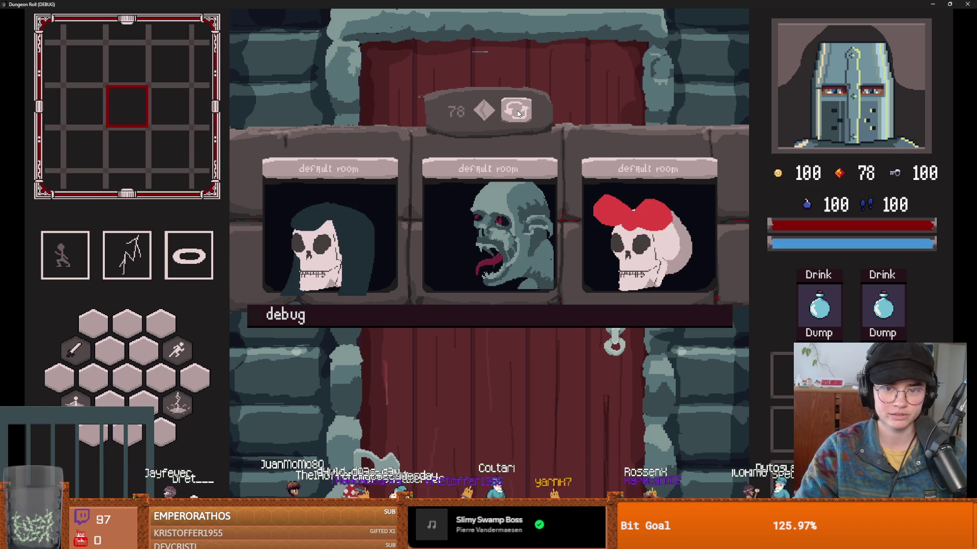
left_click(517, 113)
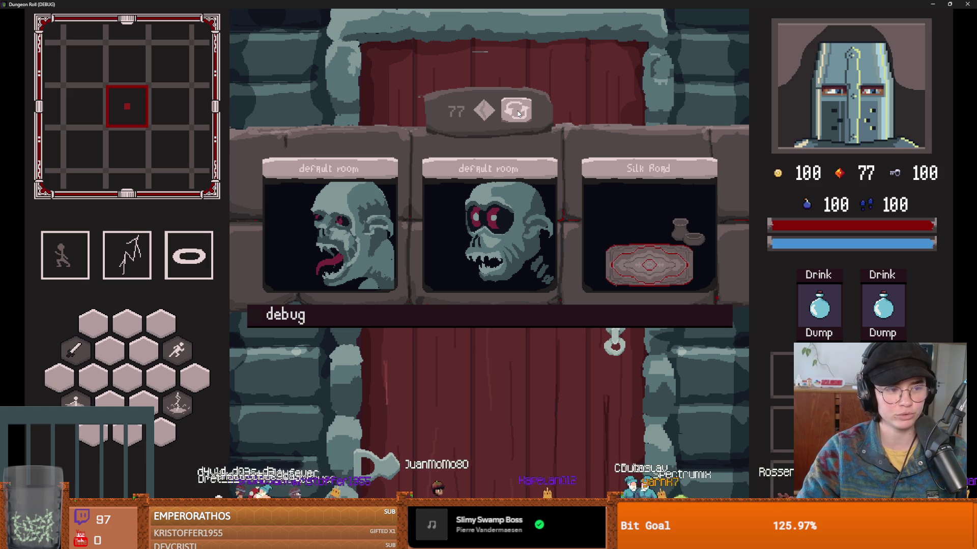
left_click(518, 113)
left_click(518, 113)
left_click(518, 113)
left_click(518, 113)
left_click(518, 113)
left_click(518, 113)
left_click(518, 113)
left_click(518, 113)
left_click(518, 113)
left_click(518, 113)
left_click(518, 113)
left_click(518, 113)
left_click(518, 113)
left_click(518, 113)
left_click(518, 113)
left_click(517, 113)
left_click(518, 113)
left_click(517, 113)
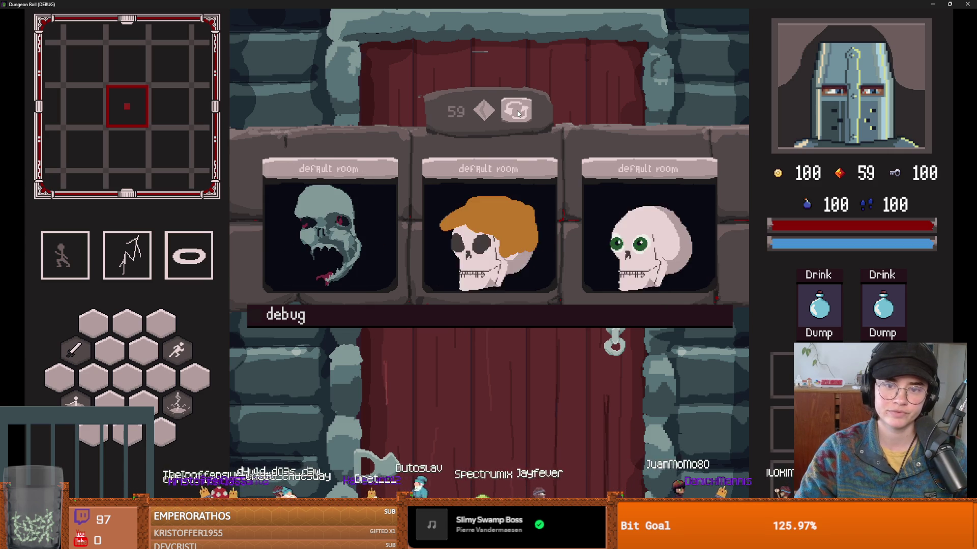
left_click(518, 113)
left_click(518, 113)
left_click(518, 113)
left_click(517, 113)
left_click(518, 113)
left_click(517, 113)
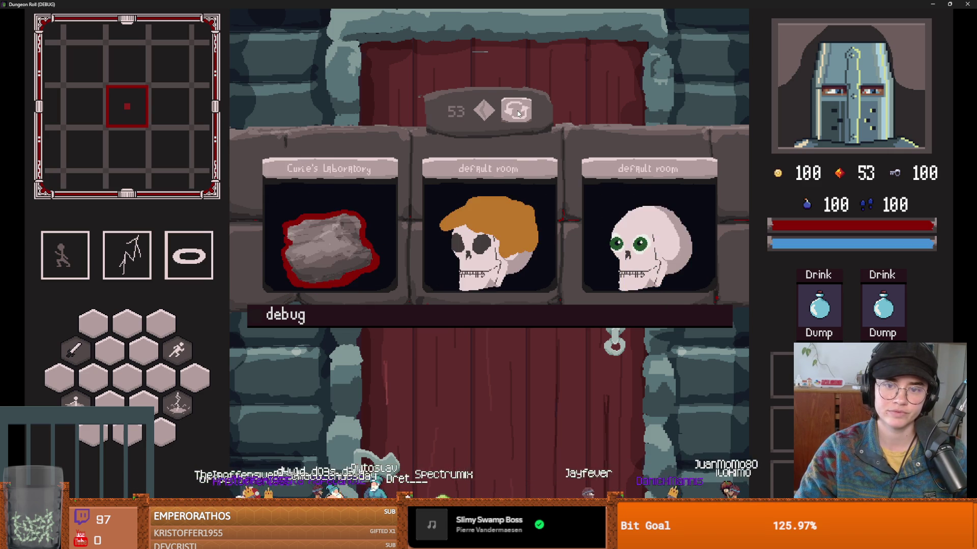
left_click(518, 113)
- Show the debug room list, enter the skull room and walk the knight west into the forest crossroads
left_click(482, 323)
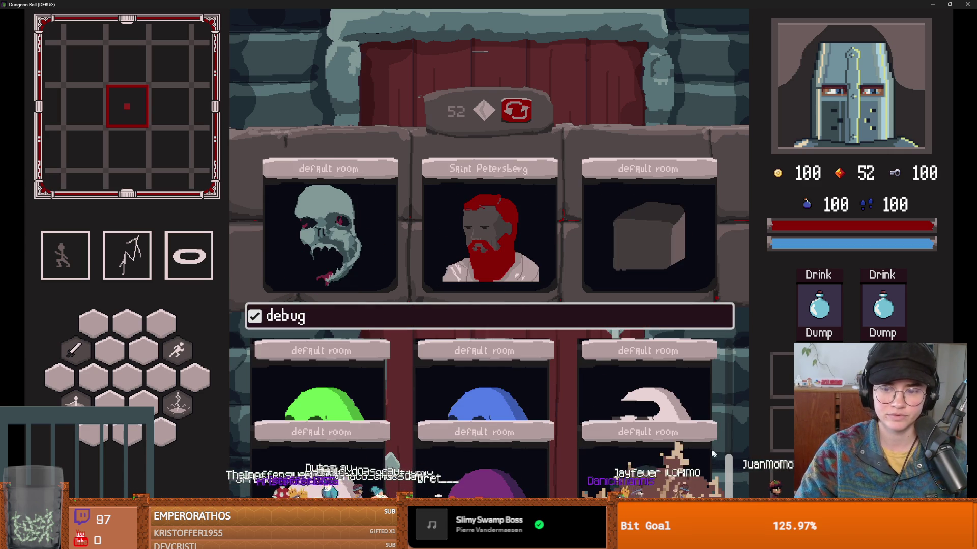
left_click(358, 270)
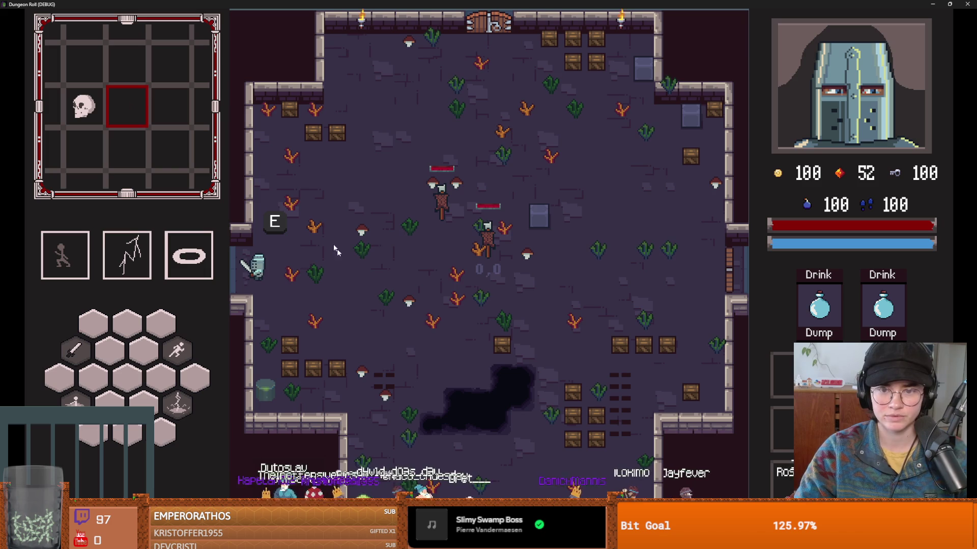
key("e")
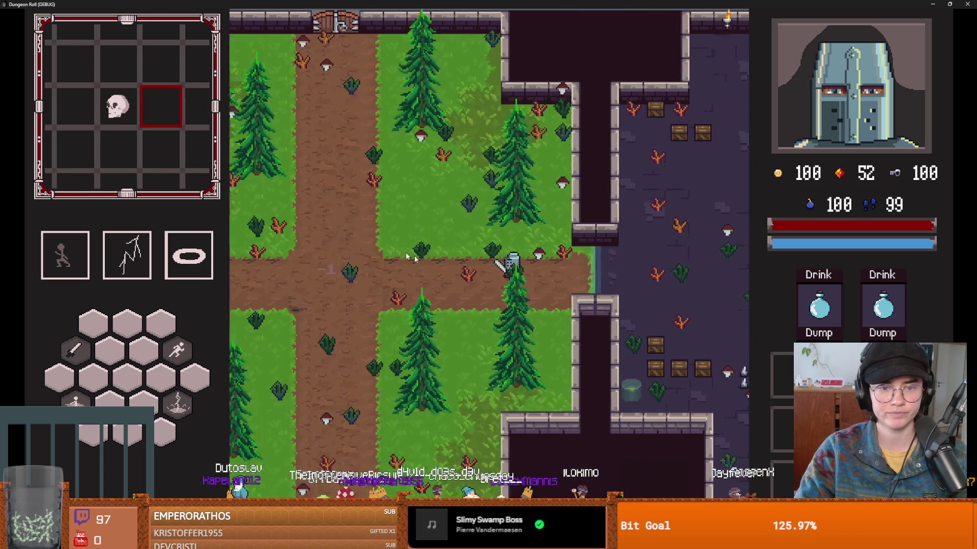
key("a")
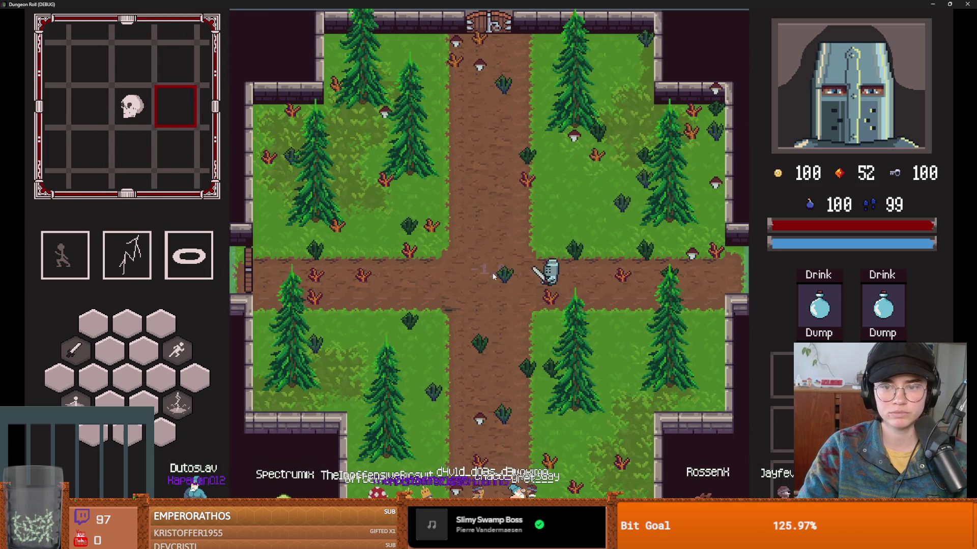
key("d")
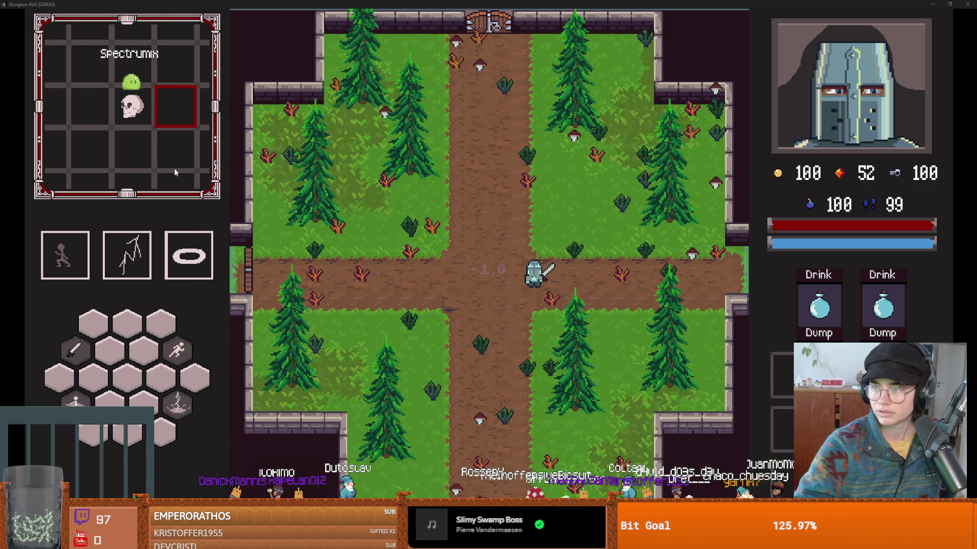
key("alt+Tab")
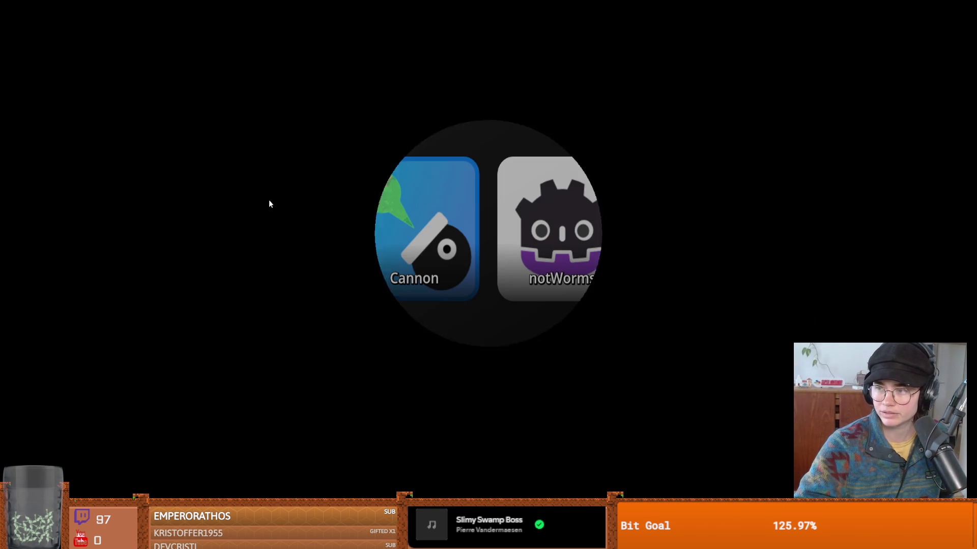
- Dismiss the Cannon launcher game and shrink its window to get back to the editor
left_click(363, 229)
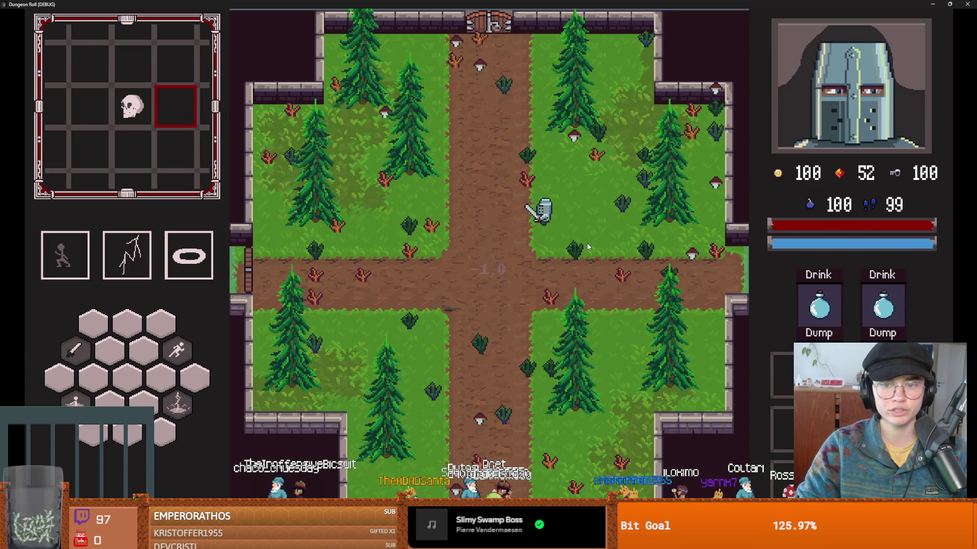
double_click(497, 6)
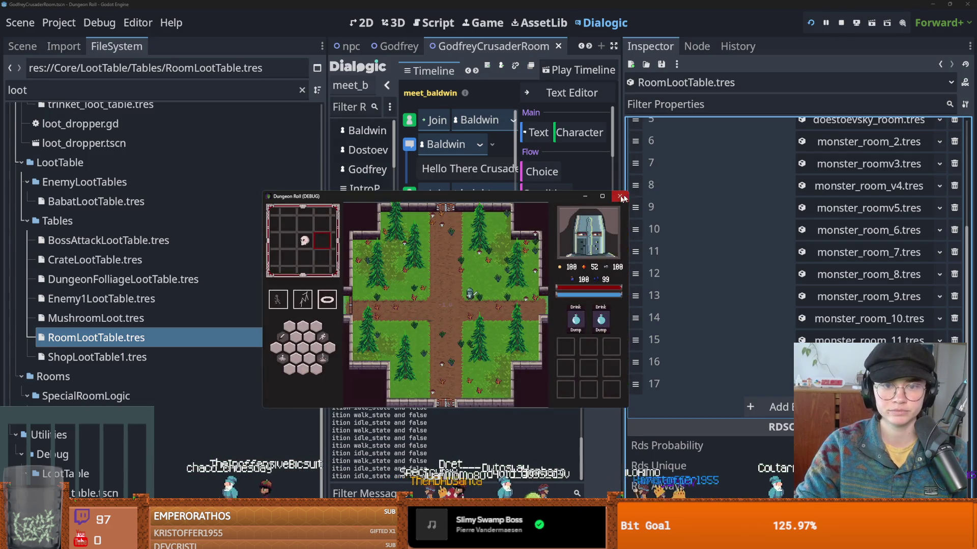
- Close the test game and save the Godfrey crusader room scene
left_click(620, 196)
left_click(34, 49)
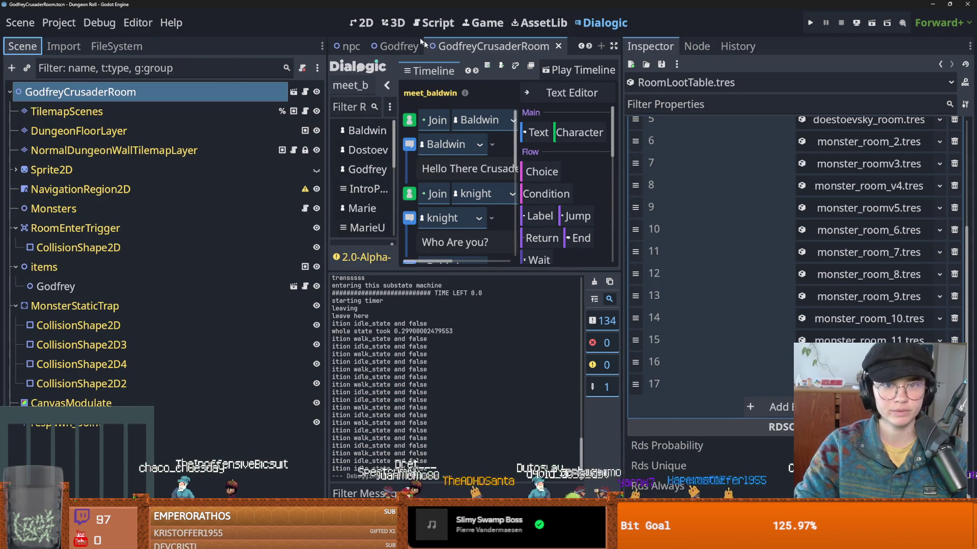
left_click(436, 56)
scroll(431, 198, "down", 1)
key("ctrl+s")
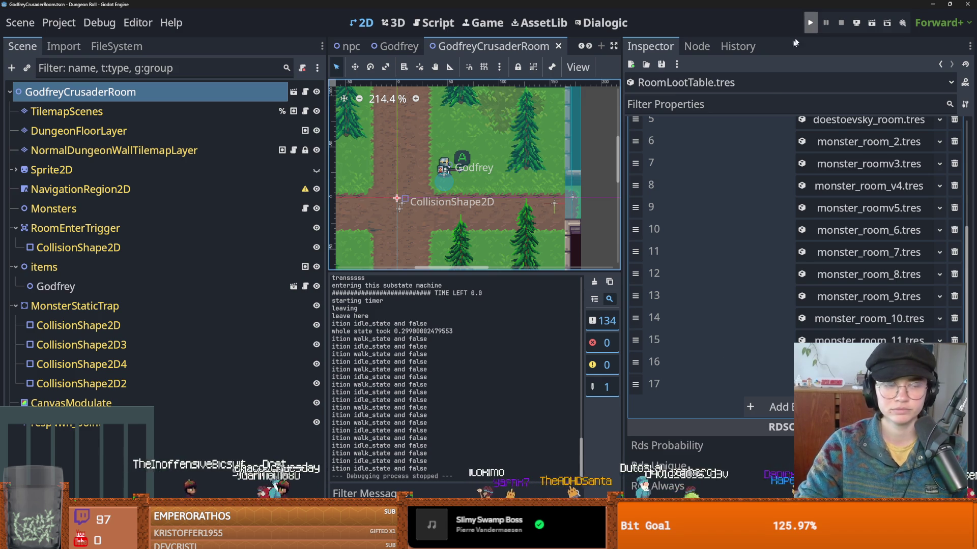
- Relaunch Dungeon Roll and start a new Crusader run
left_click(809, 22)
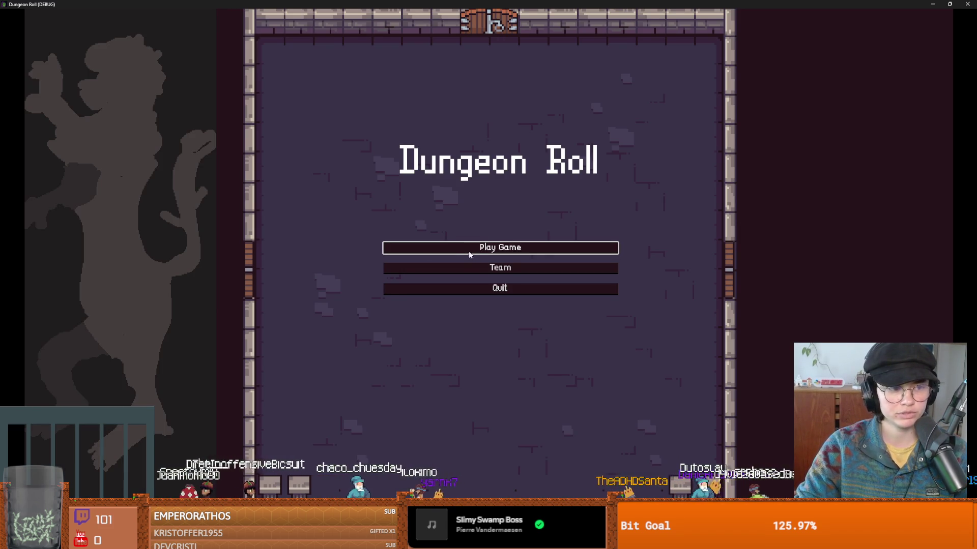
left_click(469, 251)
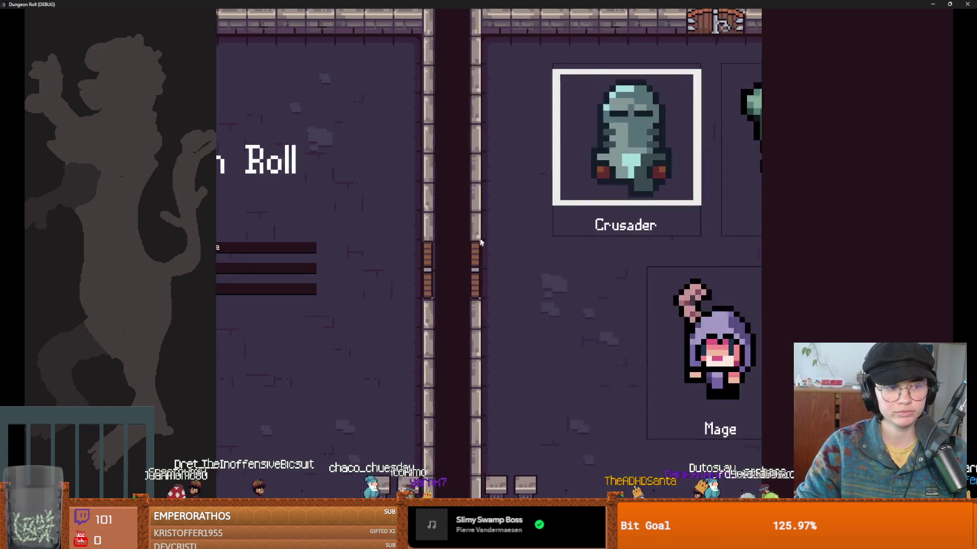
left_click(404, 185)
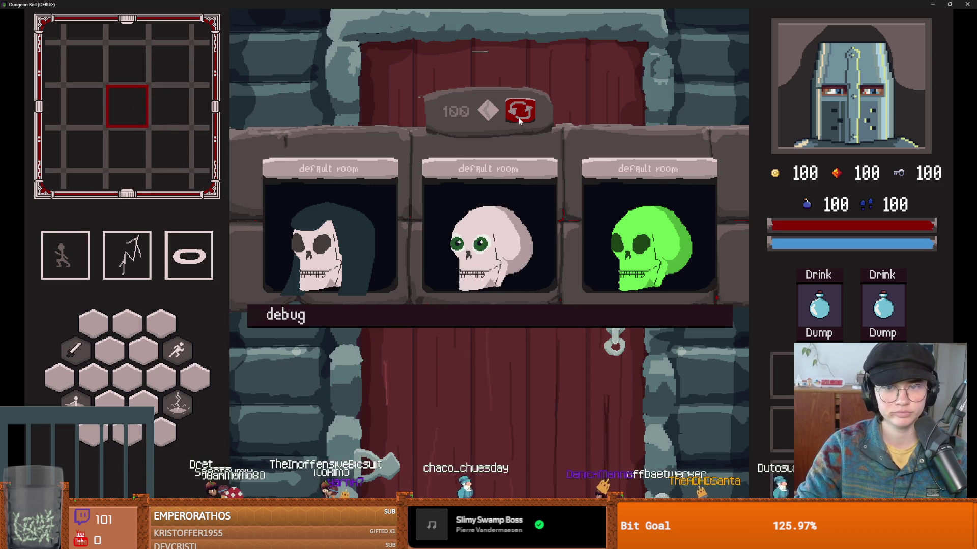
- Reroll the room offers repeatedly looking for Godfrey's room, then minimize the game window
left_click(518, 116)
left_click(519, 118)
left_click(520, 118)
left_click(520, 118)
left_click(519, 118)
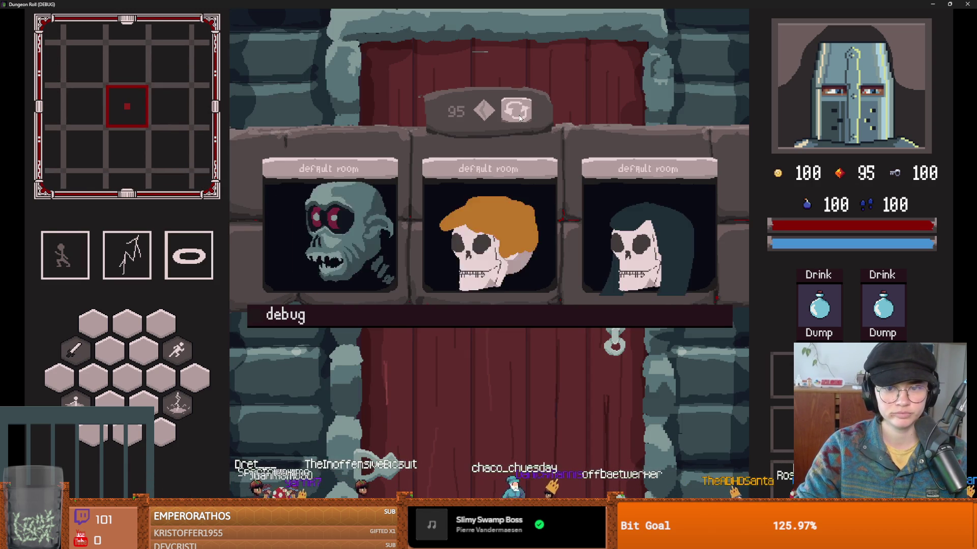
left_click(519, 118)
left_click(520, 118)
left_click(519, 117)
left_click(520, 117)
left_click(519, 117)
left_click(519, 118)
left_click(519, 118)
left_click(519, 117)
left_click(520, 118)
left_click(520, 117)
left_click(520, 117)
left_click(519, 118)
left_click(519, 117)
left_click(519, 118)
left_click(519, 118)
left_click(519, 117)
left_click(519, 118)
left_click(519, 117)
left_click(519, 118)
left_click(519, 117)
left_click(519, 117)
left_click(519, 118)
key("super+Down")
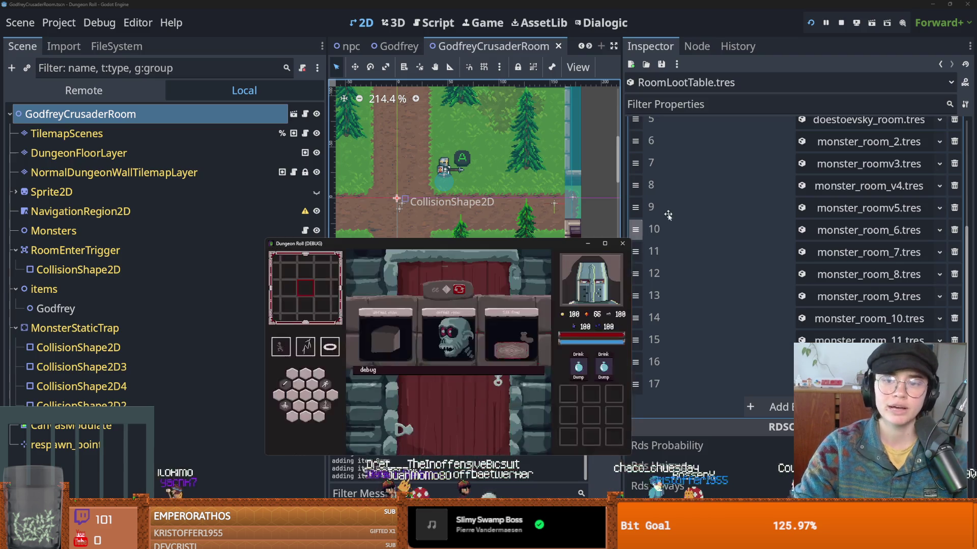
- Set the Rds Probability of loot table entry 17, GodfreyCrusaderRoom, to 5.0
left_click(622, 244)
left_click(865, 384)
scroll(844, 331, "down", 5)
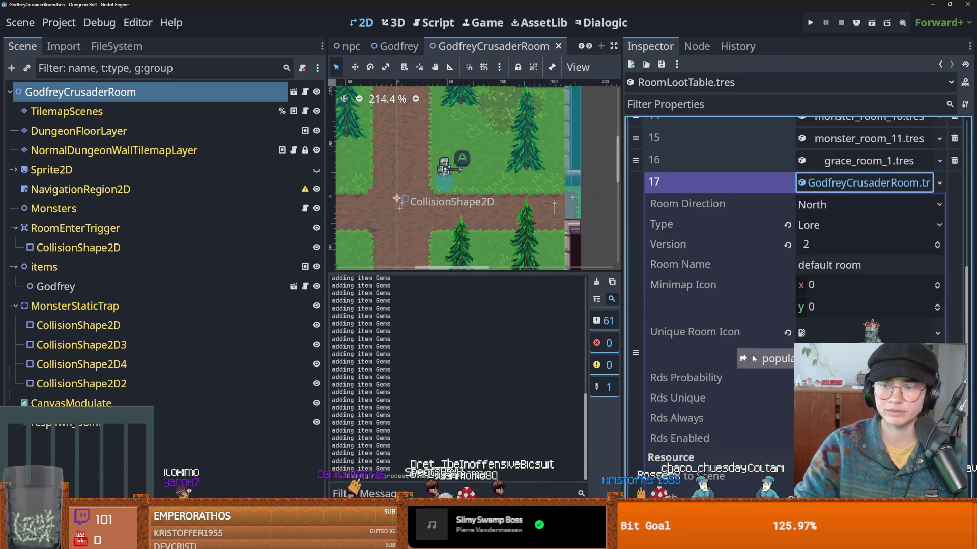
left_click(844, 329)
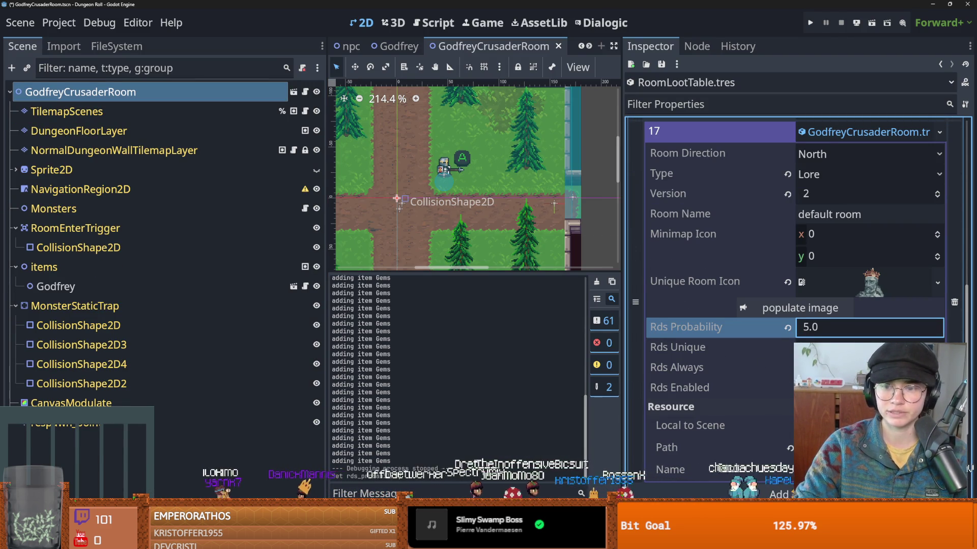
left_click(806, 387)
- Relaunch the game, start a Crusader run, reroll once and enter an offered room
left_click(809, 22)
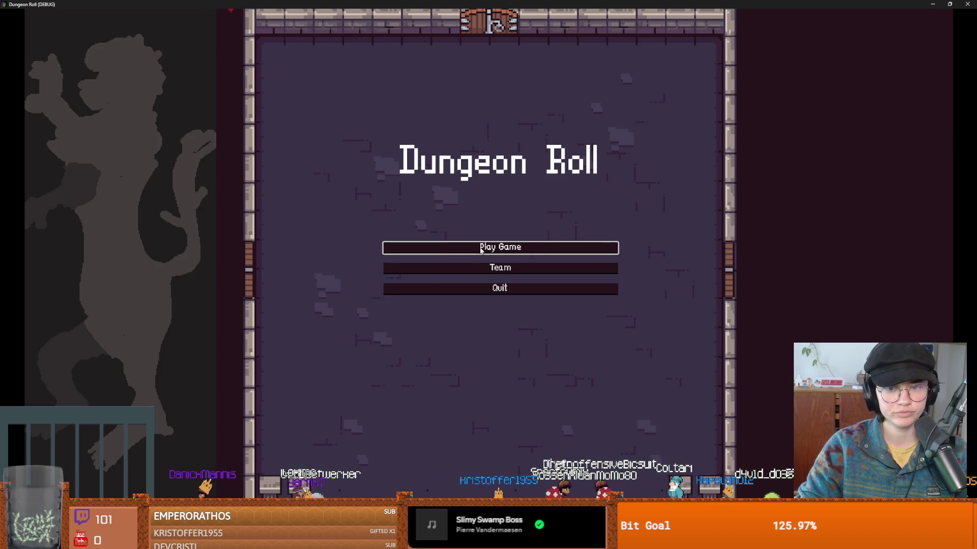
left_click(481, 254)
left_click(405, 218)
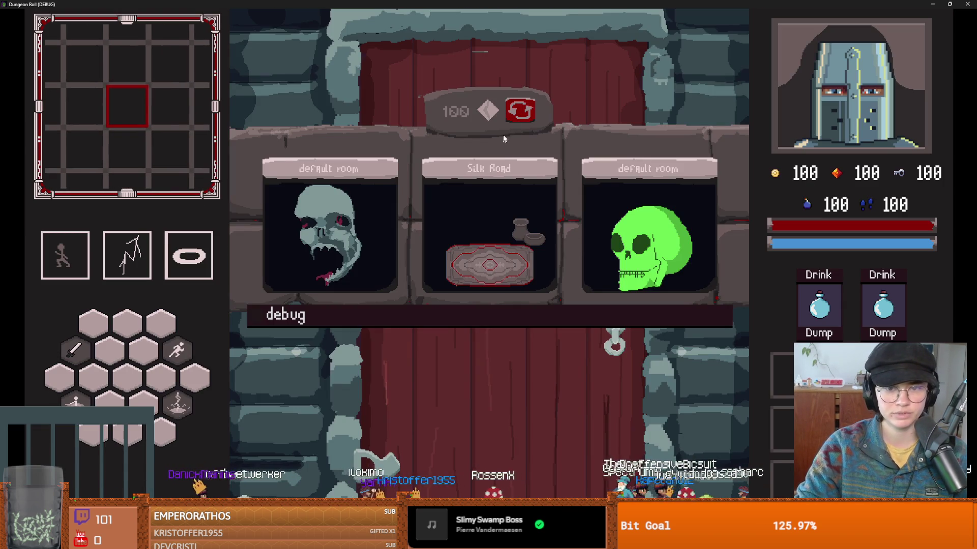
left_click(518, 112)
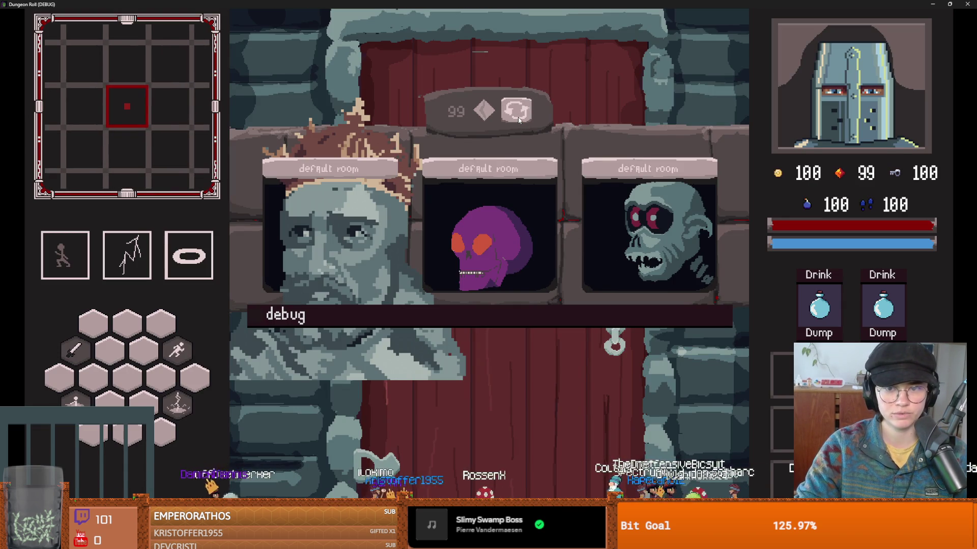
left_click(358, 245)
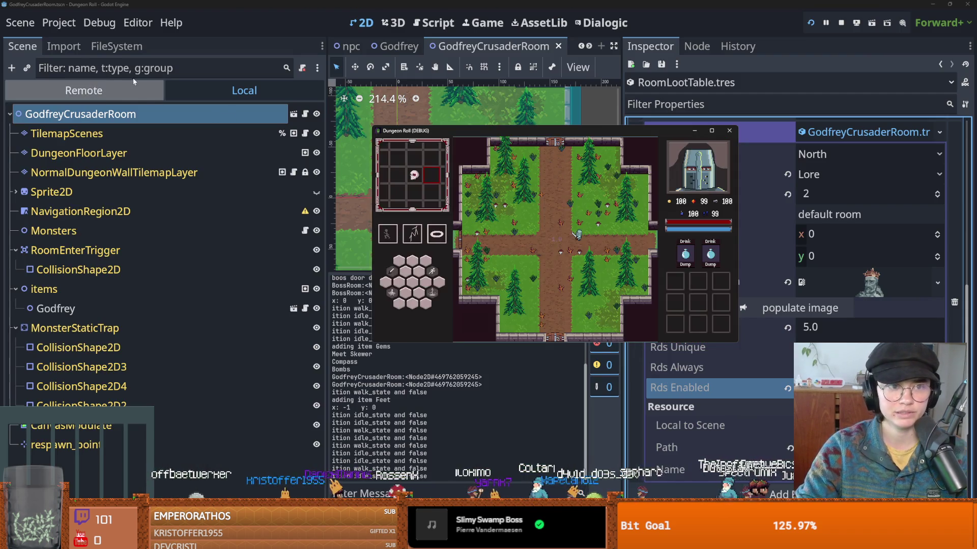
left_click(83, 90)
left_click(20, 301)
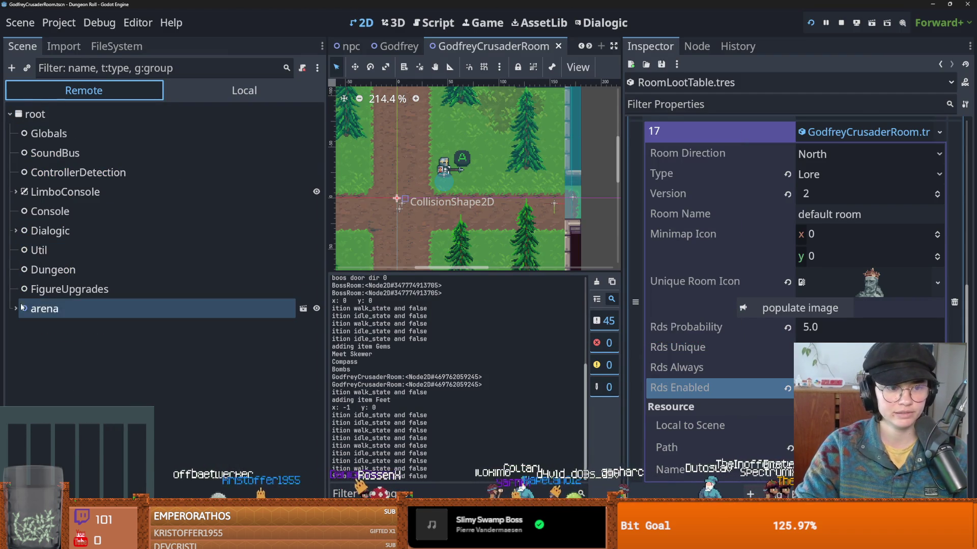
- Expand arena and the items node in the Remote tree and select the live Godfrey node
left_click(20, 302)
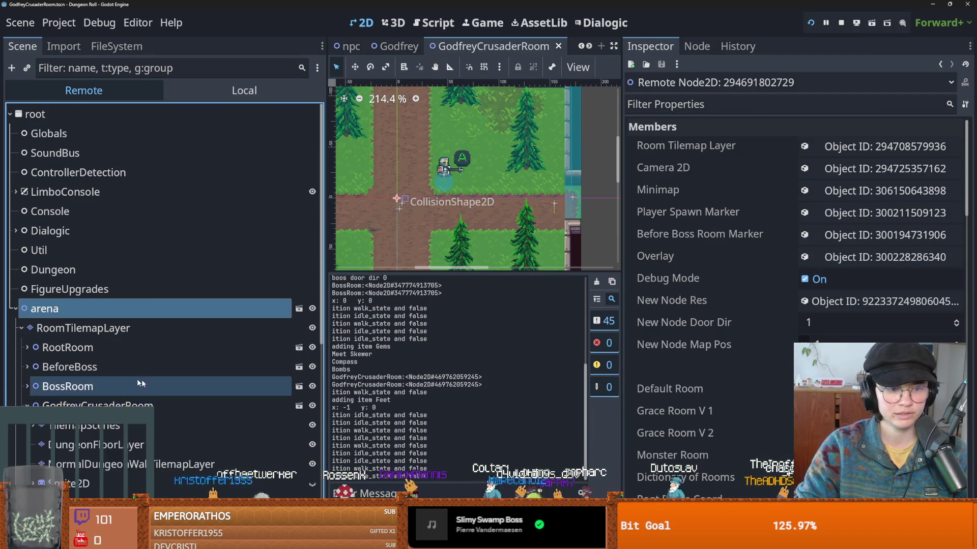
scroll(126, 382, "down", 5)
left_click(32, 351)
left_click(72, 370)
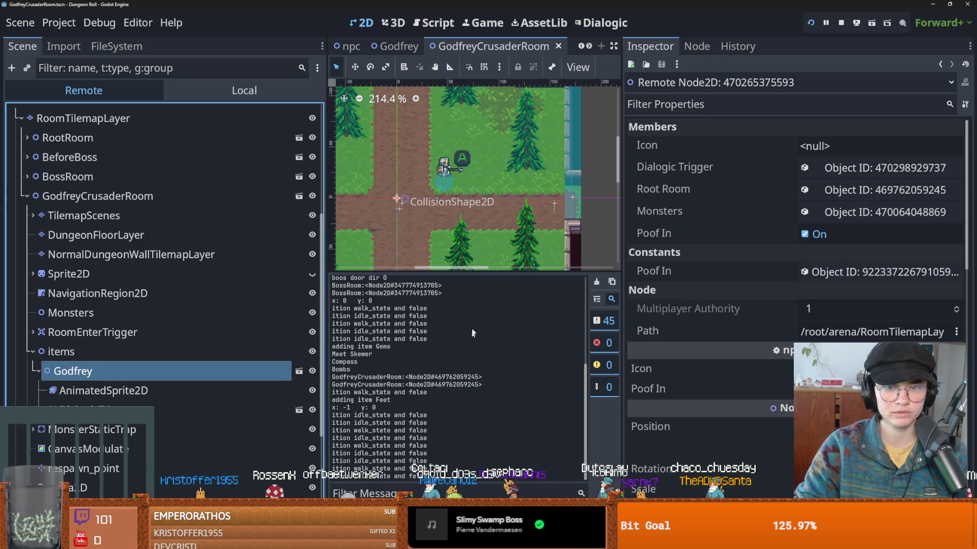
- Save the scene, stop the running game and return to the local scene tree
key("ctrl+s")
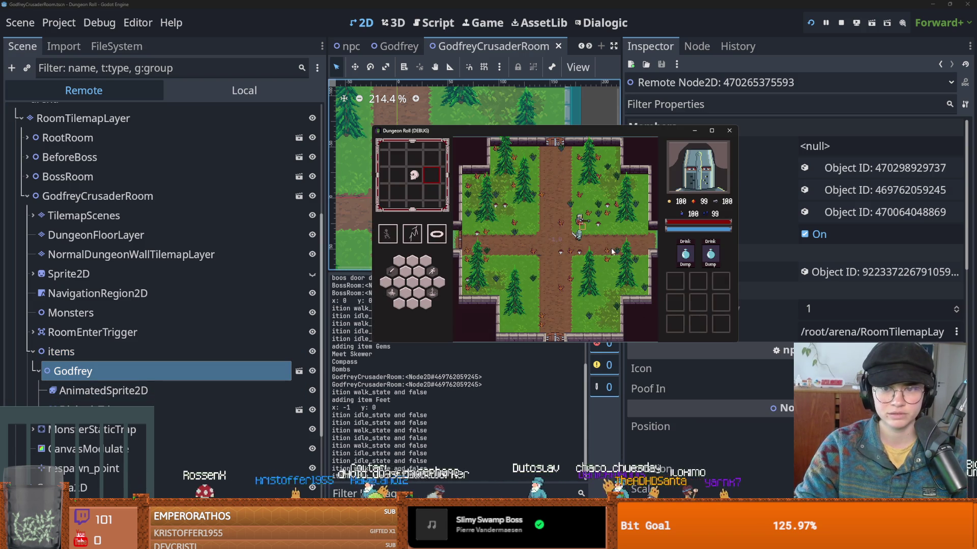
left_click(729, 131)
left_click(222, 291)
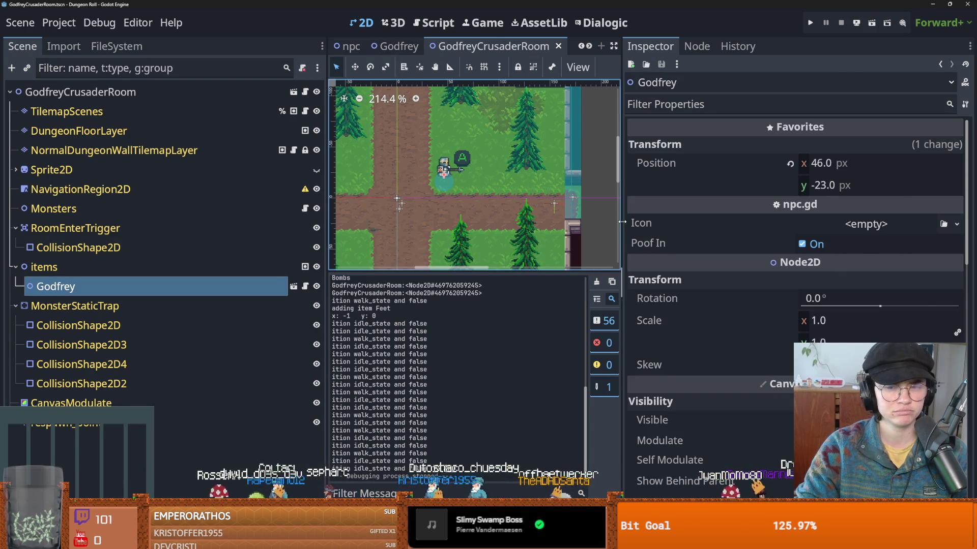
- Enlarge the scene viewport, open Godfrey's npc.gd script and save the scene
left_click_drag(622, 222, 797, 222)
left_click_drag(510, 271, 510, 379)
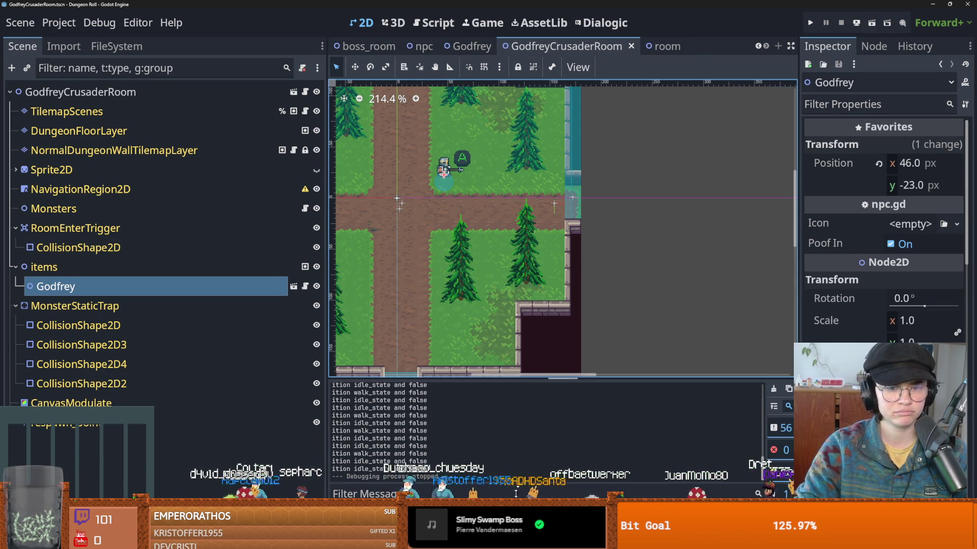
left_click(274, 267)
left_click(305, 286)
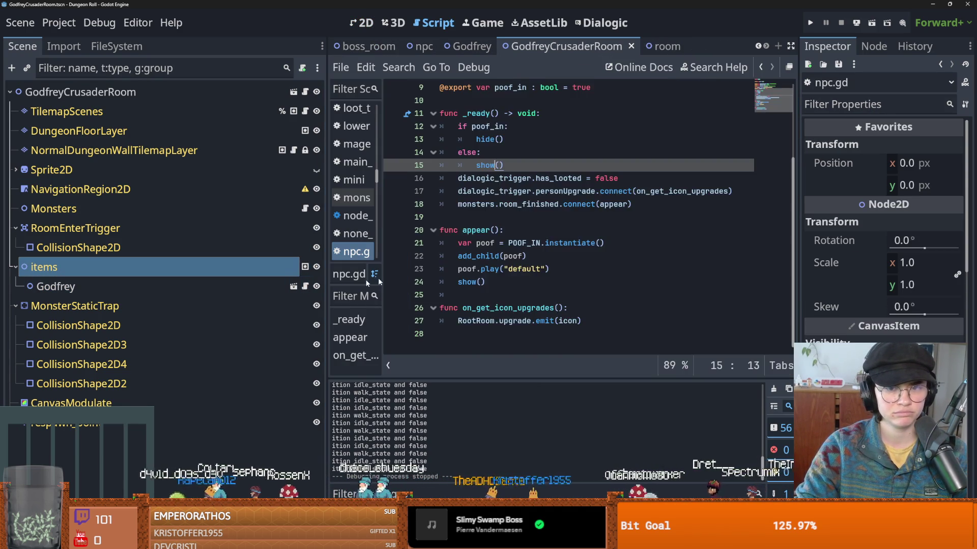
key("ctrl+s")
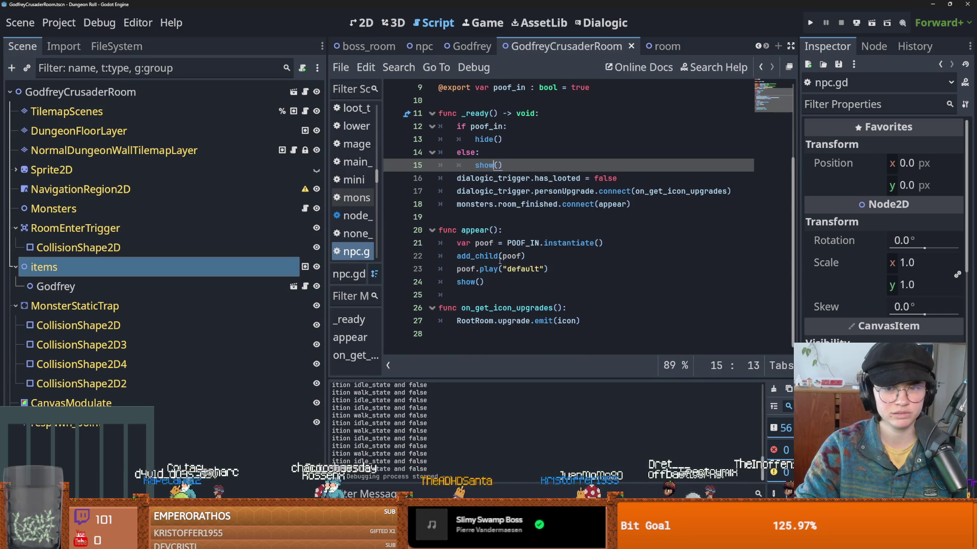
- Turn off Poof In on the Godfrey scene's root node and run the game again
left_click(294, 287)
left_click(138, 93)
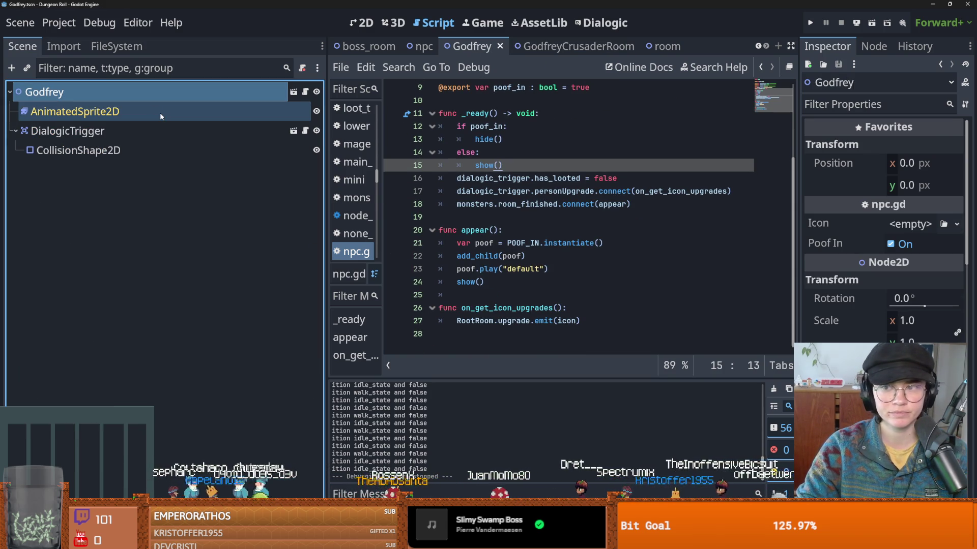
left_click(889, 244)
left_click(810, 23)
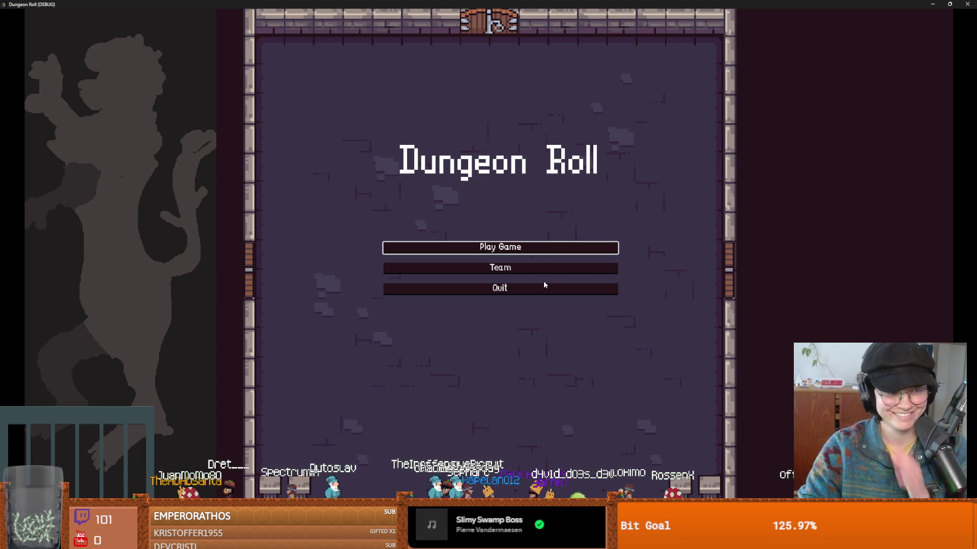
- Start a Crusader run, reroll the room offers twice and pick the middle room
left_click(526, 249)
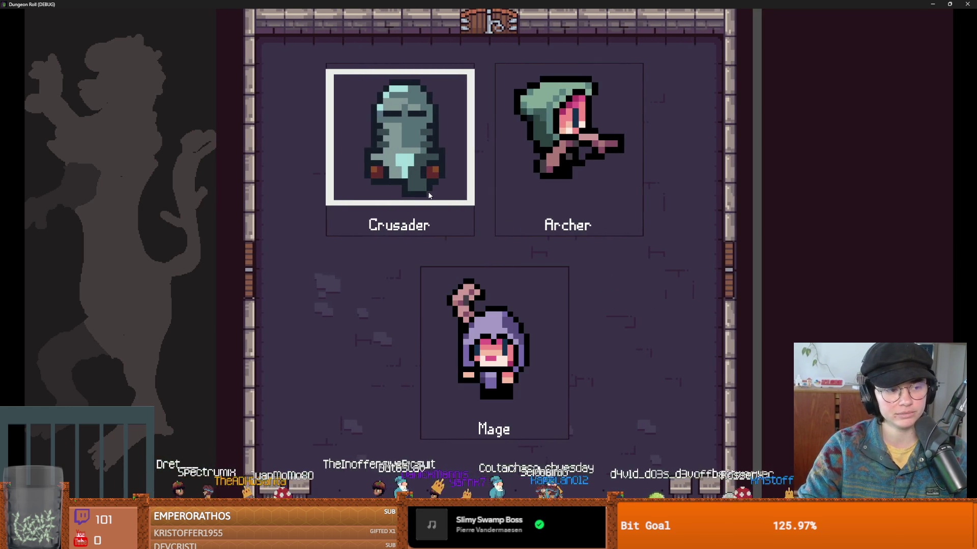
left_click(428, 196)
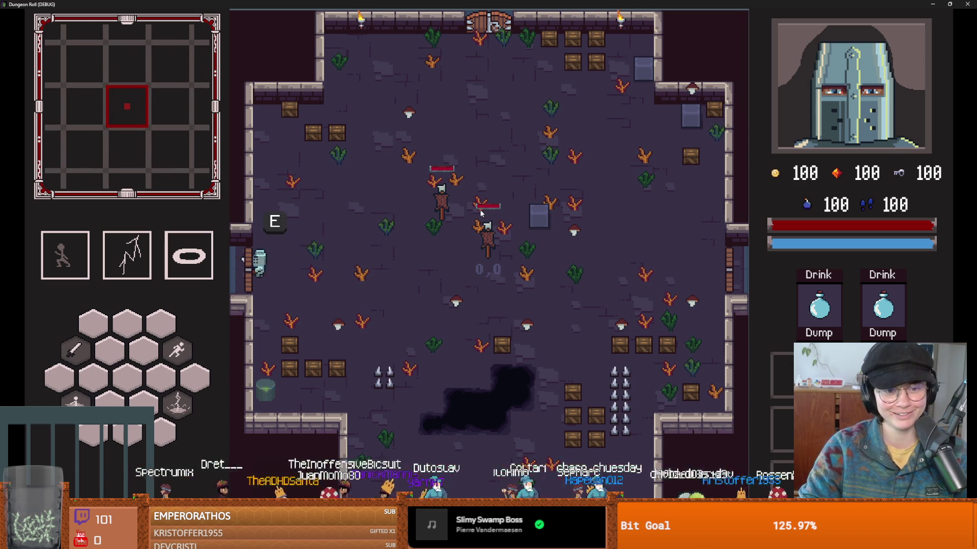
key("e")
left_click(526, 123)
left_click(526, 118)
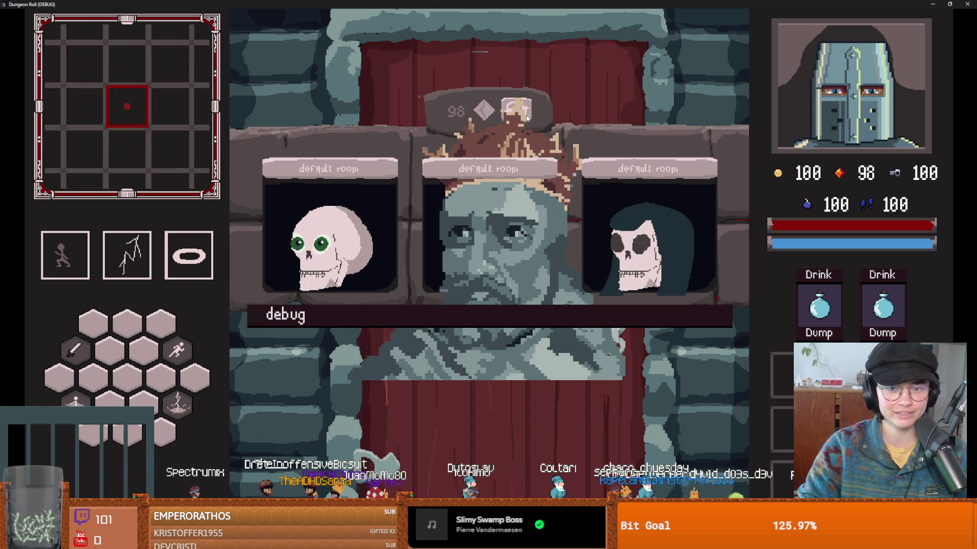
left_click(495, 229)
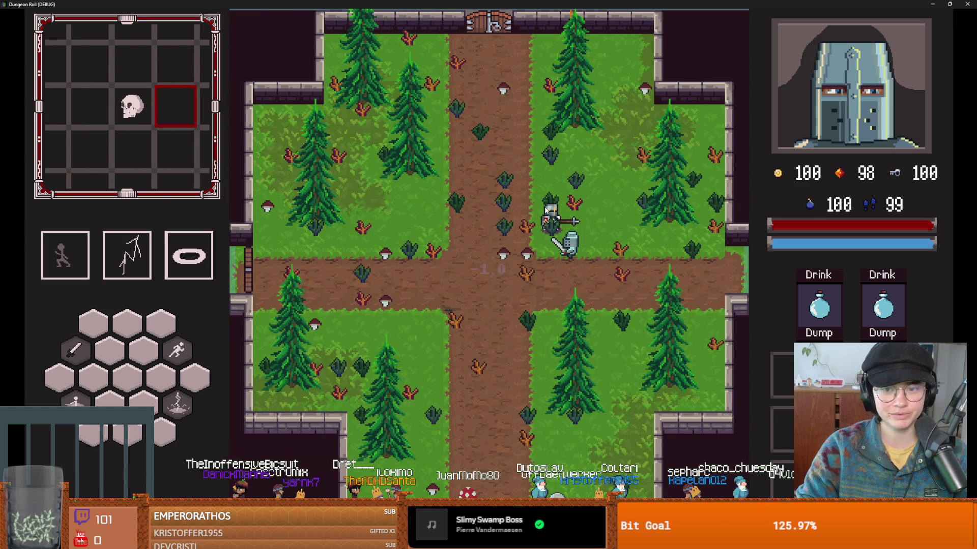
- Walk the knight around the forest room toward the Godfrey NPC
key("a")
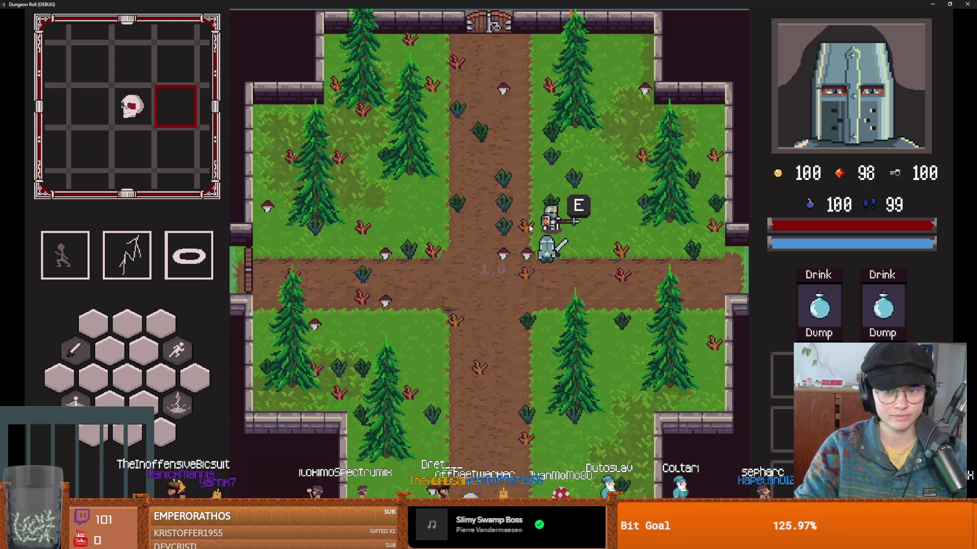
key("super+Down")
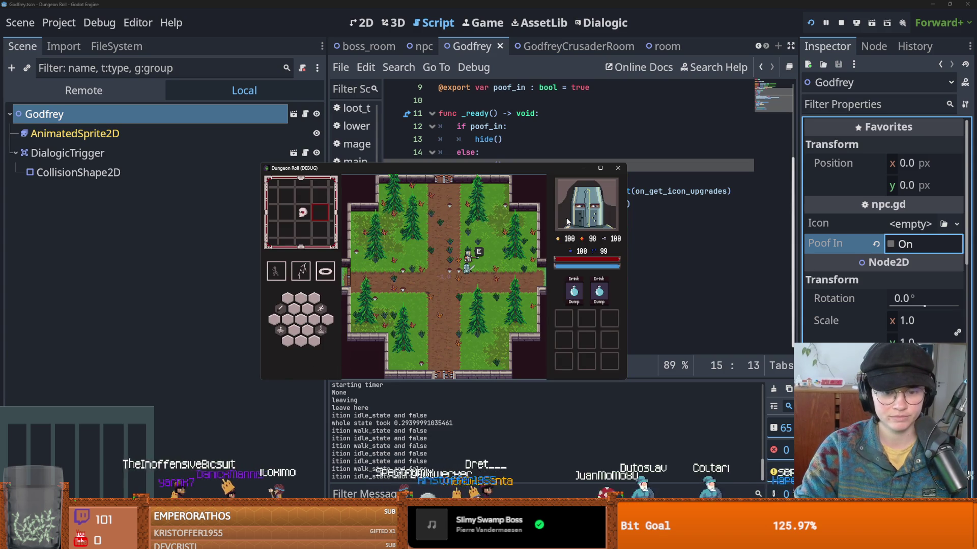
left_click(599, 169)
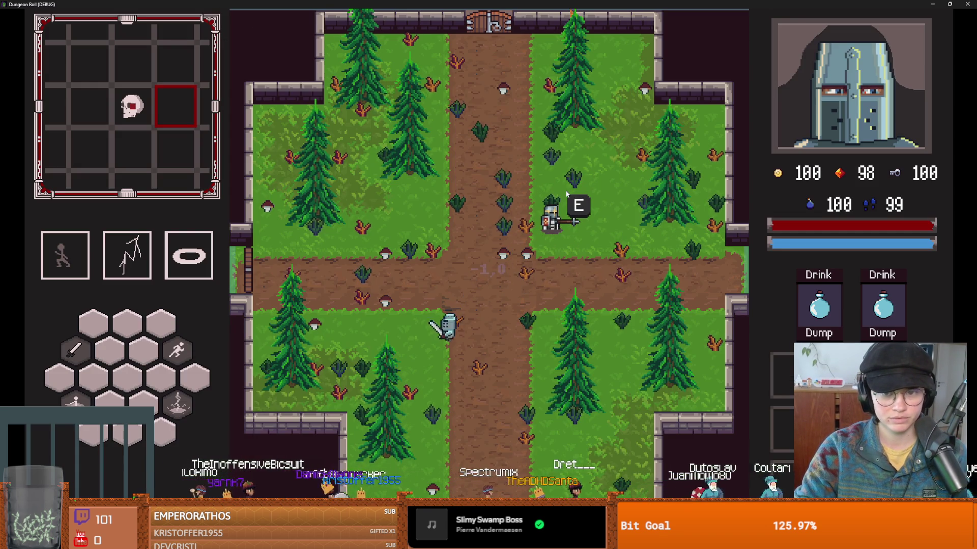
key("s")
key("a")
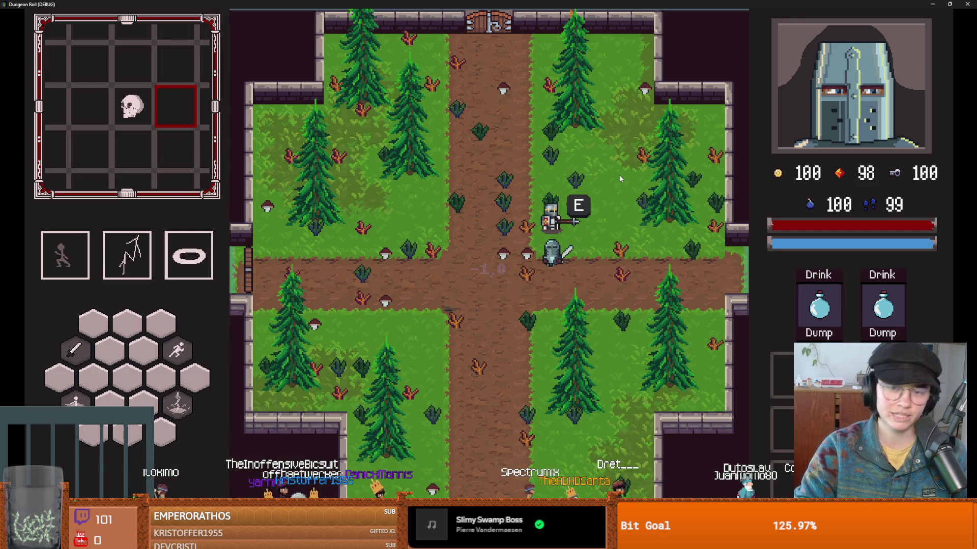
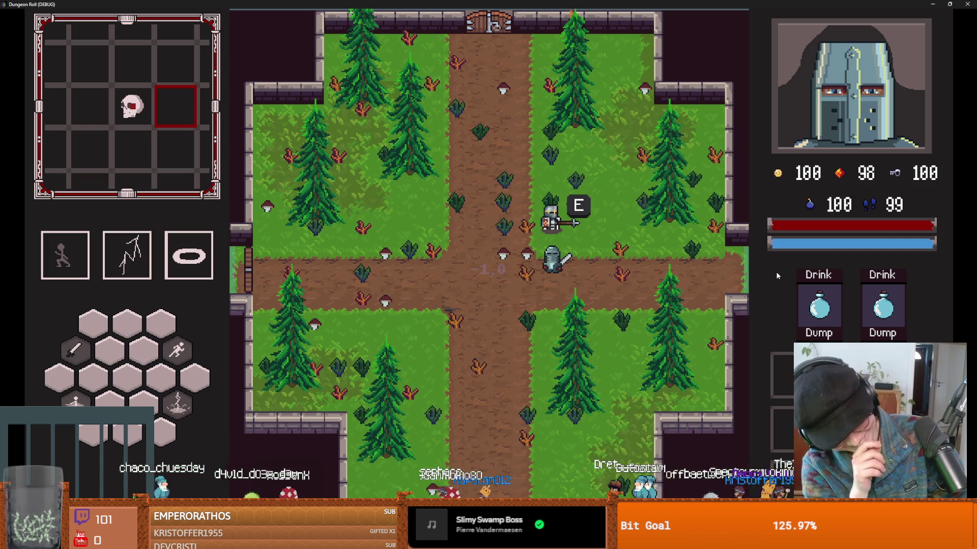
- Walk the knight along the dirt path to the E-marked knight, then close the running game
key("a+s")
key("w")
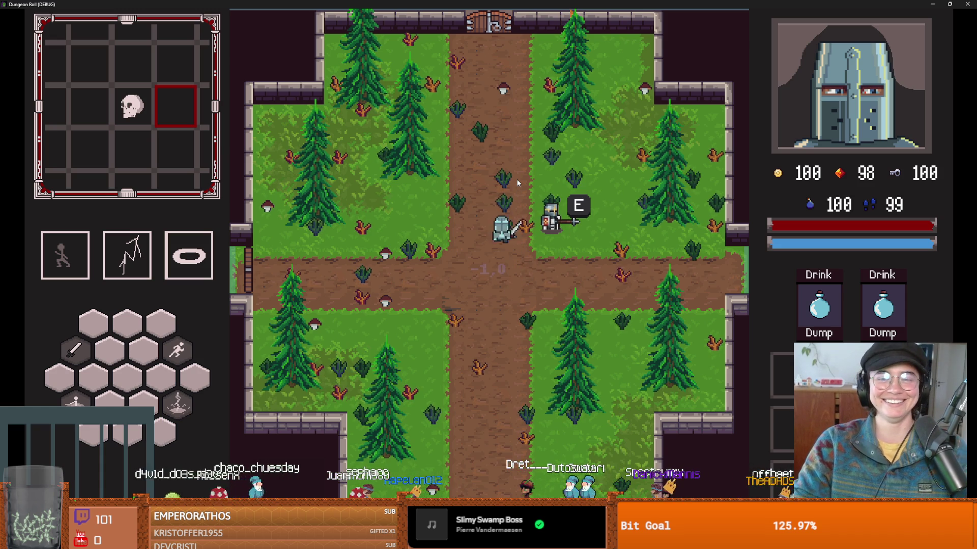
key("a")
key("s")
key("d")
key("w")
key("alt+F4")
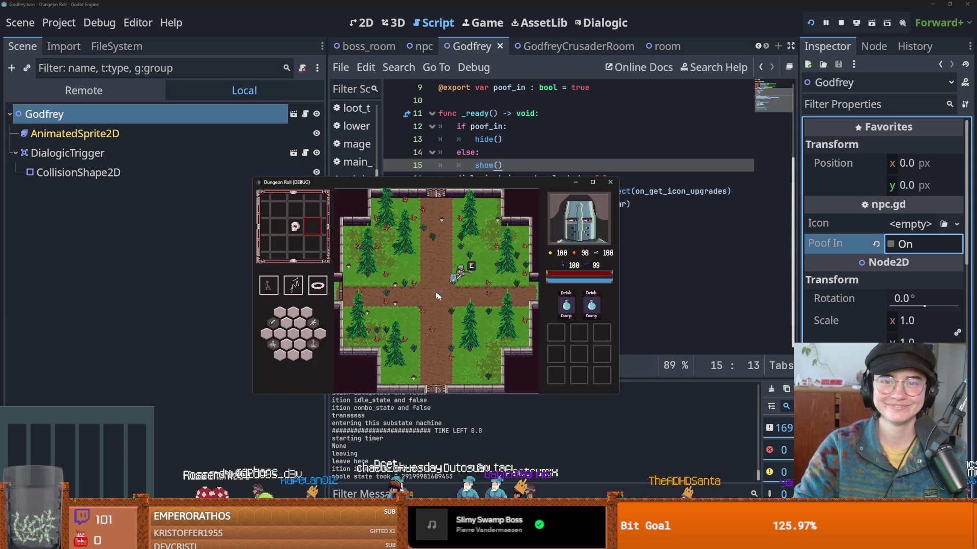
- Select the DialogicTrigger node, check its Figure setting and open its dialogic_trigger.gd script
key("ctrl+s")
left_click(68, 131)
left_click(910, 223)
left_click(305, 131)
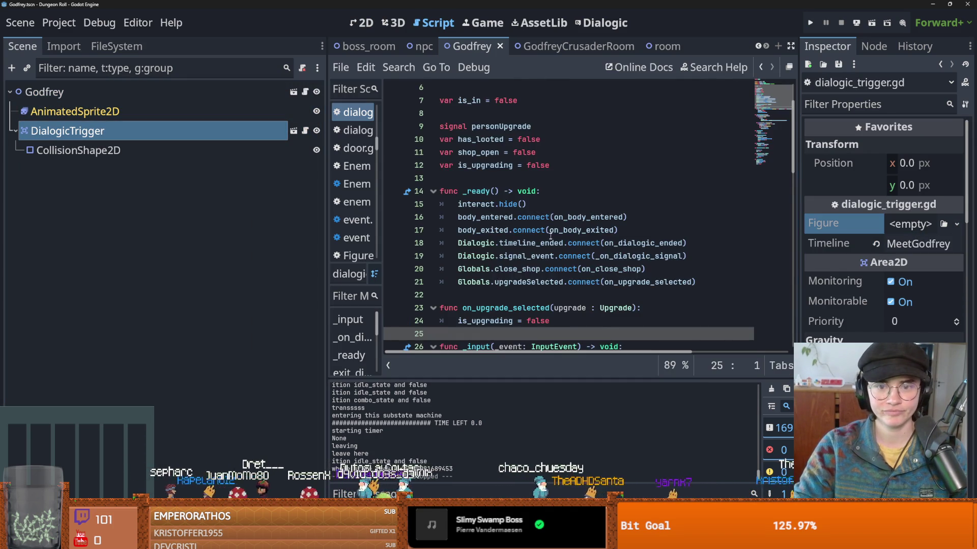
left_click(549, 218)
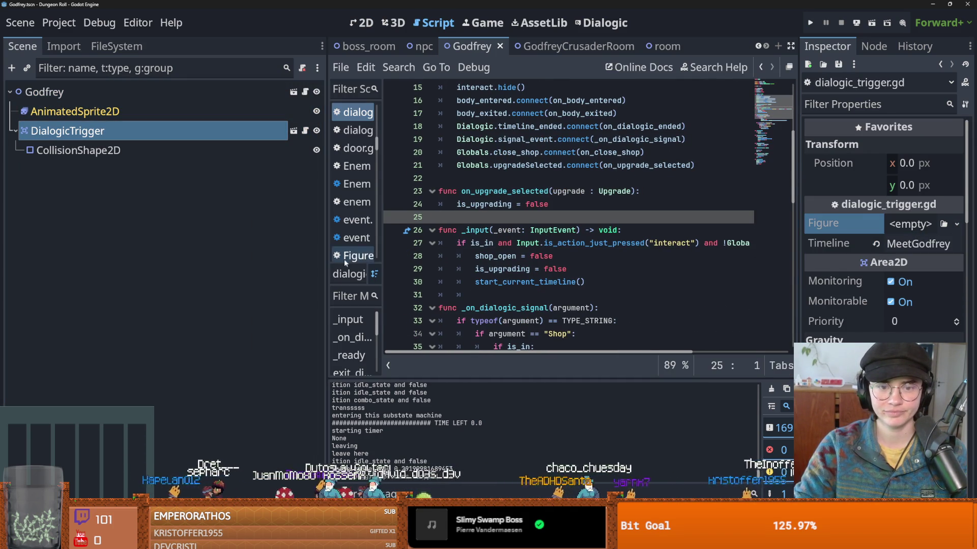
left_click_drag(325, 264, 162, 252)
key("ctrl+s")
- Inspect the is_upgrading references on lines 24 and 27 of the script
double_click(678, 244)
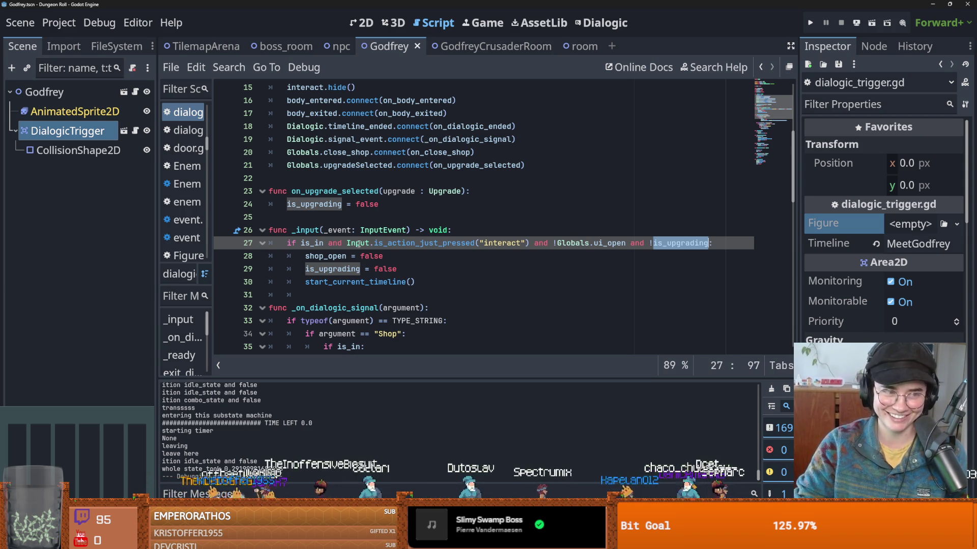
mouse_move(360, 241)
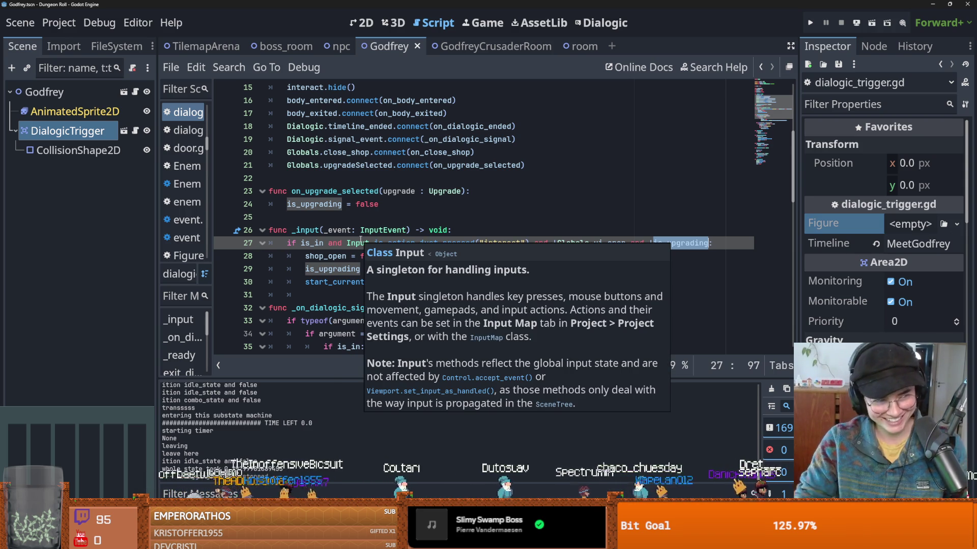
left_click(430, 218)
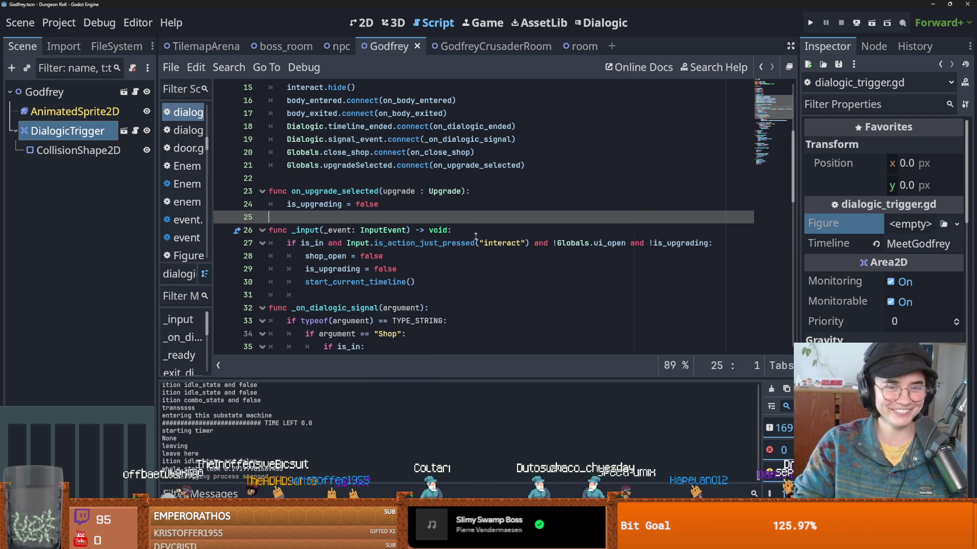
key("ctrl+s")
double_click(314, 204)
scroll(420, 242, "up", 5)
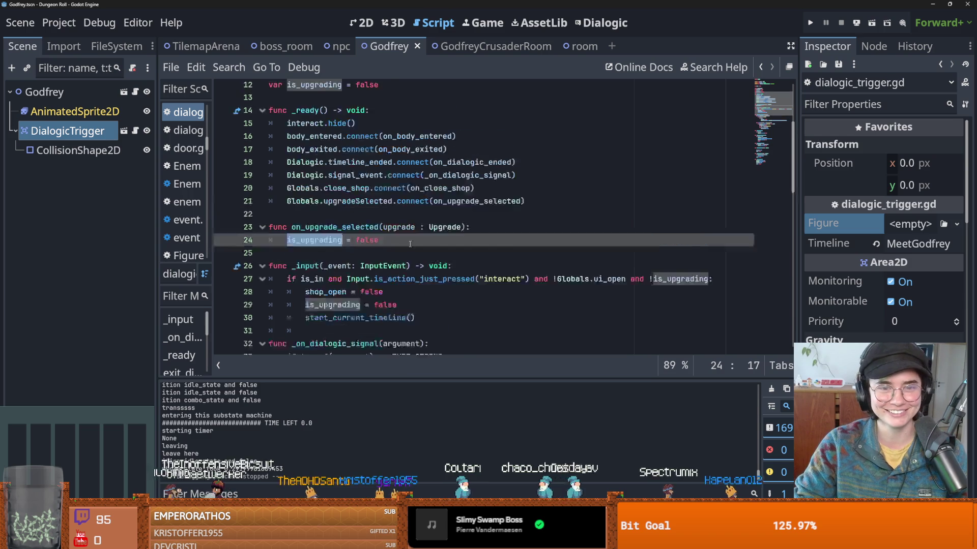
scroll(421, 242, "down", 4)
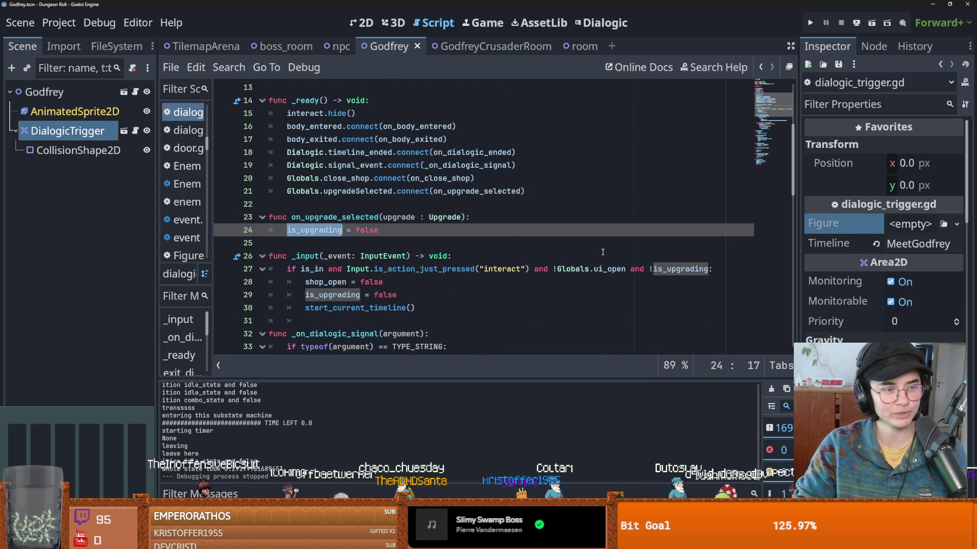
scroll(313, 237, "down", 1)
- Examine the Globals.ui_open check in the line 27 interact condition
left_click(382, 233)
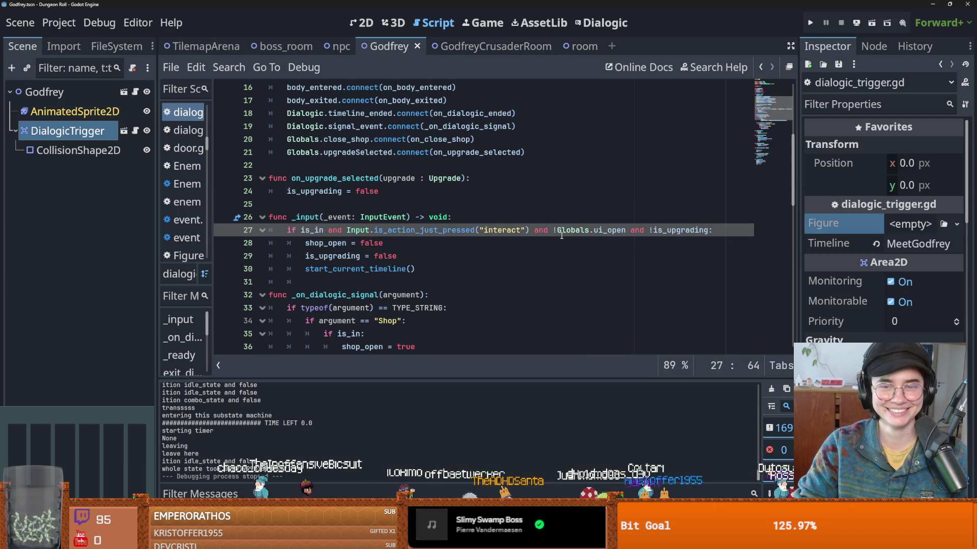
double_click(570, 232)
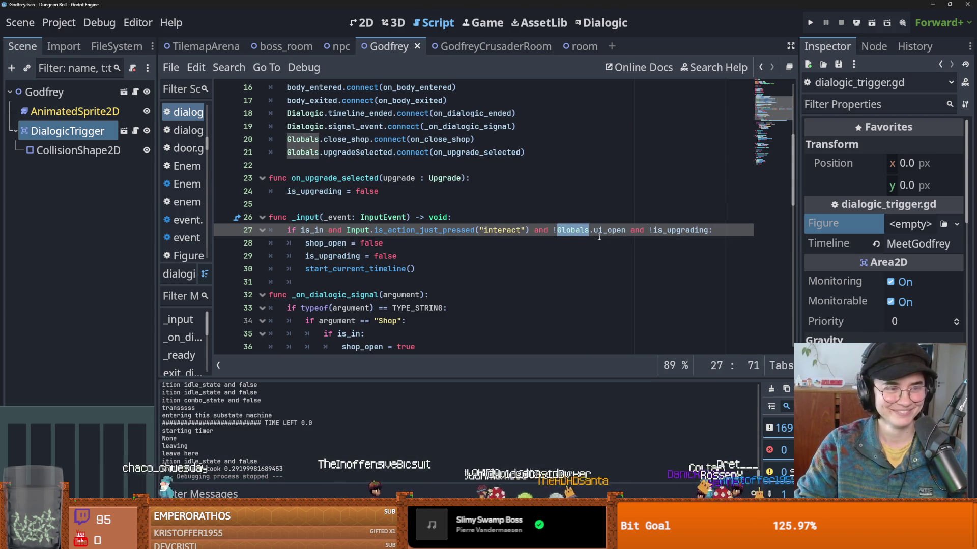
mouse_move(597, 235)
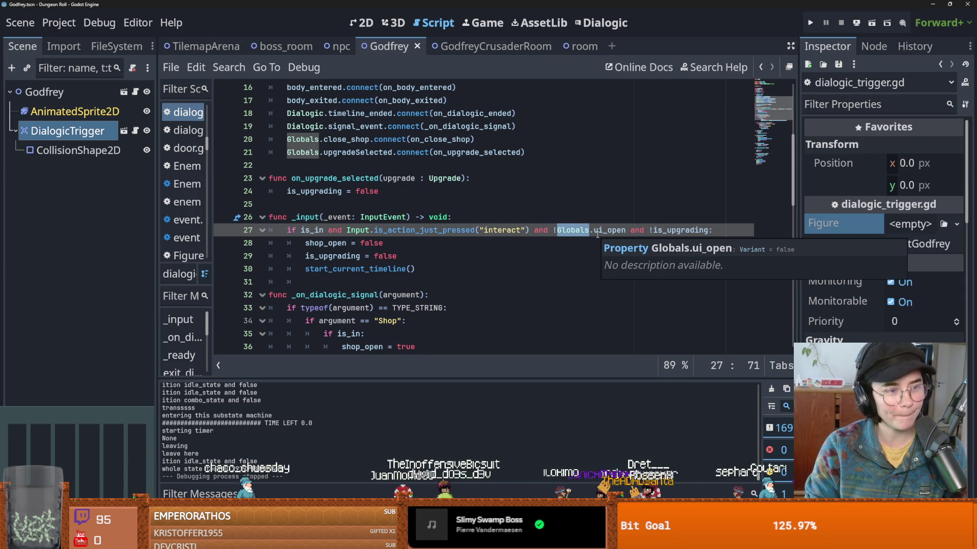
left_click(595, 231)
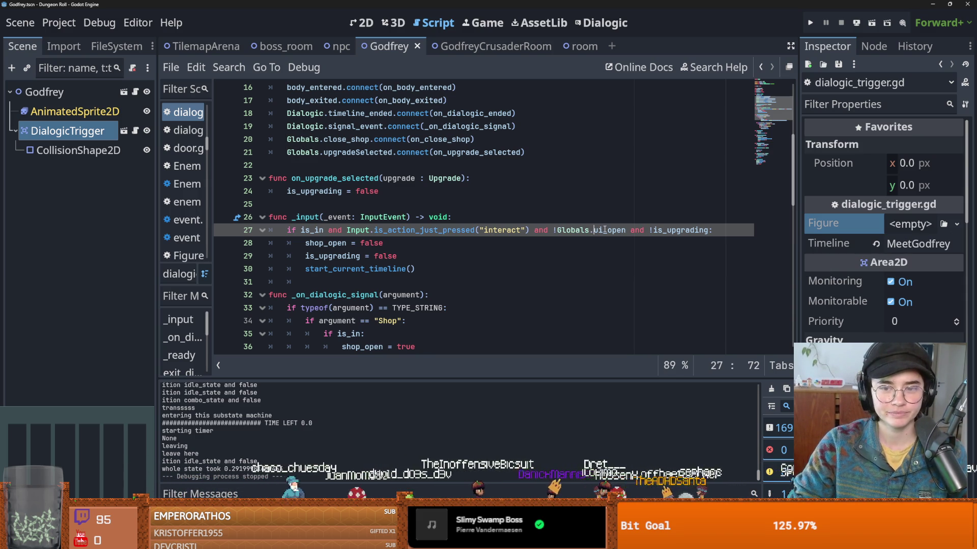
left_click_drag(616, 230, 560, 230)
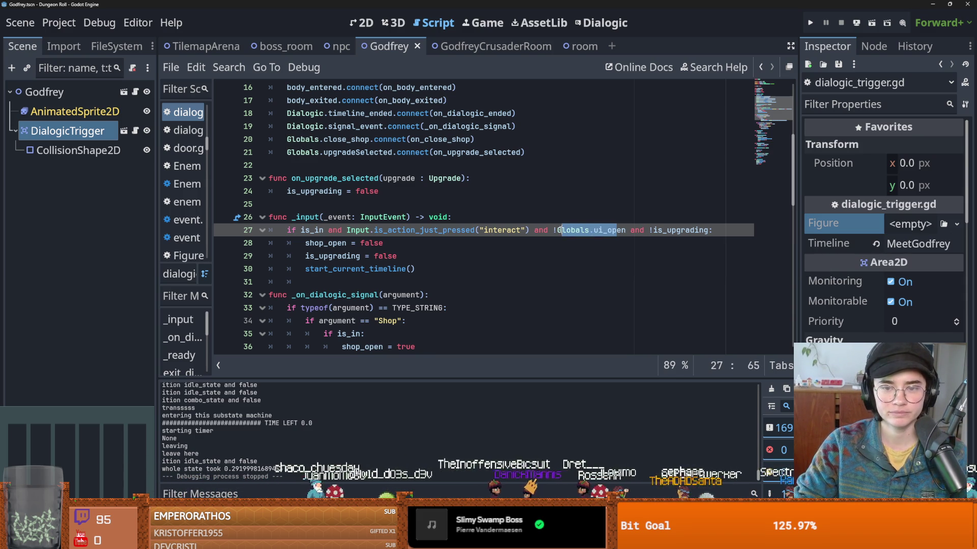
- Look over the shop_open and is_upgrading checks on lines 28-29 and the interact action
left_click(371, 244)
double_click(356, 269)
double_click(333, 256)
double_click(326, 244)
double_click(333, 256)
left_click(329, 243)
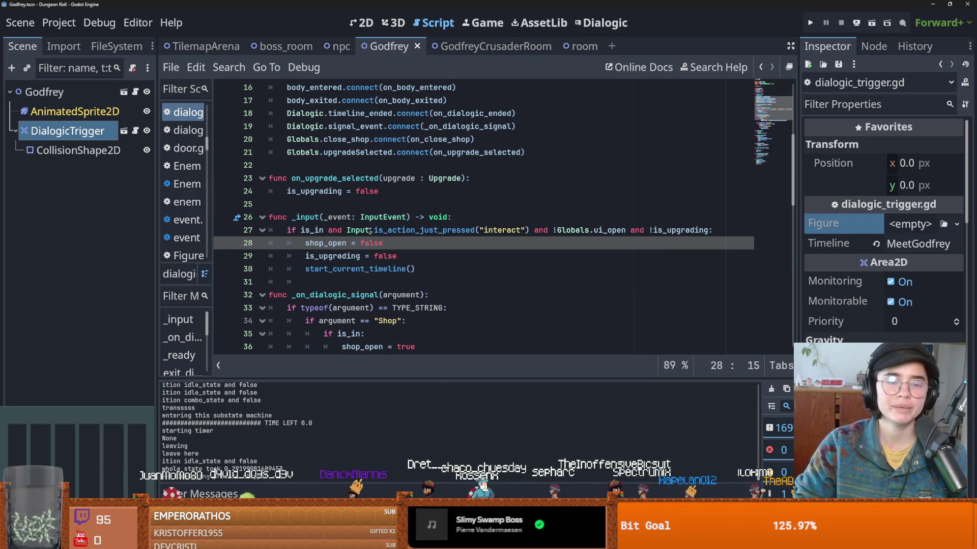
mouse_move(369, 232)
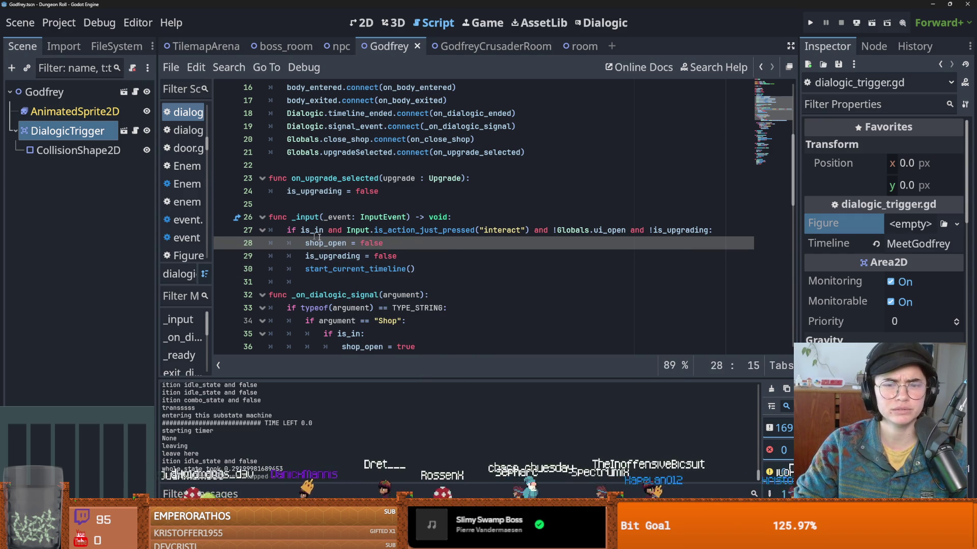
double_click(502, 230)
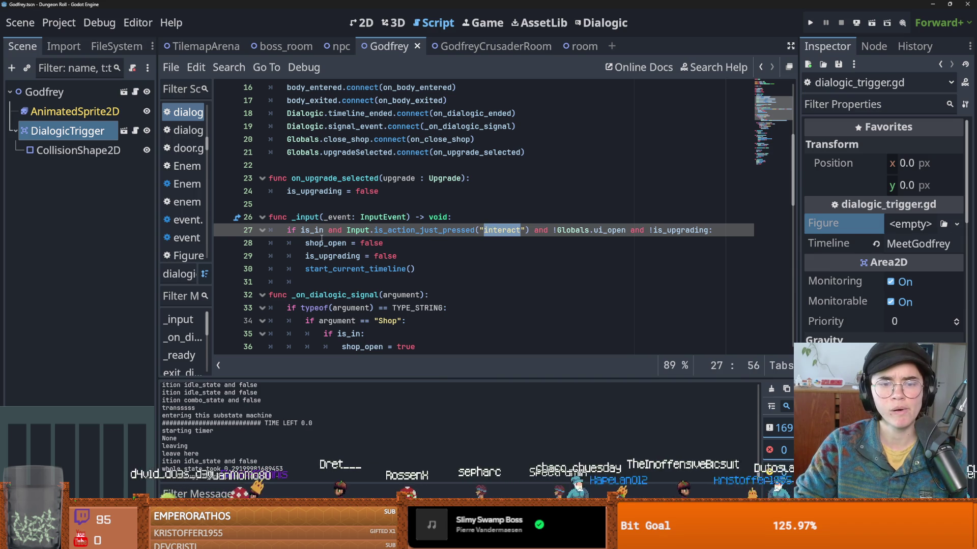
- Check the trigger's MeetGodfrey timeline value, then switch to the Dialogic editor
left_click(60, 187)
scroll(885, 229, "down", 5)
scroll(893, 316, "up", 5)
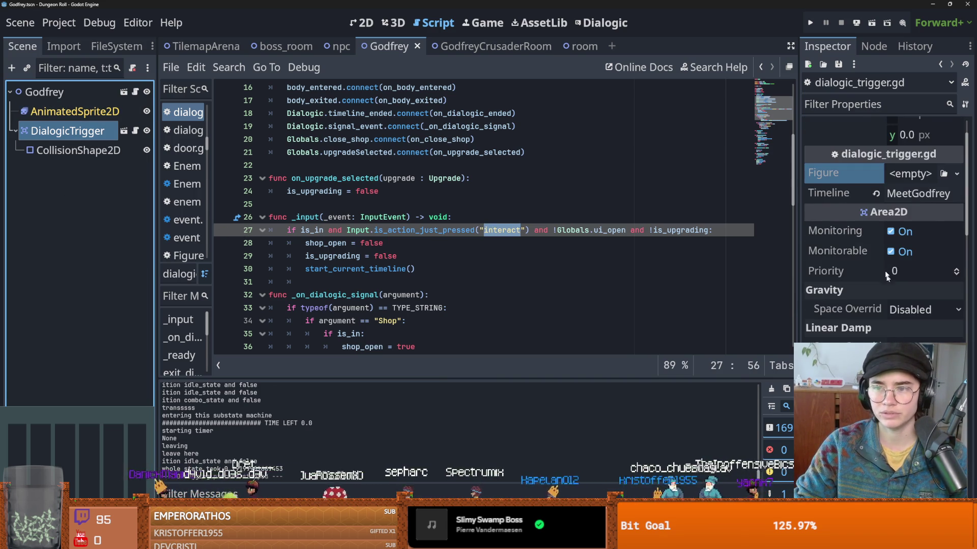
left_click(924, 245)
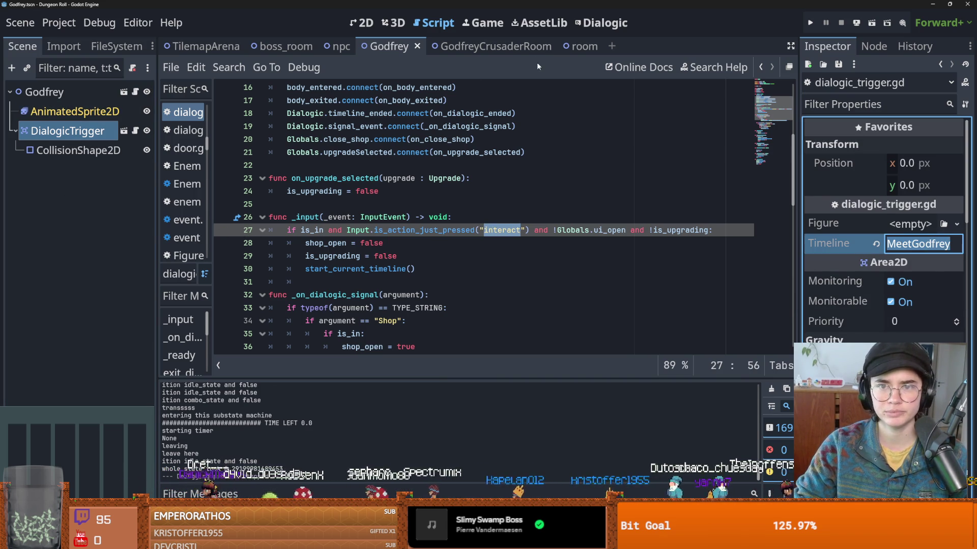
left_click(602, 22)
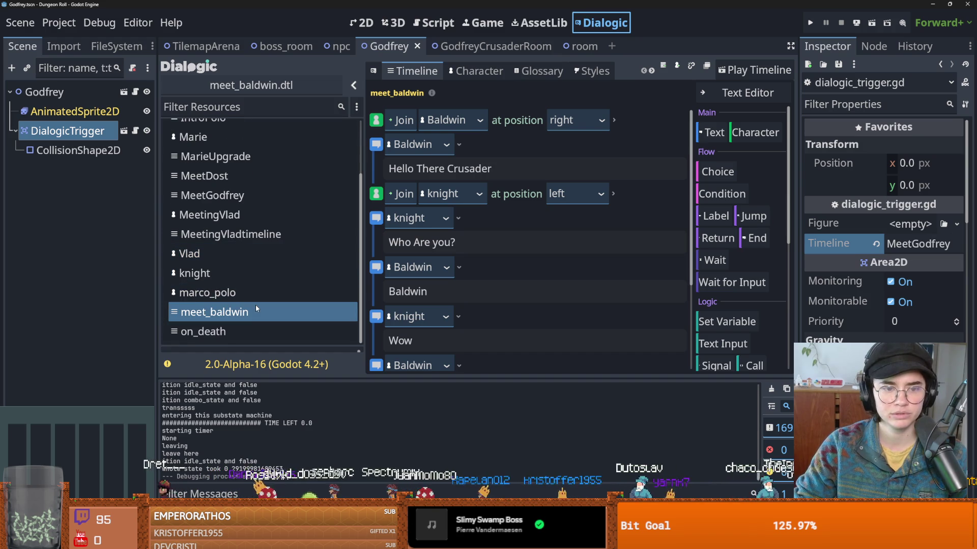
- Open the MeetGodfrey timeline, then reselect DialogicTrigger and widen the scene tree panel
scroll(244, 264, "up", 1)
left_click(237, 224)
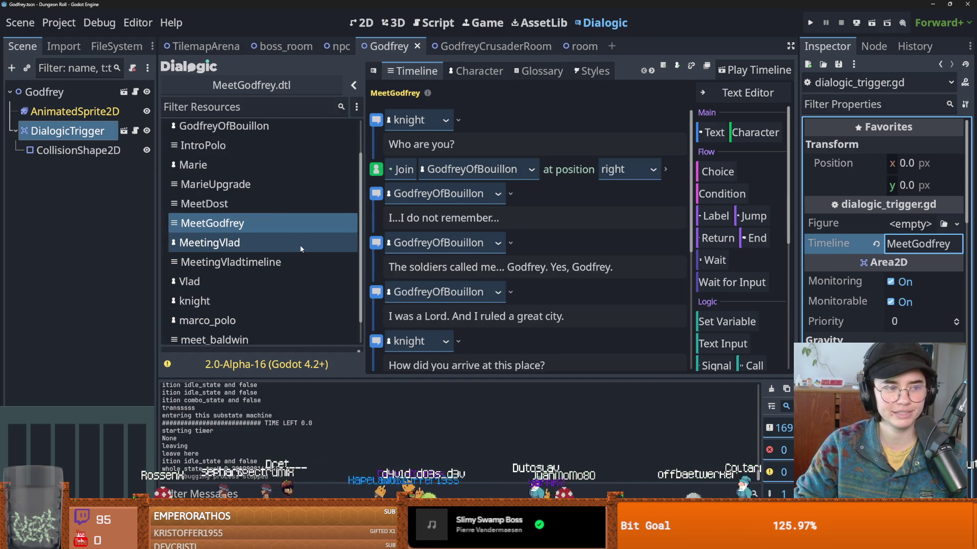
left_click(88, 134)
left_click(74, 111)
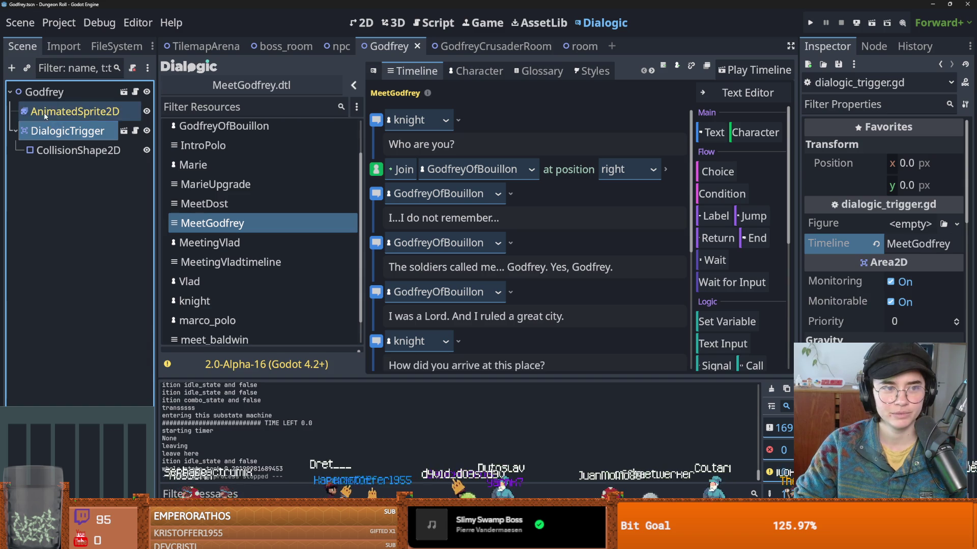
left_click(67, 131)
mouse_move(157, 196)
left_mouse_down()
mouse_move(178, 193)
mouse_move(170, 190)
left_mouse_up()
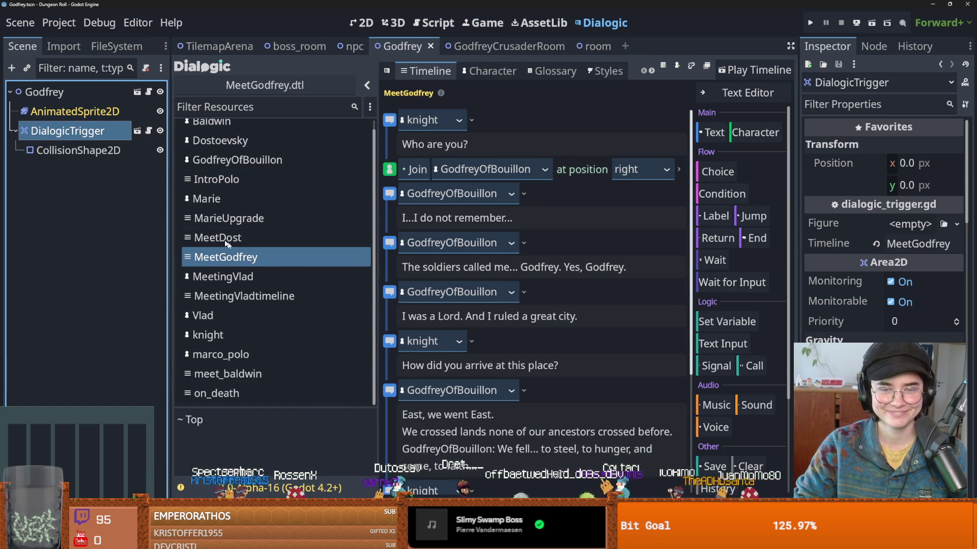
- View the GodfreyCrusaderRoom scene in 2D and open Godfrey's npc.gd and own scene
left_click(496, 47)
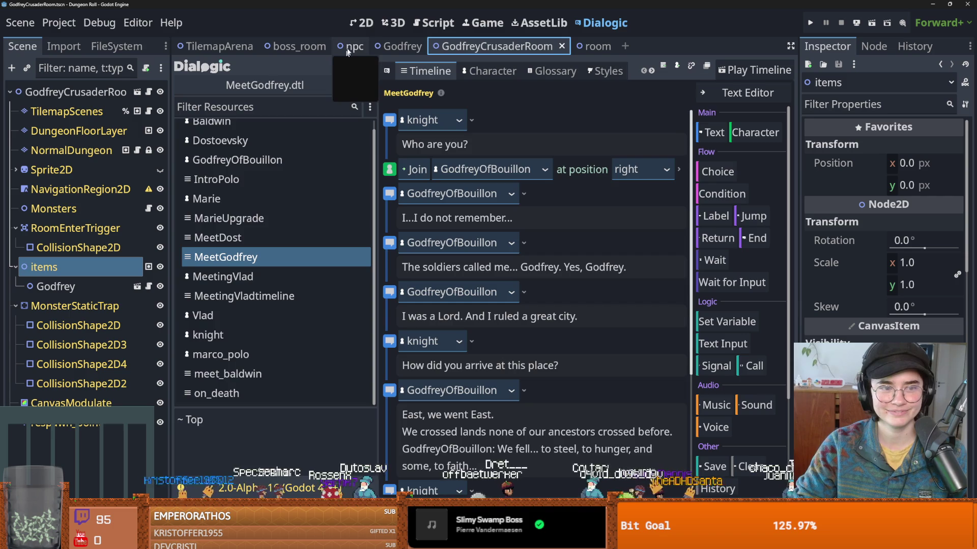
left_click(362, 23)
scroll(491, 425, "down", 2)
scroll(408, 252, "up", 2)
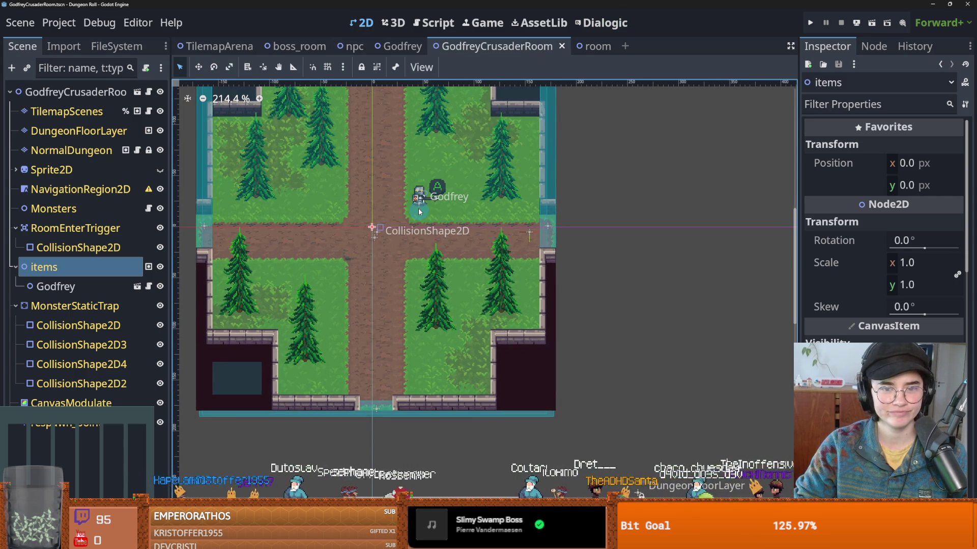
left_click(147, 290)
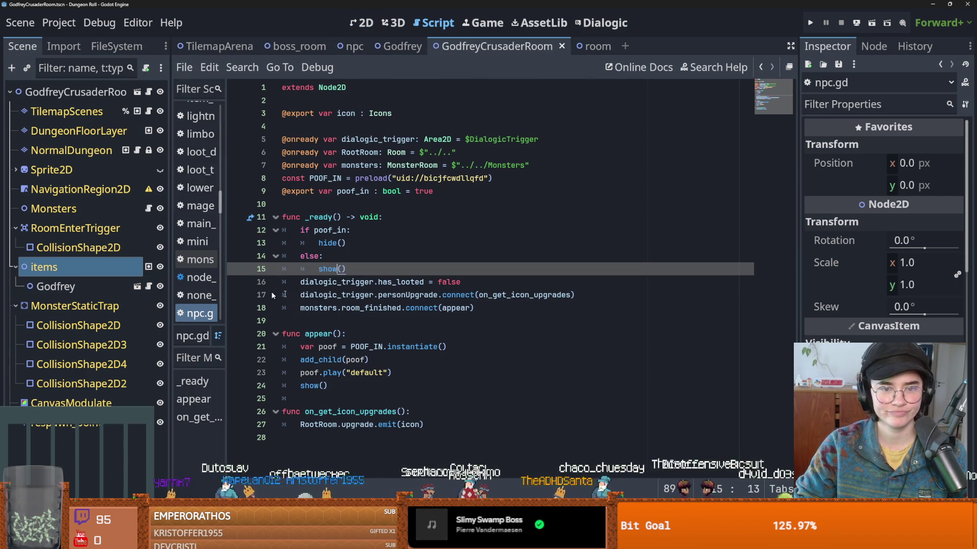
left_click(137, 286)
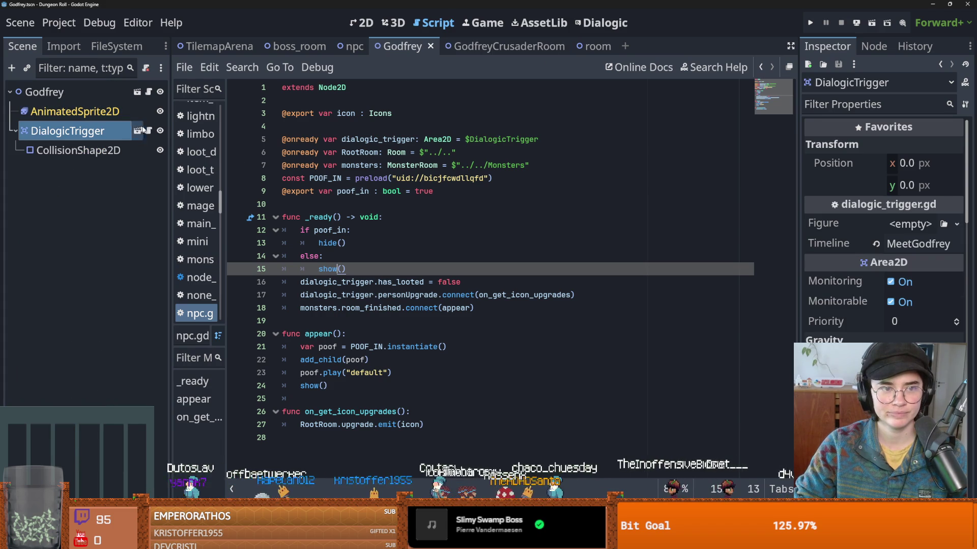
- Open dialogic_trigger.gd and toggle breakpoints on the interact check lines 27 and 28
left_click(149, 131)
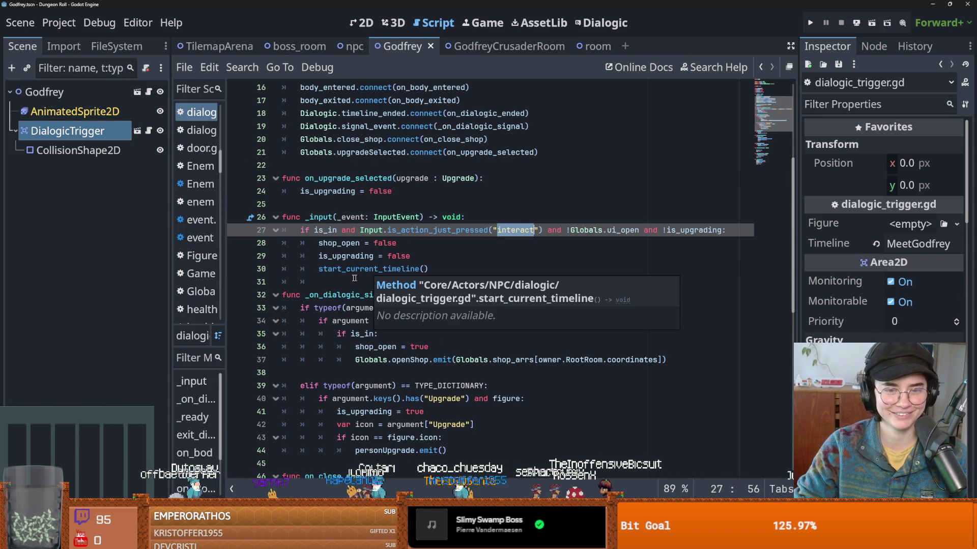
scroll(341, 255, "down", 1)
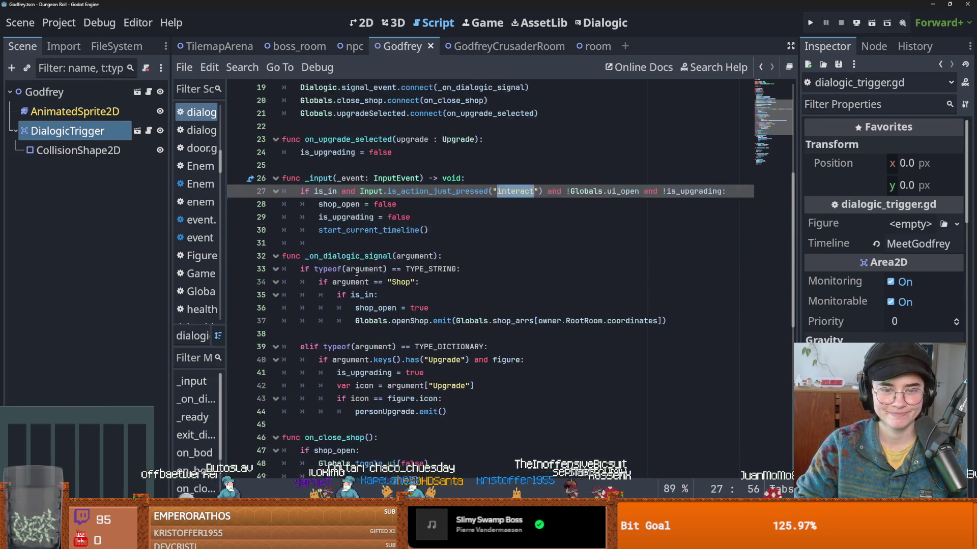
scroll(331, 304, "down", 3)
scroll(331, 303, "down", 4)
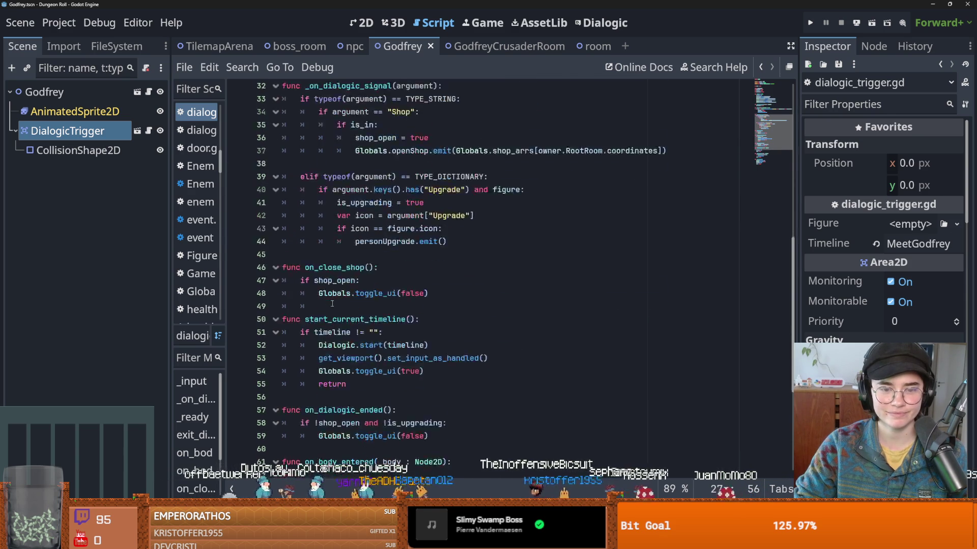
scroll(243, 266, "up", 8)
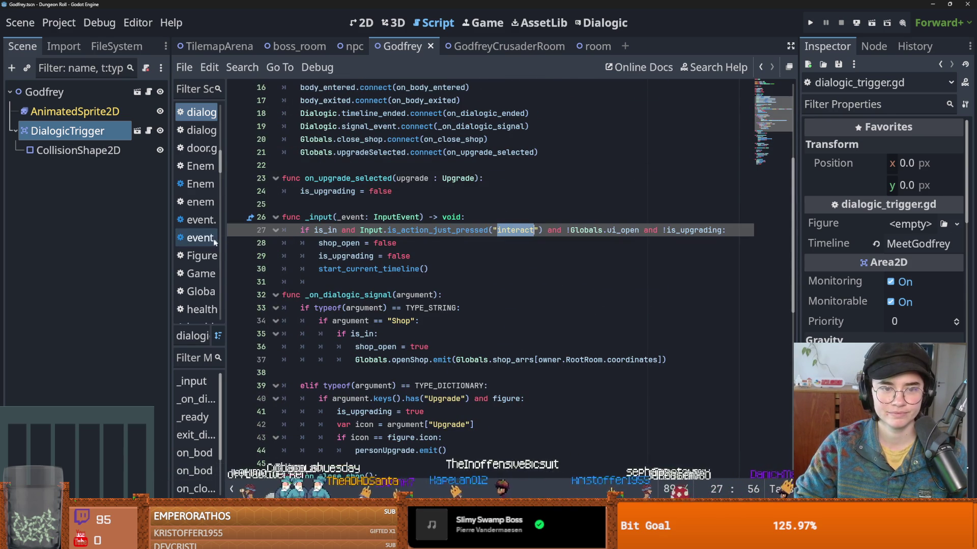
left_click(237, 244)
left_click(237, 230)
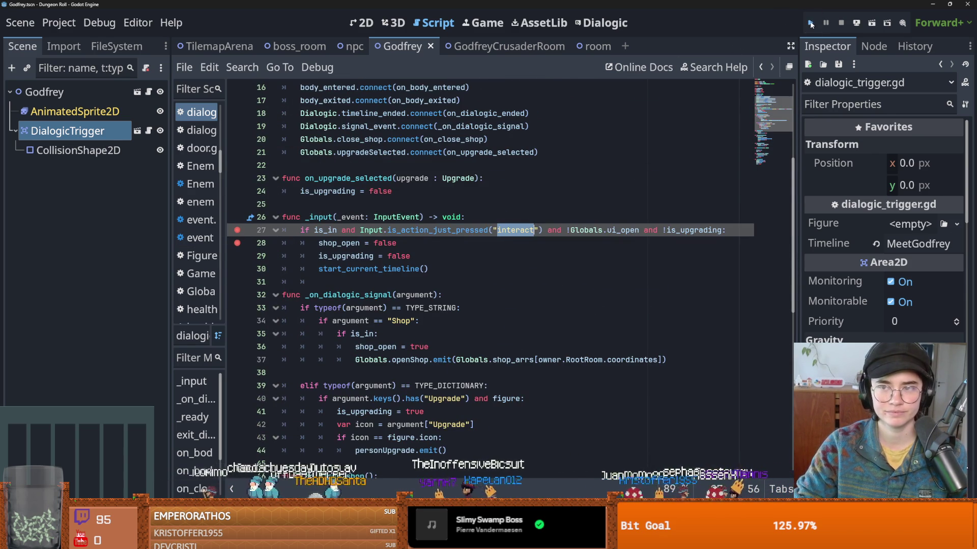
- Run the game, start a new Crusader run, pick a room and resume past the break
left_click(810, 23)
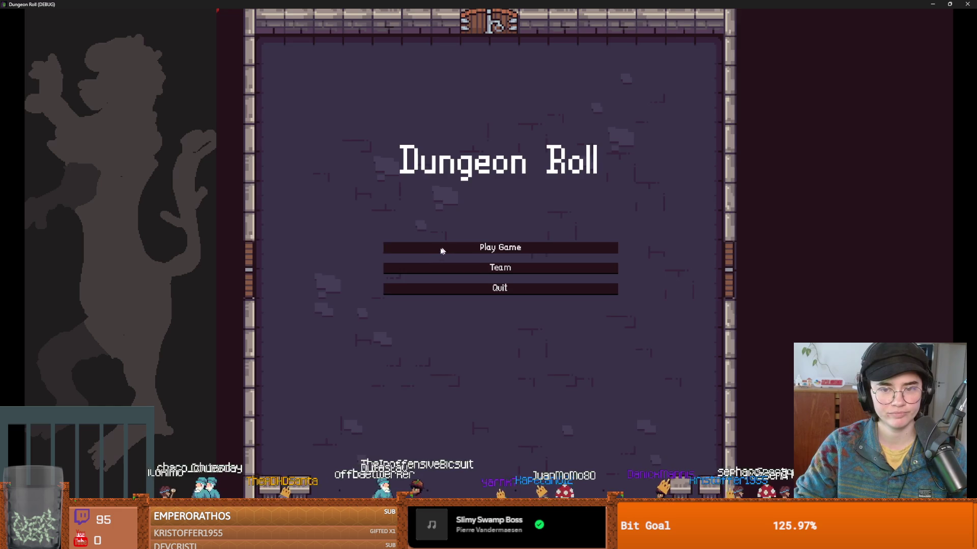
left_click(438, 249)
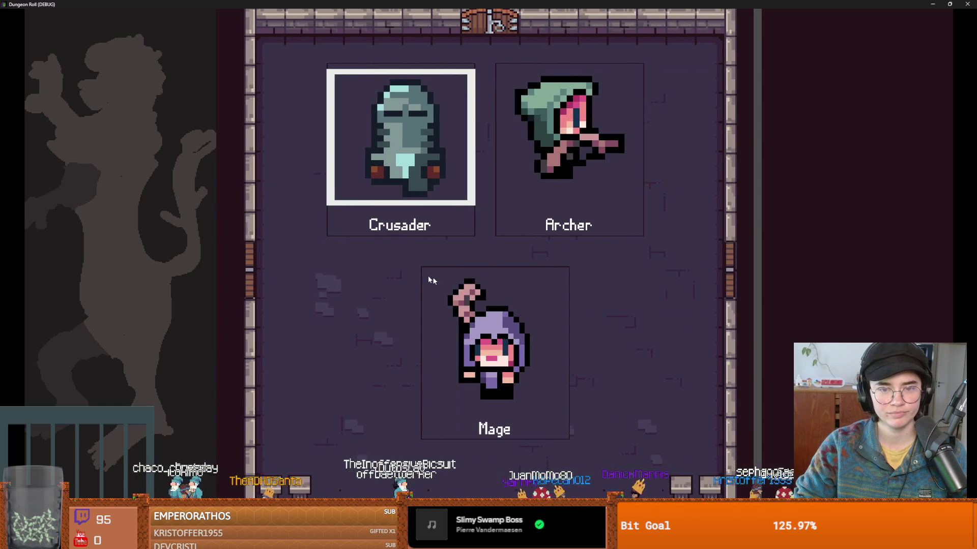
key("Return")
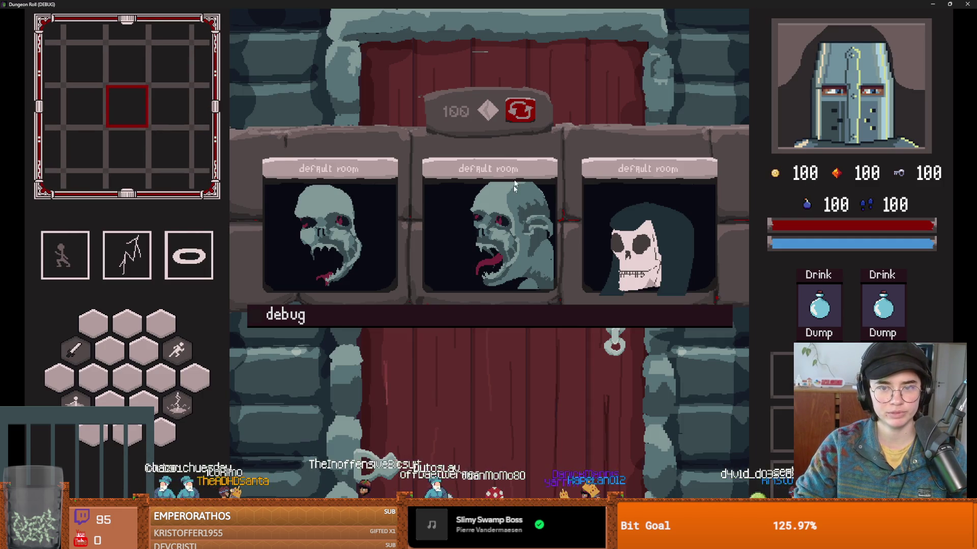
left_click(465, 146)
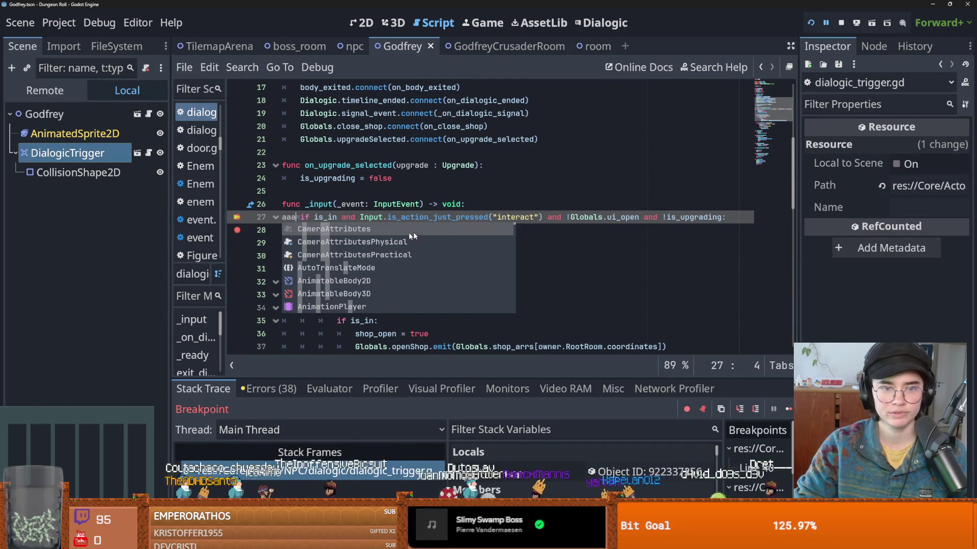
key("BackSpace")
left_click(789, 407)
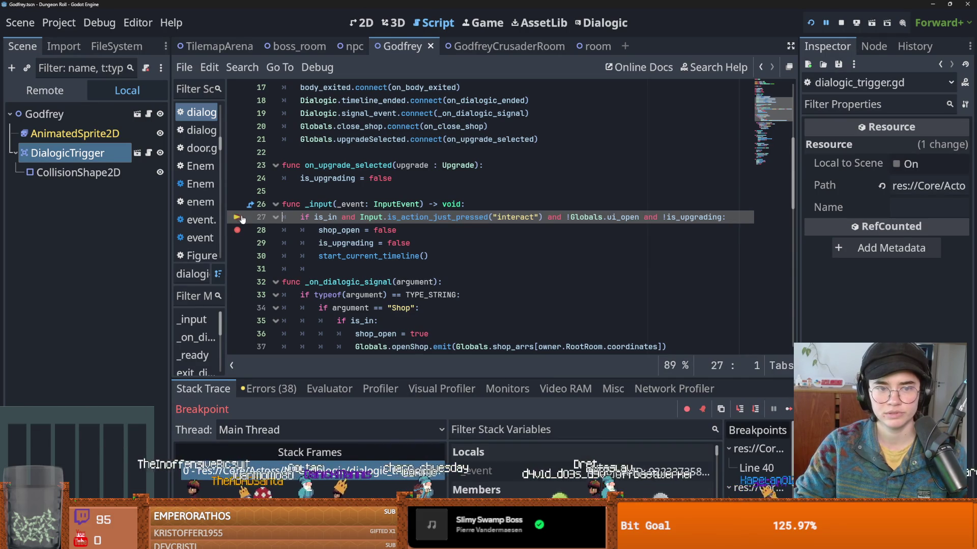
left_click(788, 409)
- Interact with the NPC to hit the breakpoint and step into start_current_timeline
key("a")
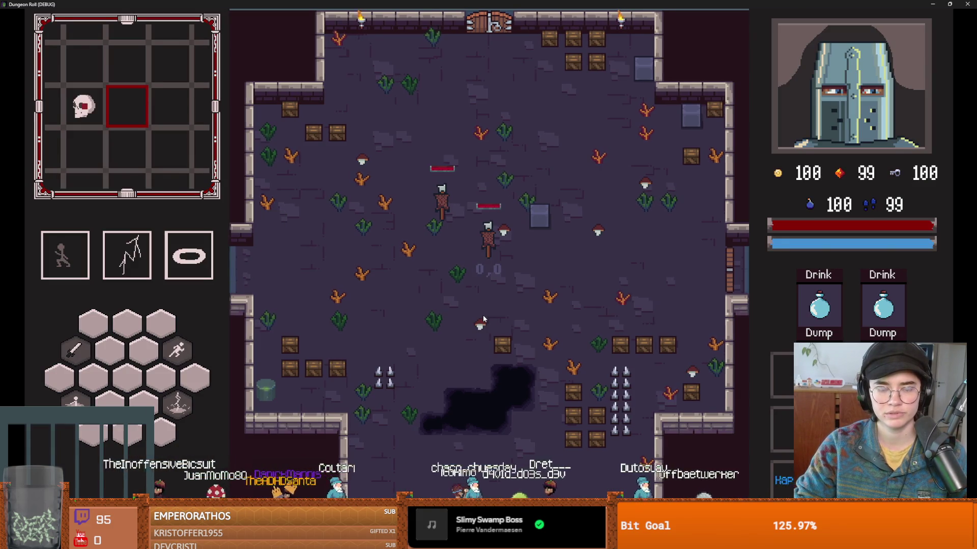
key("e")
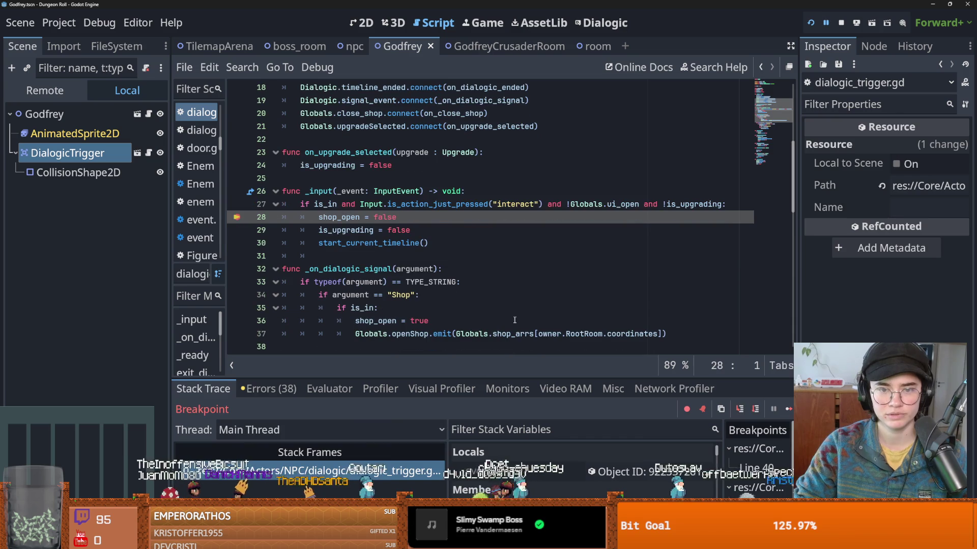
left_click(740, 409)
left_click(740, 409)
left_click(740, 409)
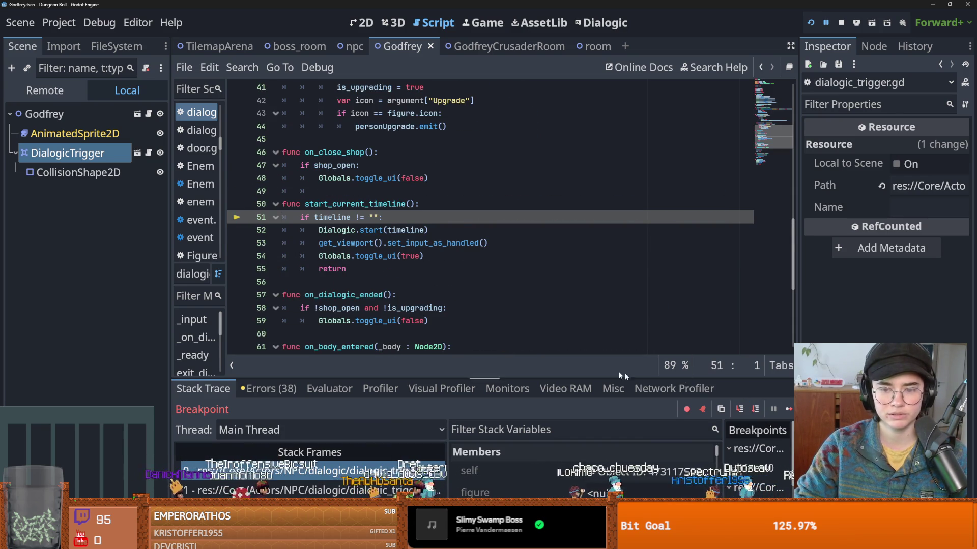
mouse_move(611, 378)
left_mouse_down()
mouse_move(600, 288)
mouse_move(602, 342)
left_mouse_up()
- Step into the Dialogic start call, through get_subsystem and the styles subsystem code
left_click(740, 372)
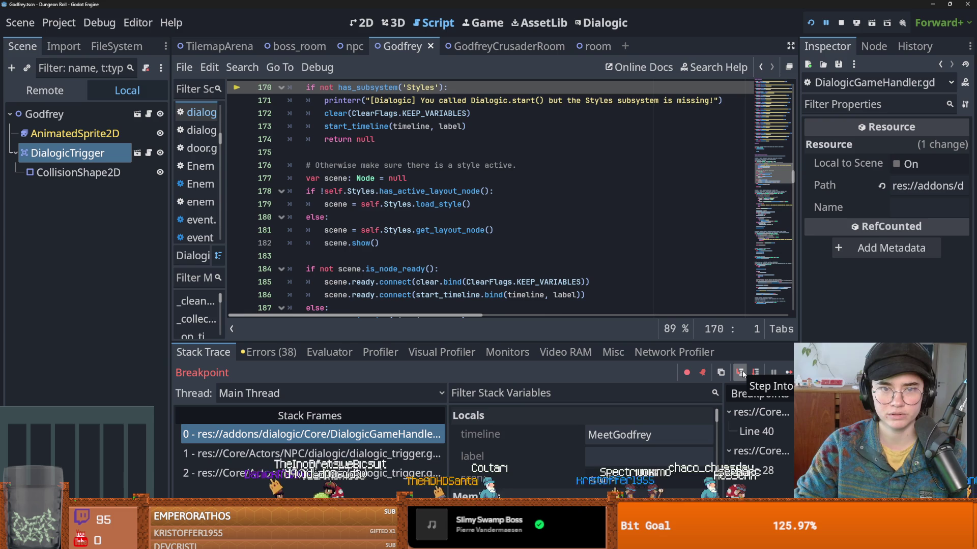
left_click(740, 372)
left_click(740, 372)
left_click(740, 372)
left_click(740, 373)
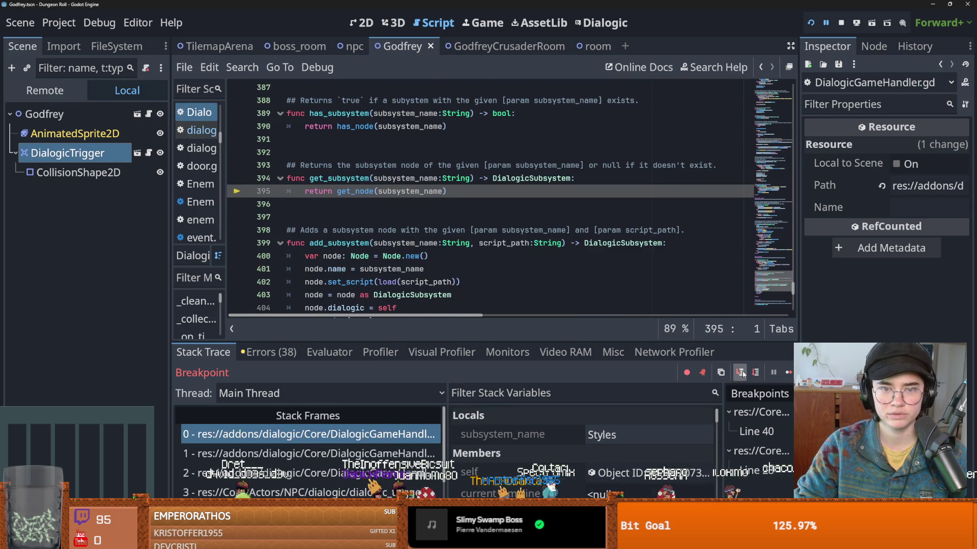
left_click(741, 371)
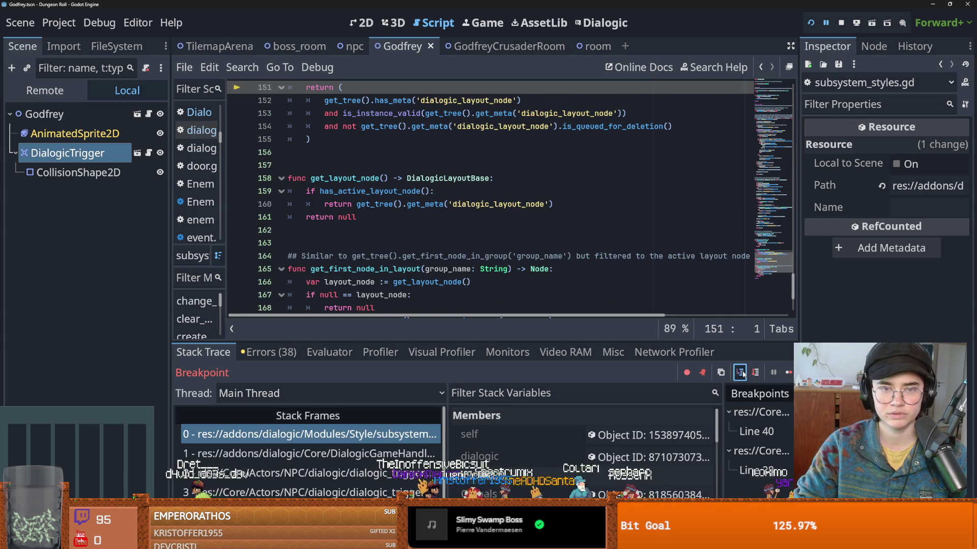
left_click(741, 373)
- Step to DialogicUtil's default-style lookup, inspect the name local, and enter get_default_style
left_click(742, 372)
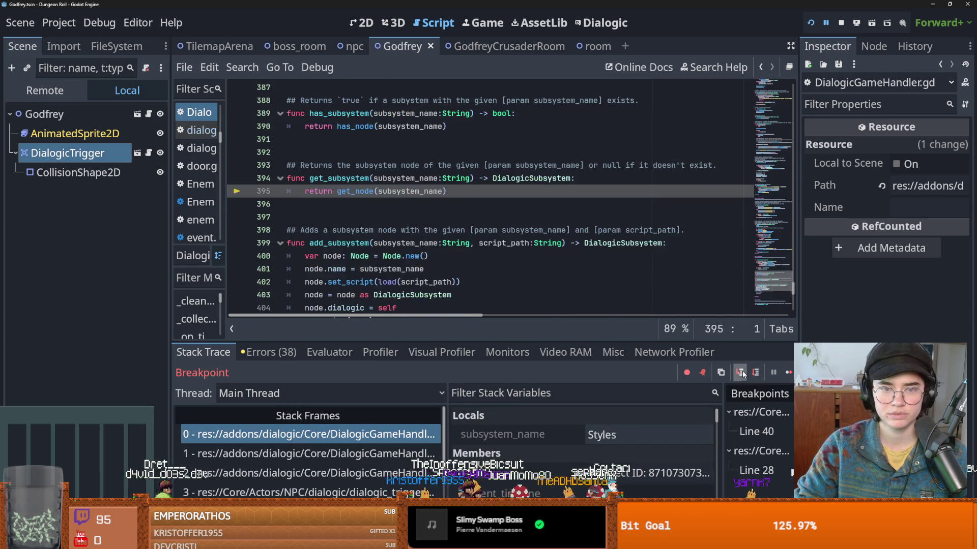
left_click(742, 373)
left_click(743, 373)
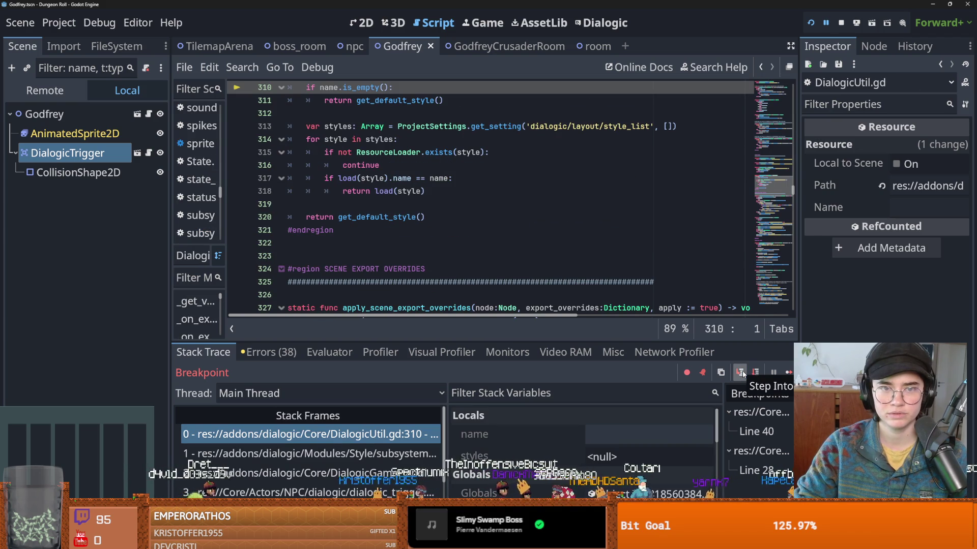
left_click(742, 373)
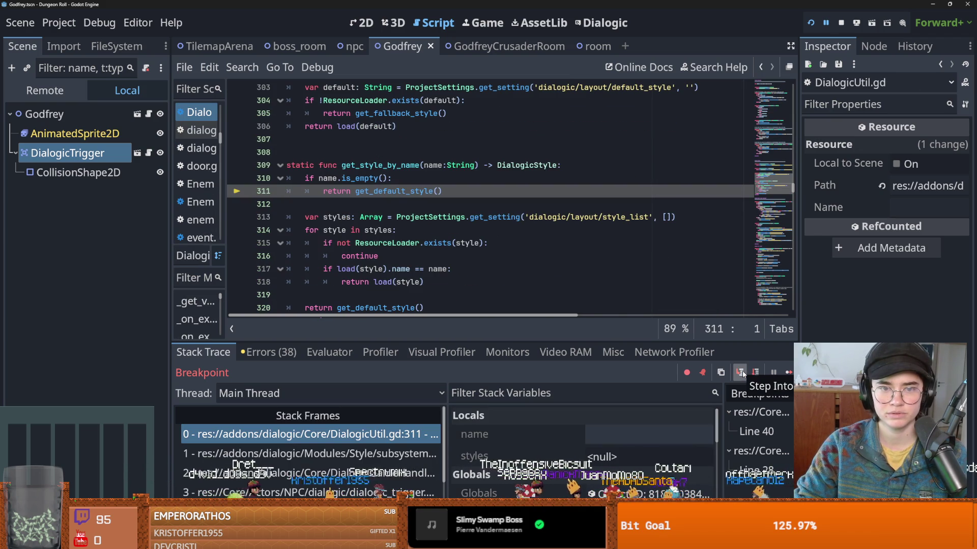
left_click(595, 436)
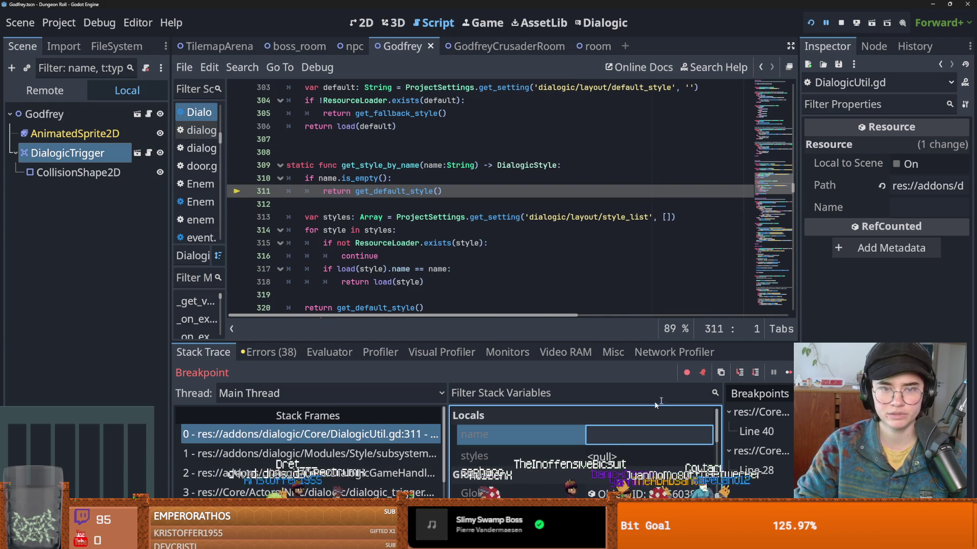
left_click(739, 373)
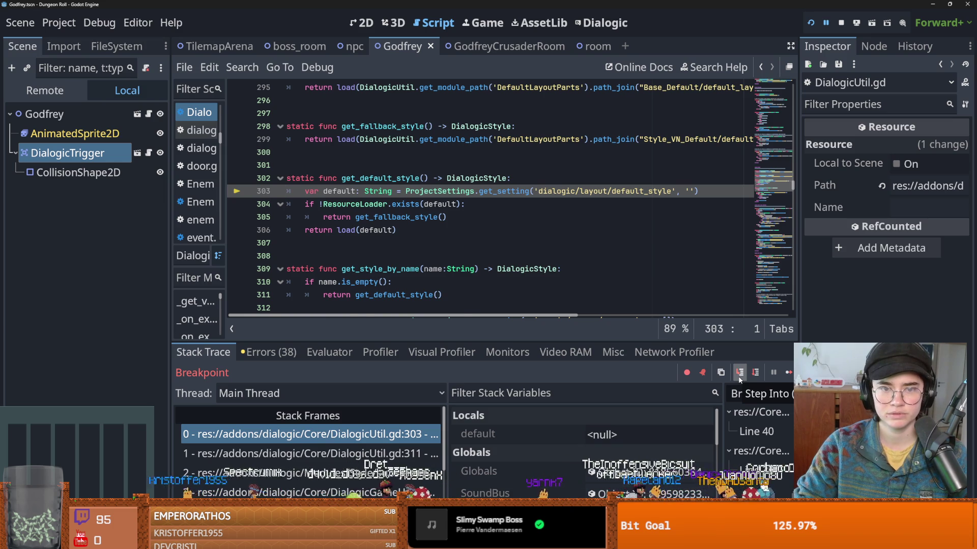
- Step through the repeated style layer _init calls, then let the game continue
left_click(740, 376)
left_click(740, 376)
left_click(740, 376)
left_click(739, 377)
left_click(740, 376)
left_click(739, 377)
left_click(739, 377)
left_click(739, 376)
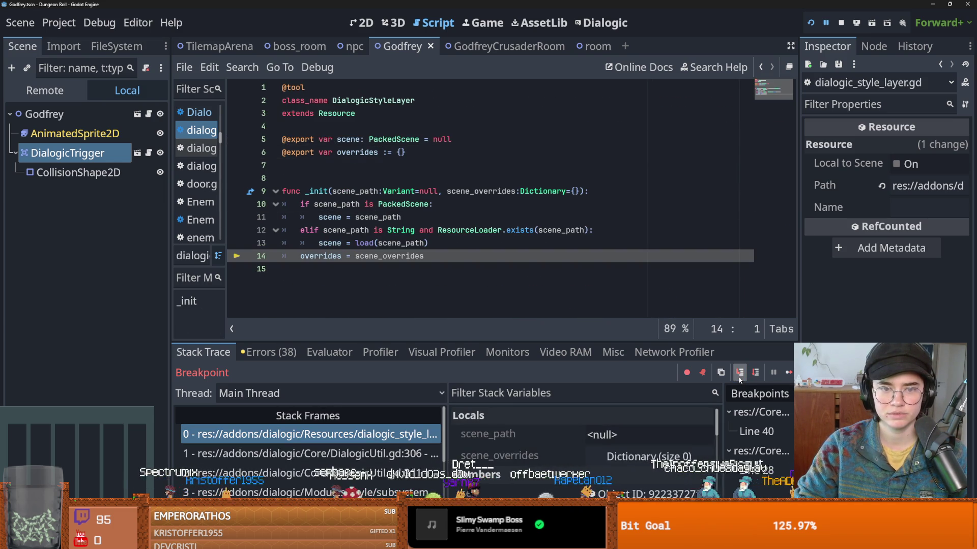
left_click(740, 377)
left_click(740, 376)
left_click(740, 377)
left_click(740, 376)
left_click(739, 376)
left_click(739, 376)
left_click(739, 376)
left_click(739, 376)
left_click(740, 376)
left_click(740, 377)
left_click(740, 376)
left_click(739, 377)
left_click(739, 376)
left_click(739, 376)
left_click(740, 376)
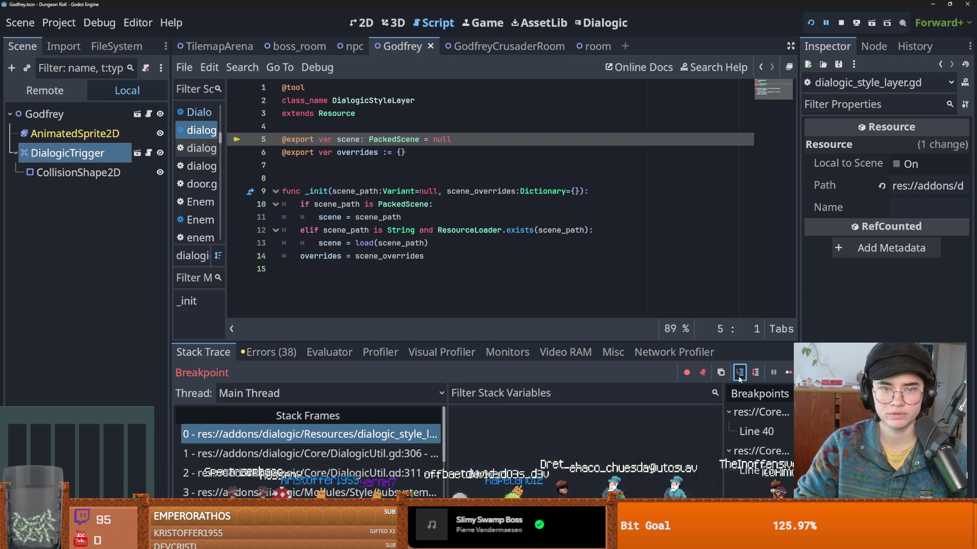
left_click(740, 376)
left_click(740, 376)
left_click(786, 375)
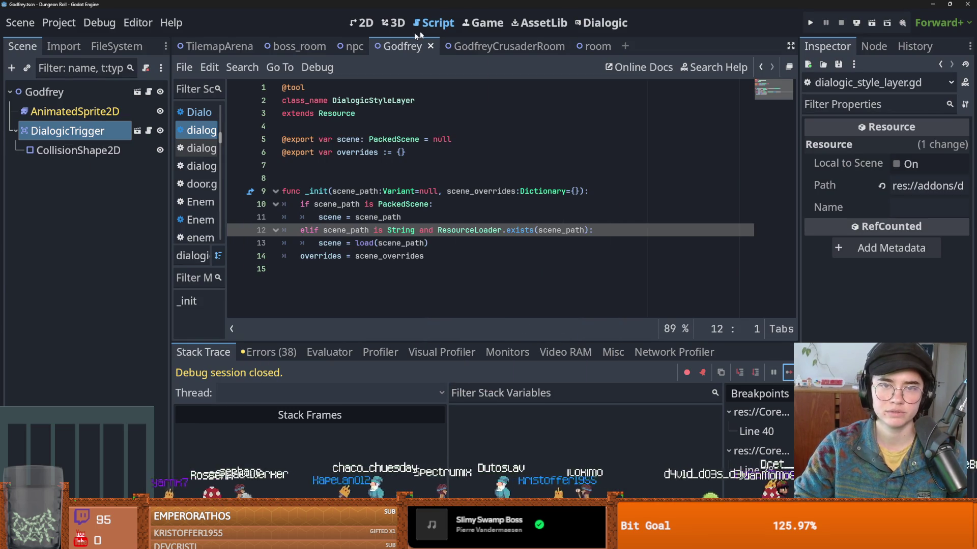
- Return to dialogic_trigger.gd, relaunch with F5 and start a new game as the Crusader
left_click(196, 148)
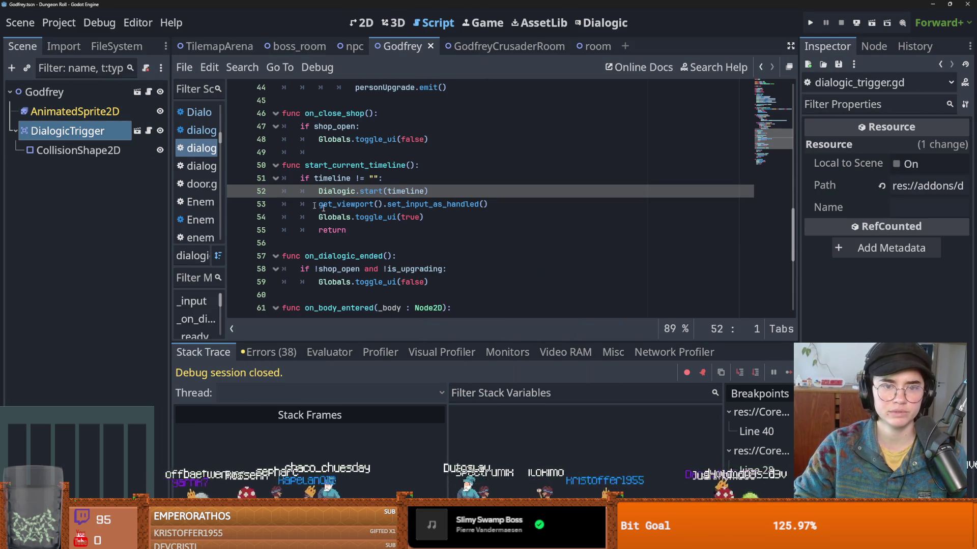
scroll(324, 173, "up", 5)
scroll(324, 201, "up", 2)
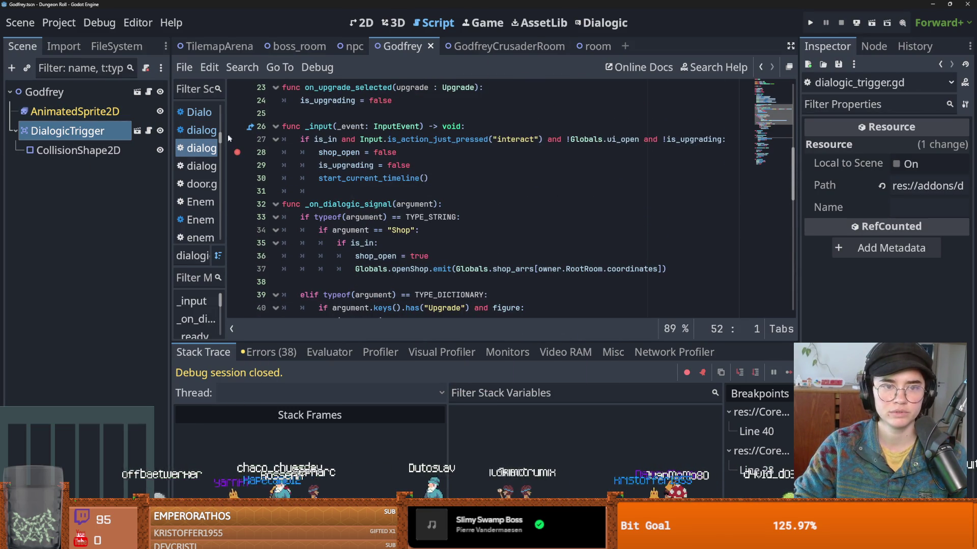
key("F5")
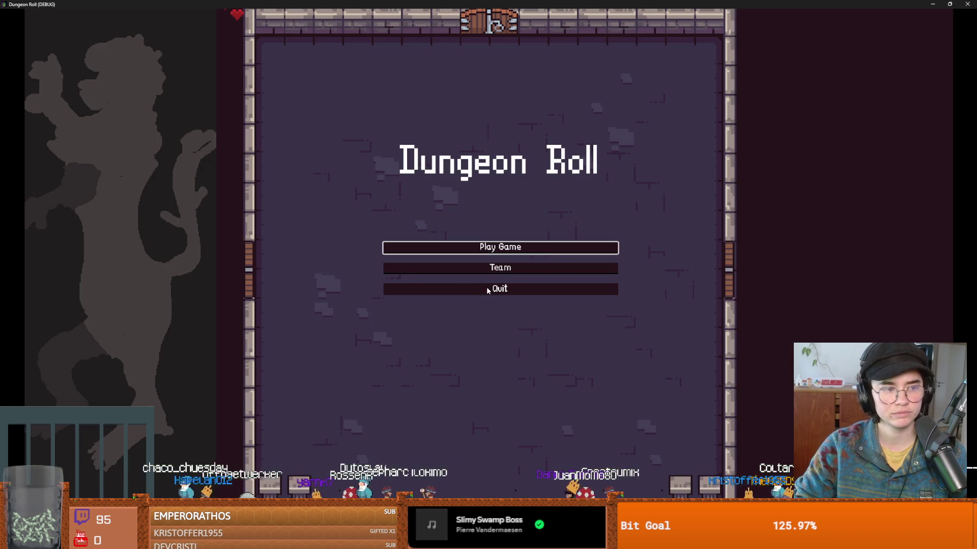
left_click(517, 250)
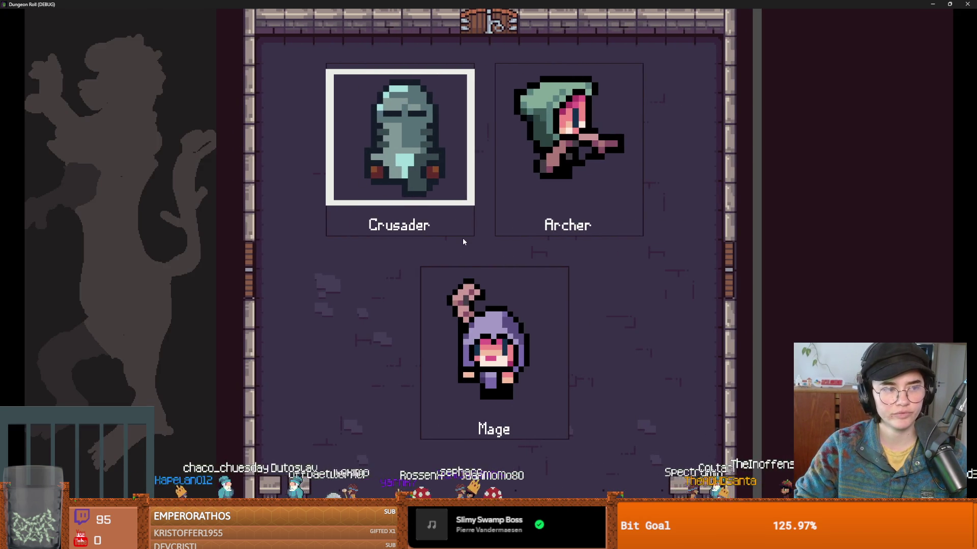
left_click(462, 237)
- Reroll the door's rooms, pick the third card, and talk to the knight NPC
key("a")
key("e")
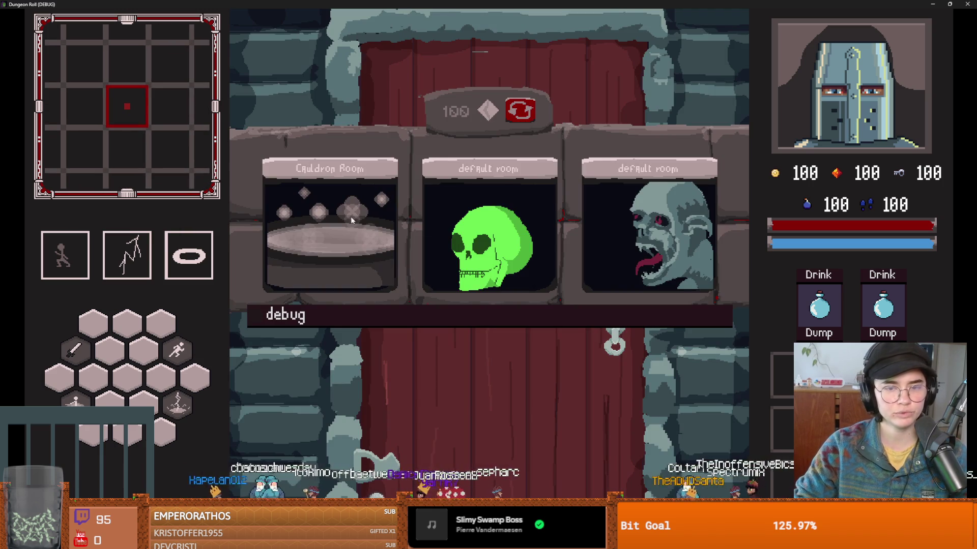
left_click(527, 113)
left_click(631, 215)
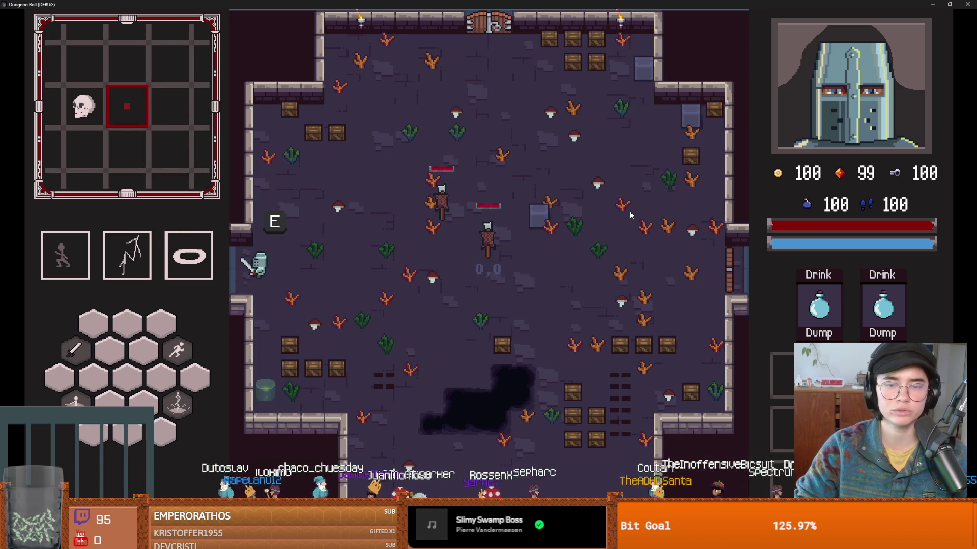
key("a")
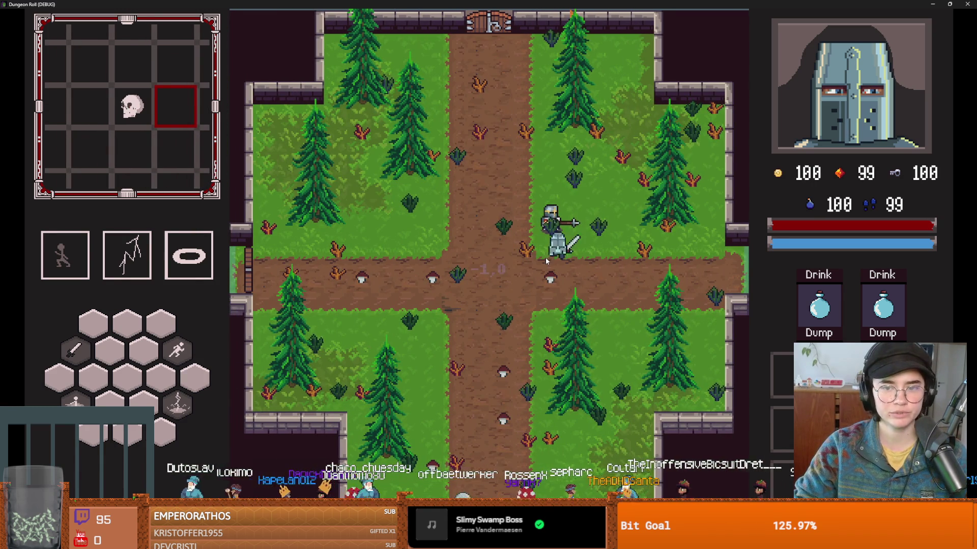
key("d")
key("w")
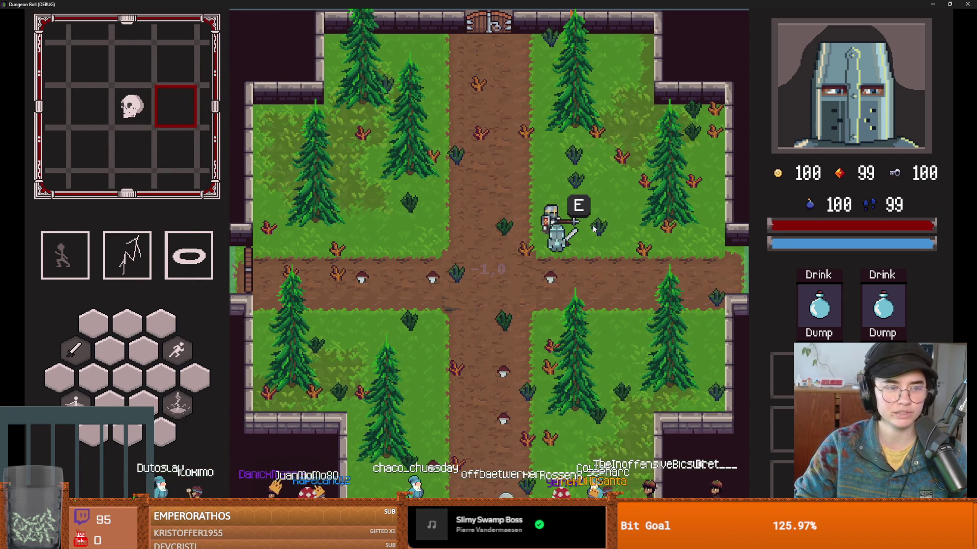
key("e")
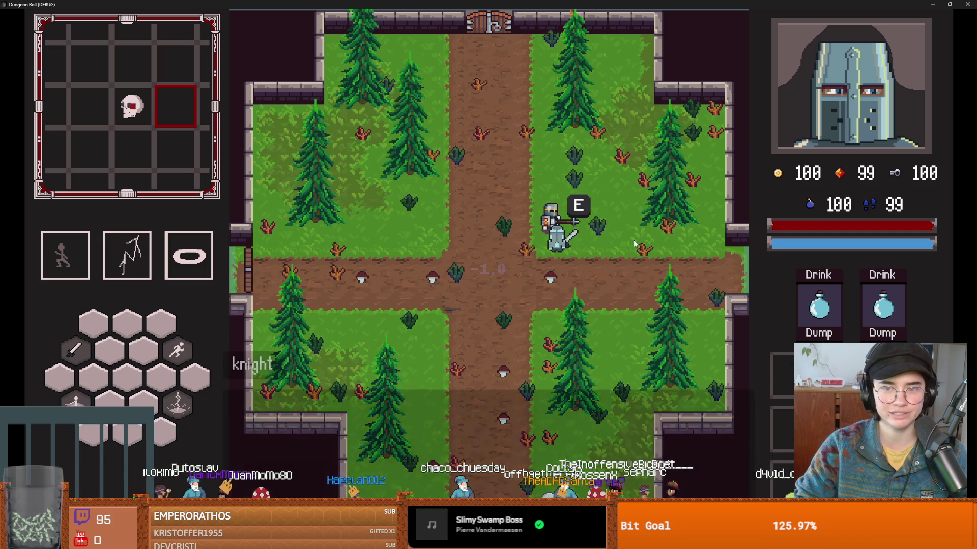
key("e")
key("e")
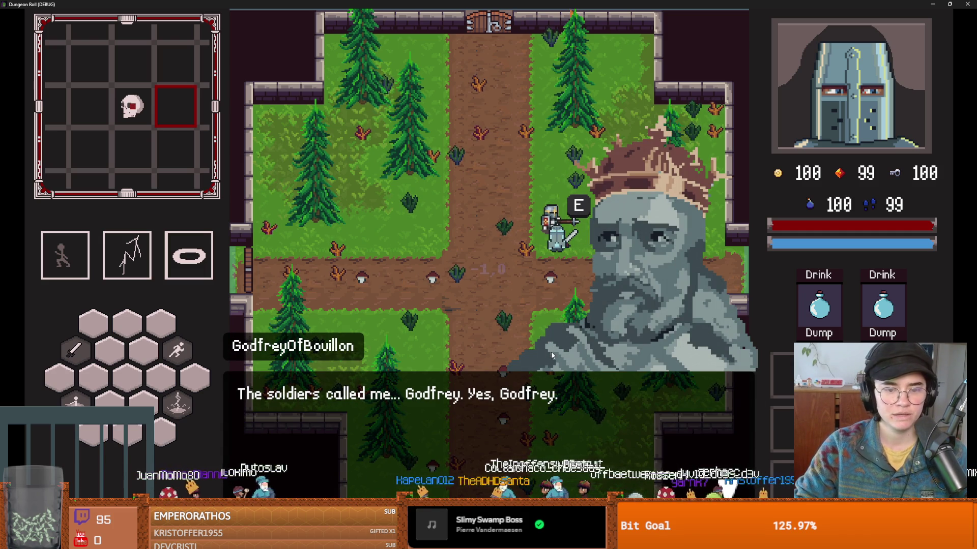
- Finish the current dialogue, then walk up to Godfrey and start talking again
key("e")
key("e")
key("e")
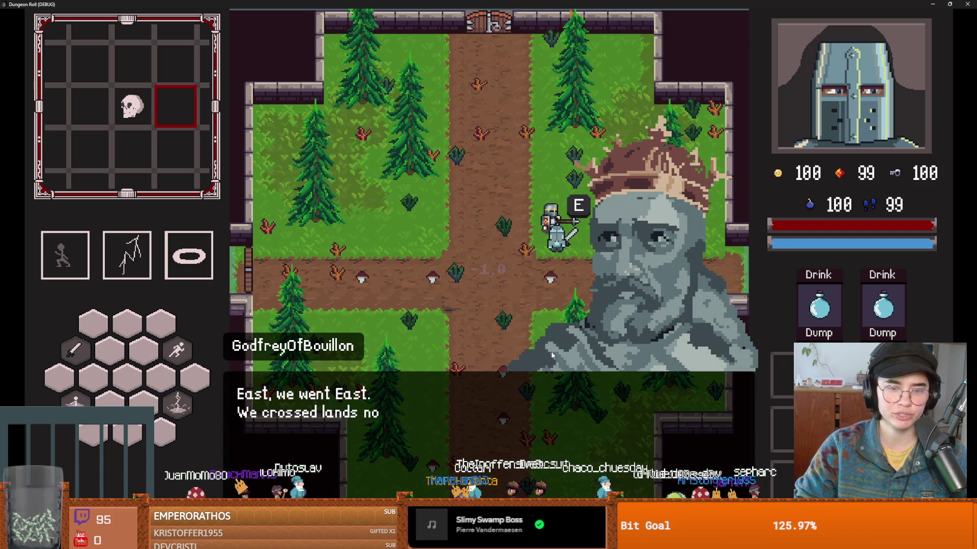
key("e")
key("e")
key("e")
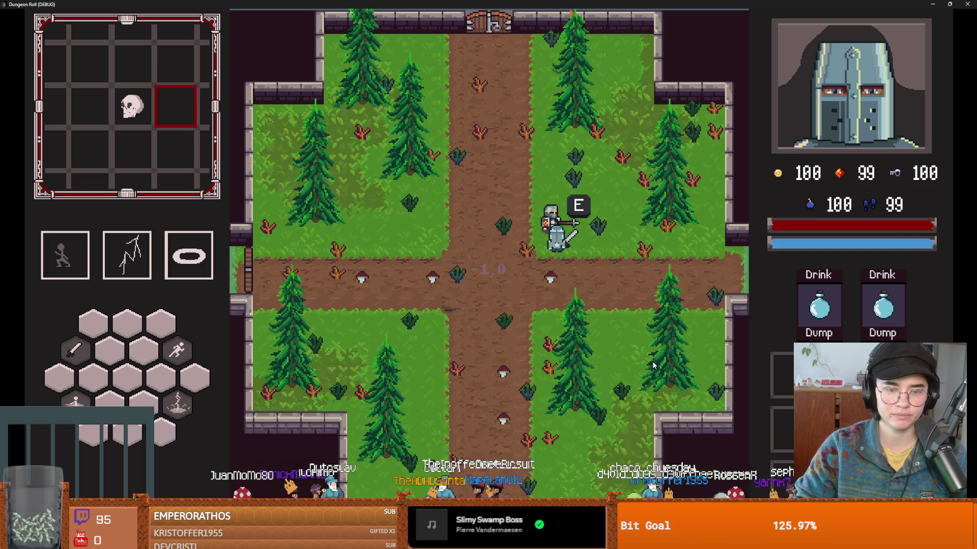
key("s")
key("w")
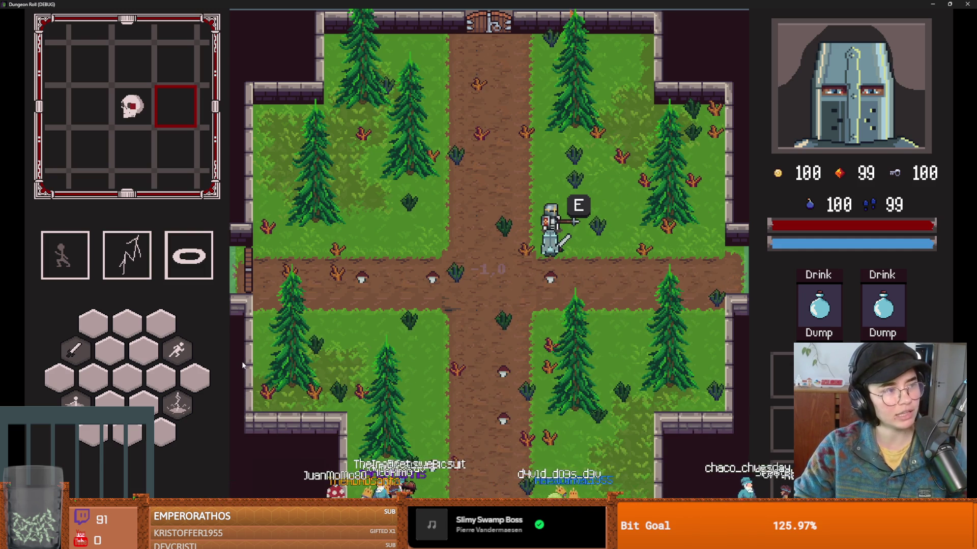
key("e")
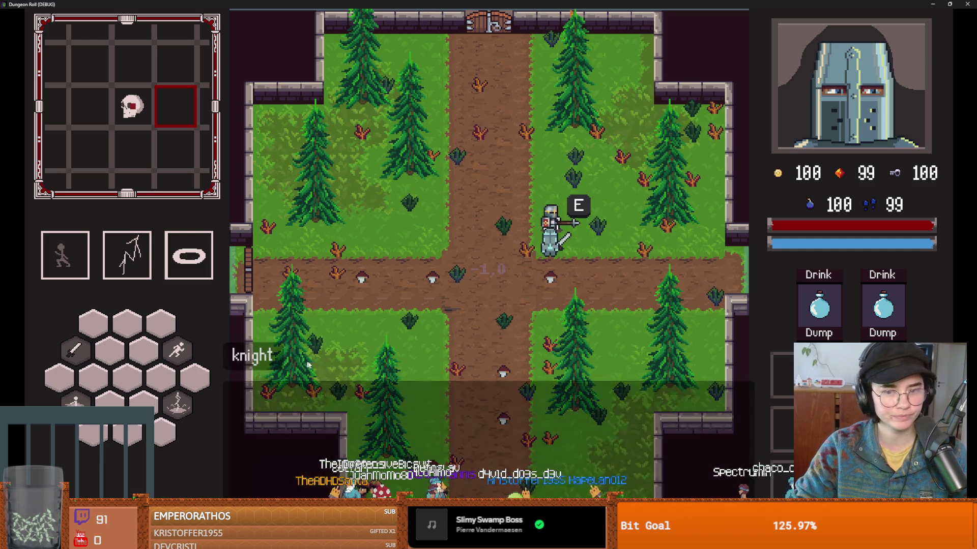
- Advance through Godfrey's lines about being a Lord, going East and Jerusalem, then exit full-screen
key("e")
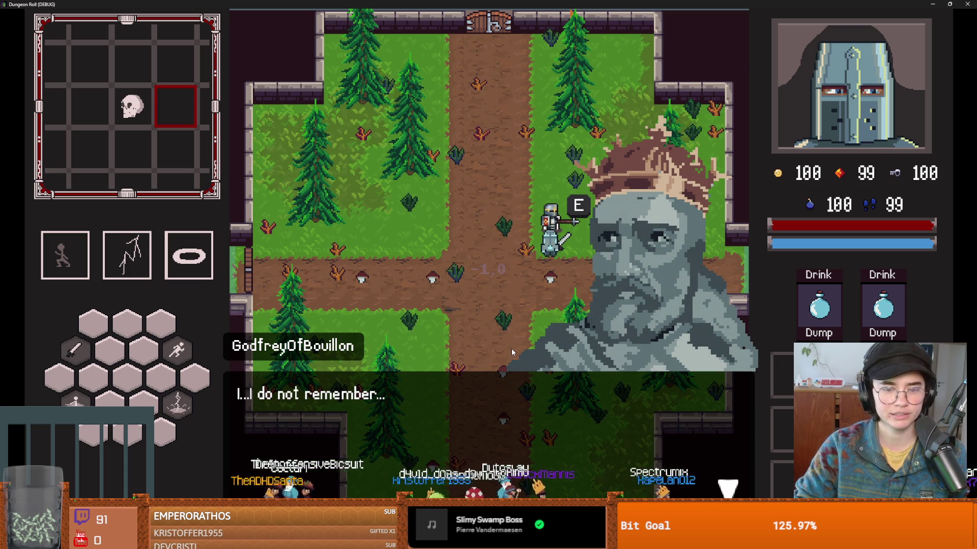
key("e")
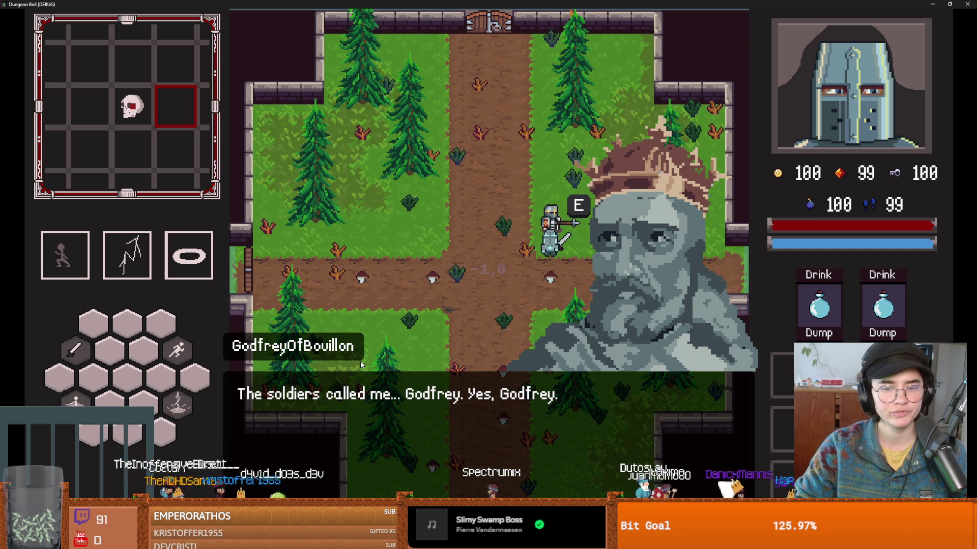
left_click(480, 399)
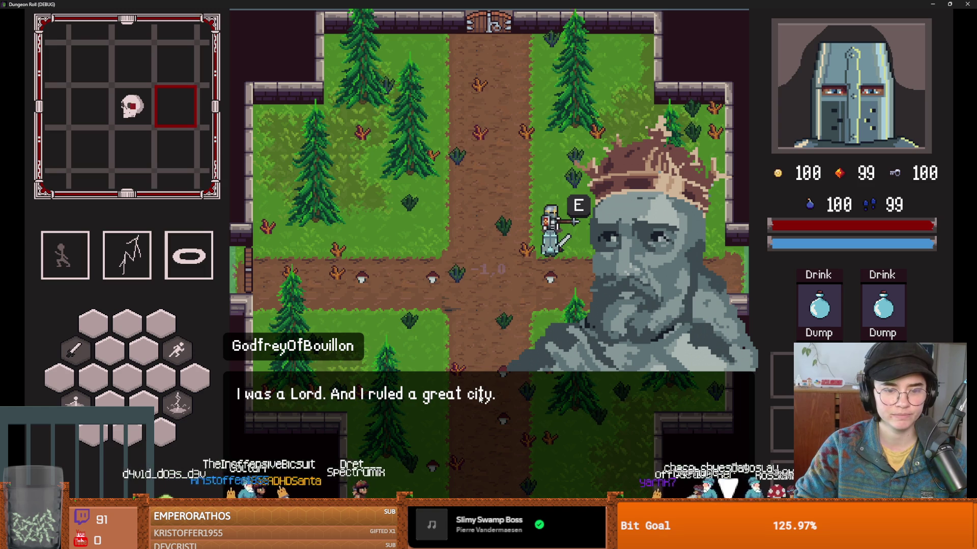
left_click(453, 414)
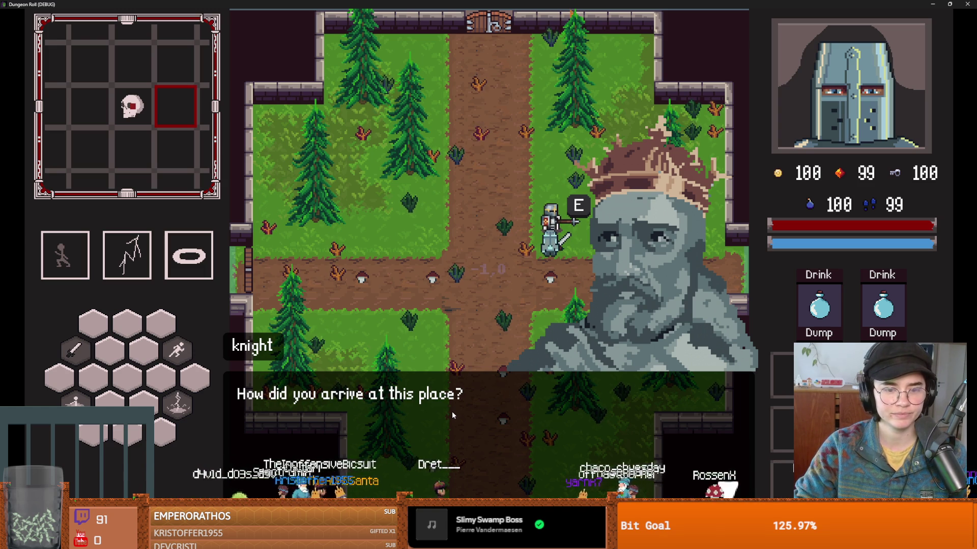
left_click(464, 422)
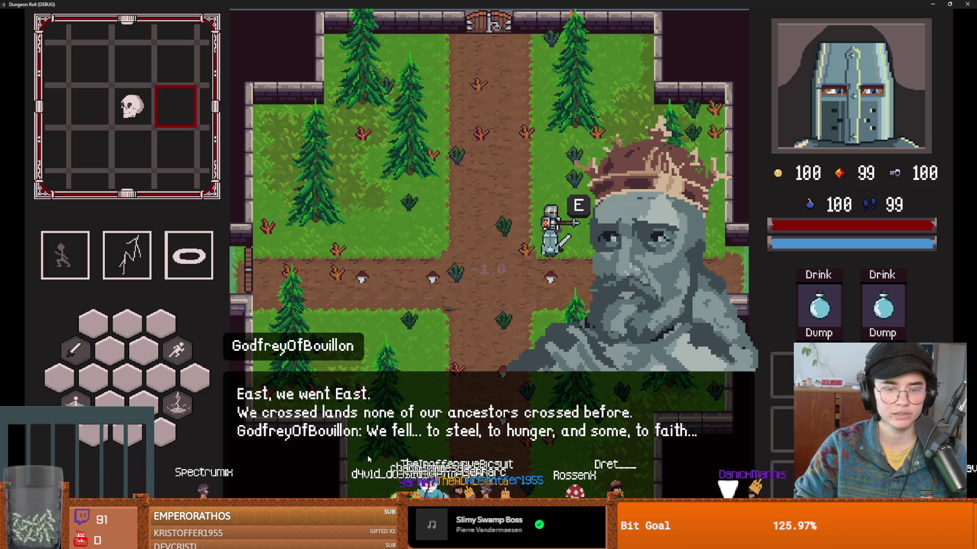
left_click(386, 438)
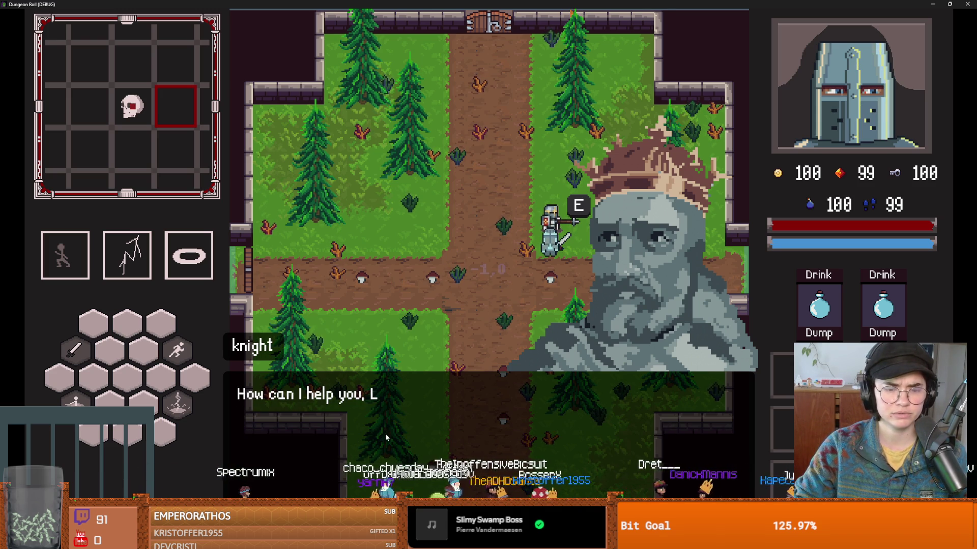
left_click(377, 432)
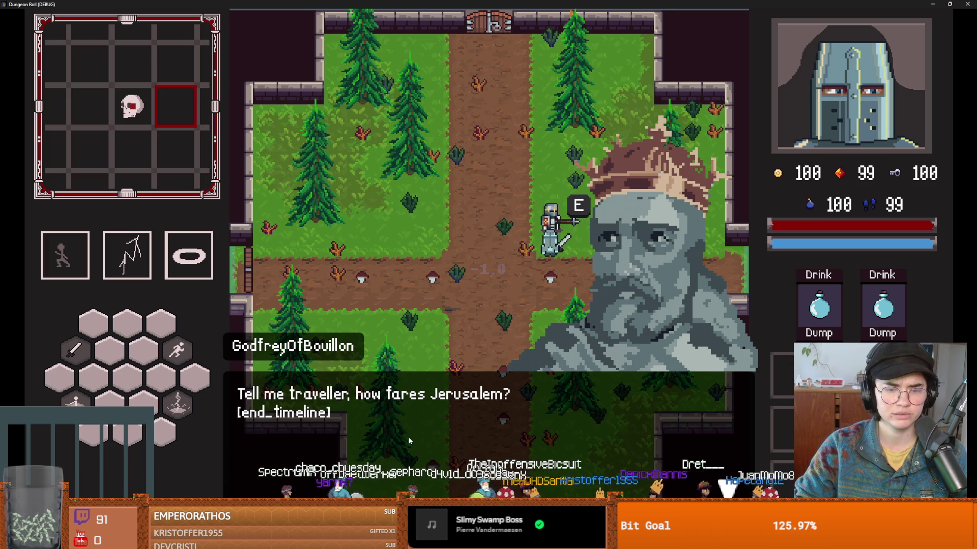
left_click(410, 442)
key("super+Down")
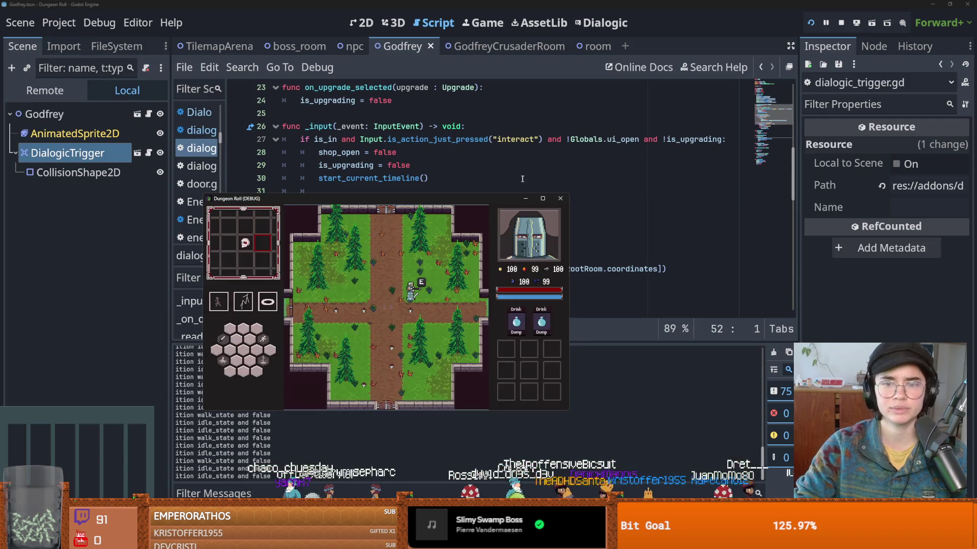
- Stop the game and delete the stray [end_timeline] text from MeetGodfrey's last text event
left_click(560, 198)
left_click(602, 23)
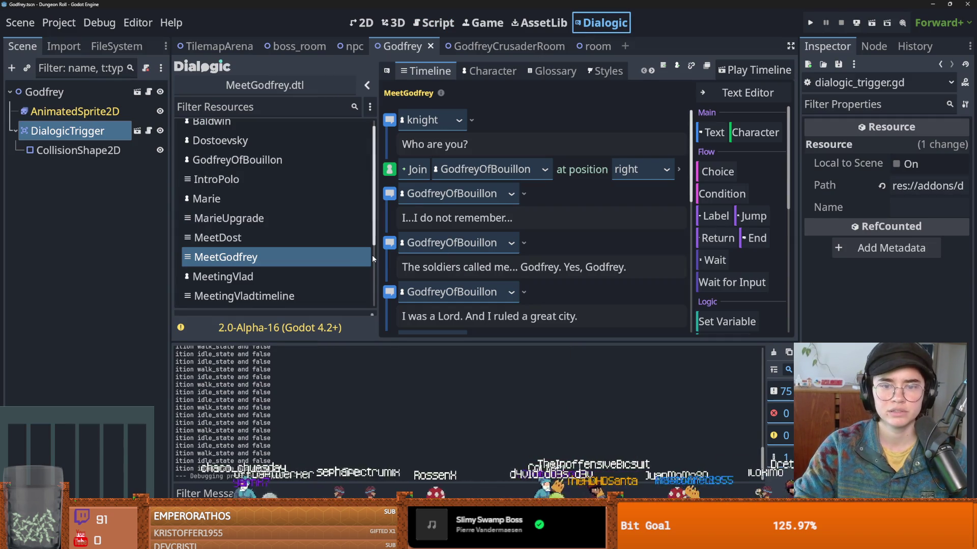
scroll(476, 289, "down", 5)
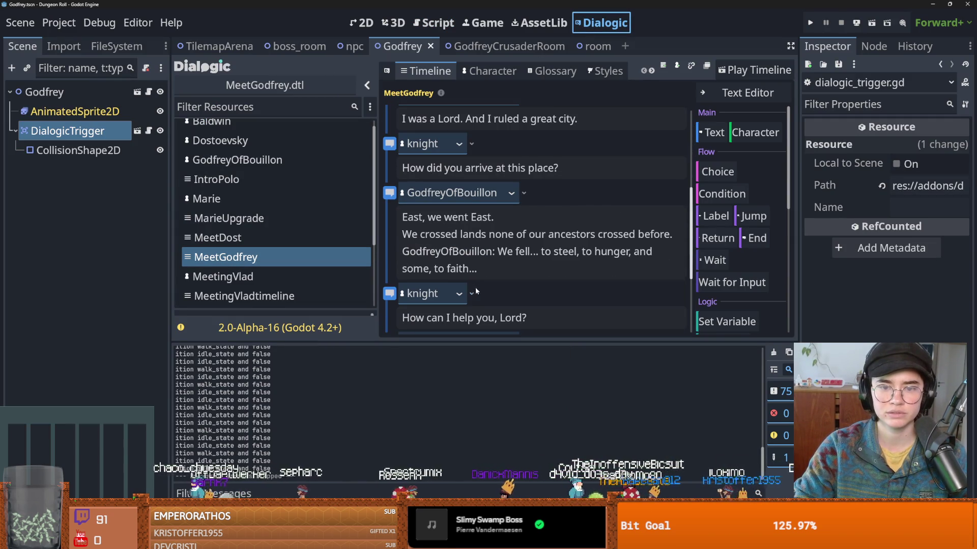
scroll(478, 285, "down", 3)
left_click_drag(493, 271, 402, 271)
key("BackSpace")
key("BackSpace")
- Add an End Timeline event after Godfrey's Jerusalem line and select the embedded GodfreyOfBouillon: prefix
left_click(603, 229)
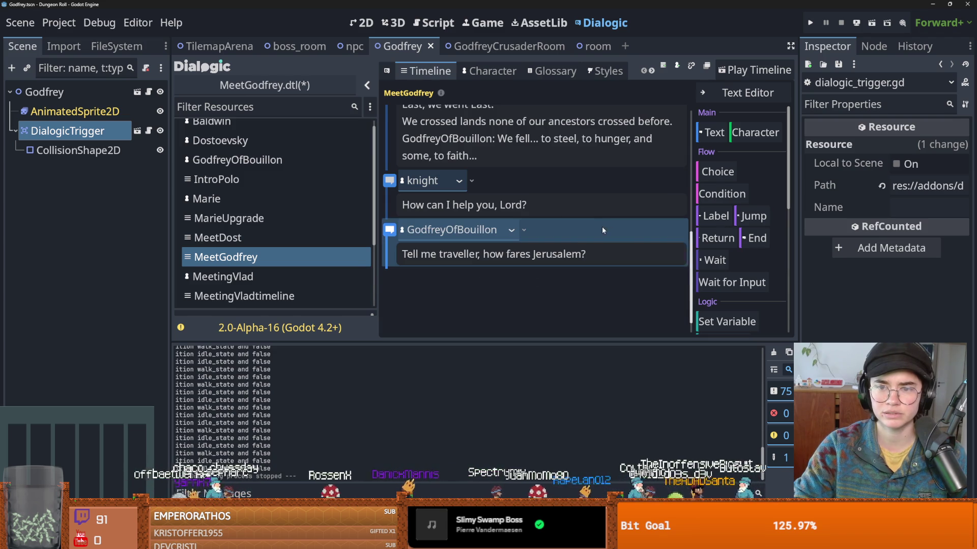
left_click(754, 238)
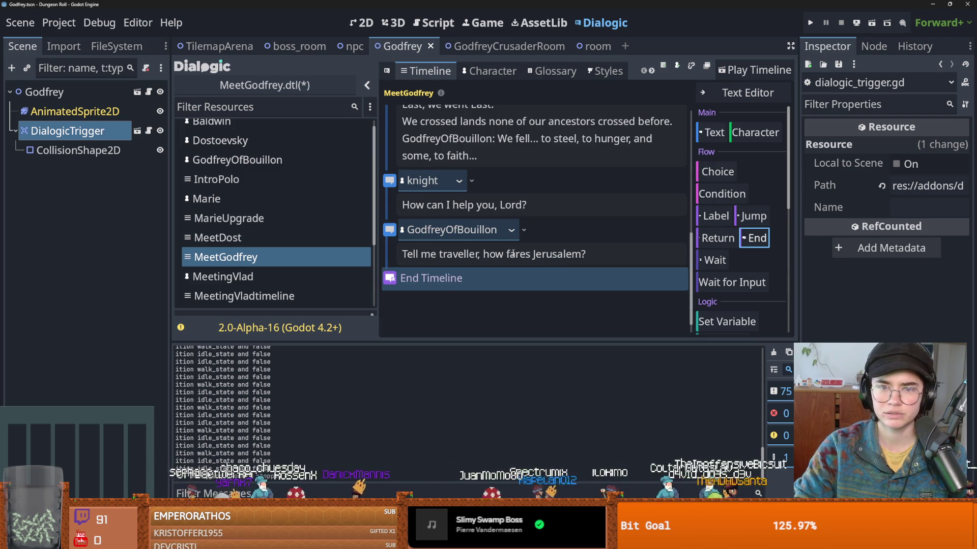
scroll(511, 253, "up", 2)
left_click_drag(495, 225, 402, 226)
- Remove the 'GodfreyOfBouillon:' prefix and the 'We fell...' line from Godfrey's East speech
key("BackSpace")
left_click_drag(663, 226, 402, 224)
key("BackSpace")
- Duplicate Godfrey's East speech event and clear its text, leaving an empty Godfrey event
left_click(569, 169)
key("ctrl+d")
key("ctrl+a")
key("ctrl+v")
scroll(478, 311, "down", 1)
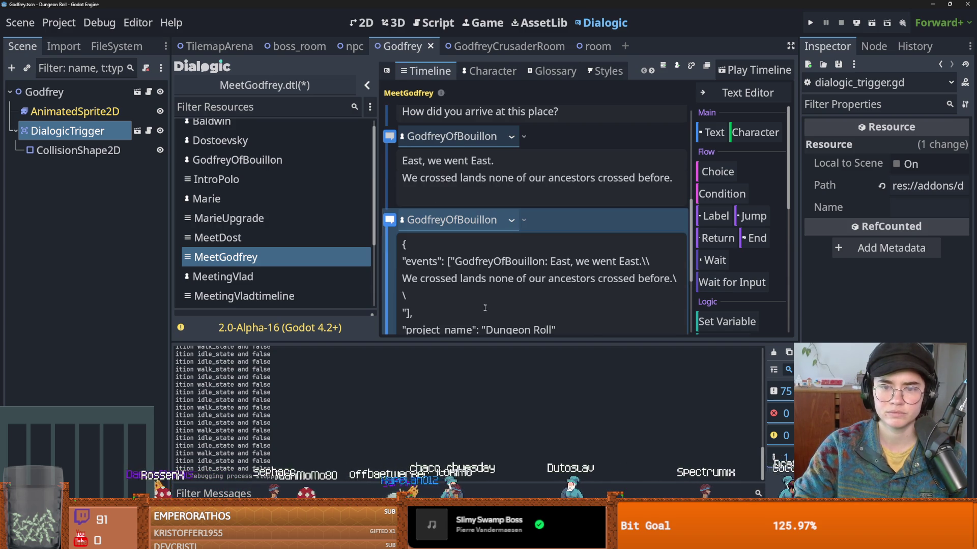
scroll(492, 299, "down", 2)
scroll(495, 298, "up", 1)
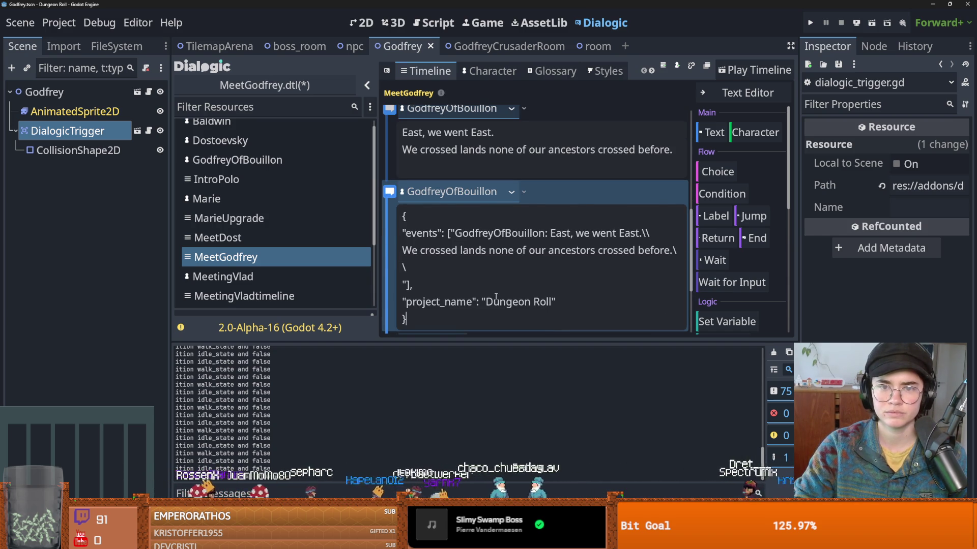
key("ctrl+a")
key("BackSpace")
right_click(549, 190)
left_click(572, 310)
key("ctrl+z")
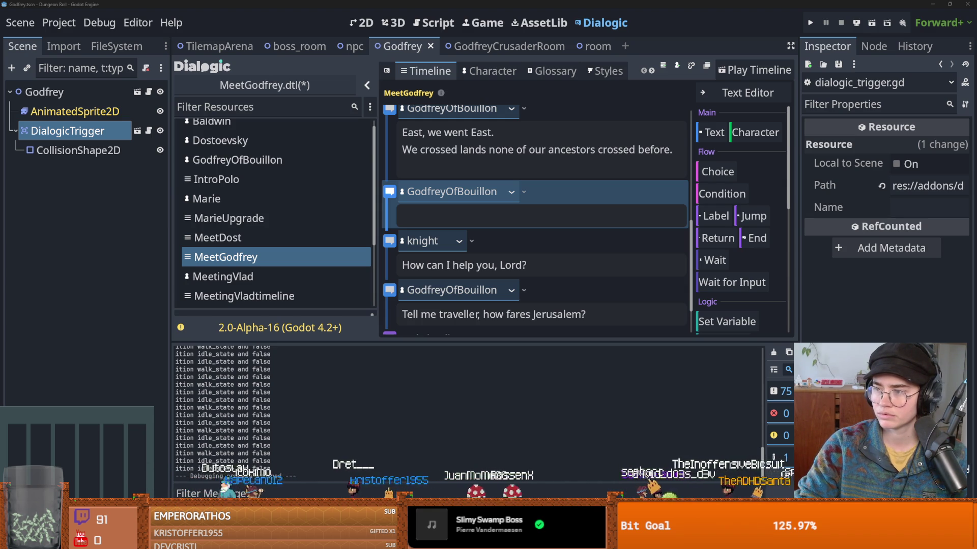
- Select the whole 'The soldiers called me... Godfrey' line for replacement
scroll(509, 276, "up", 3)
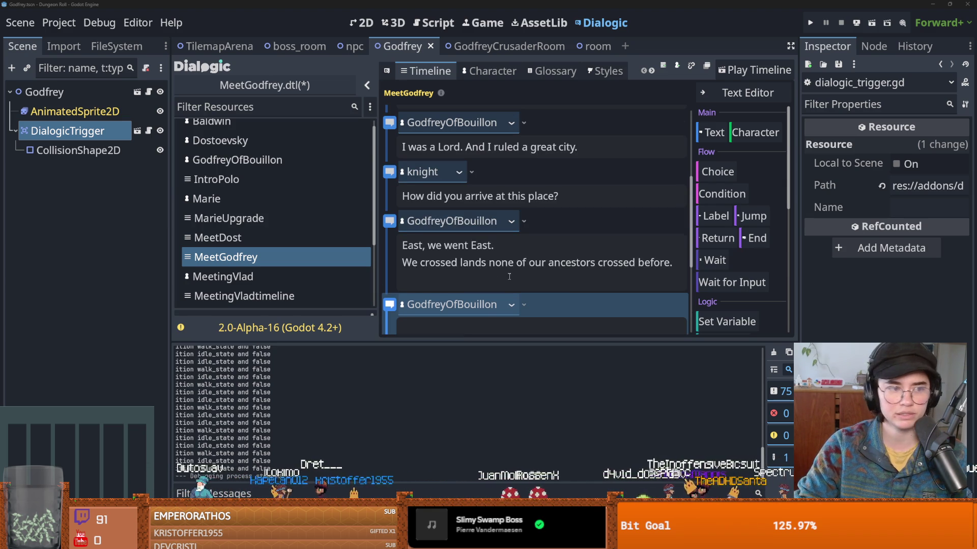
left_click(510, 230)
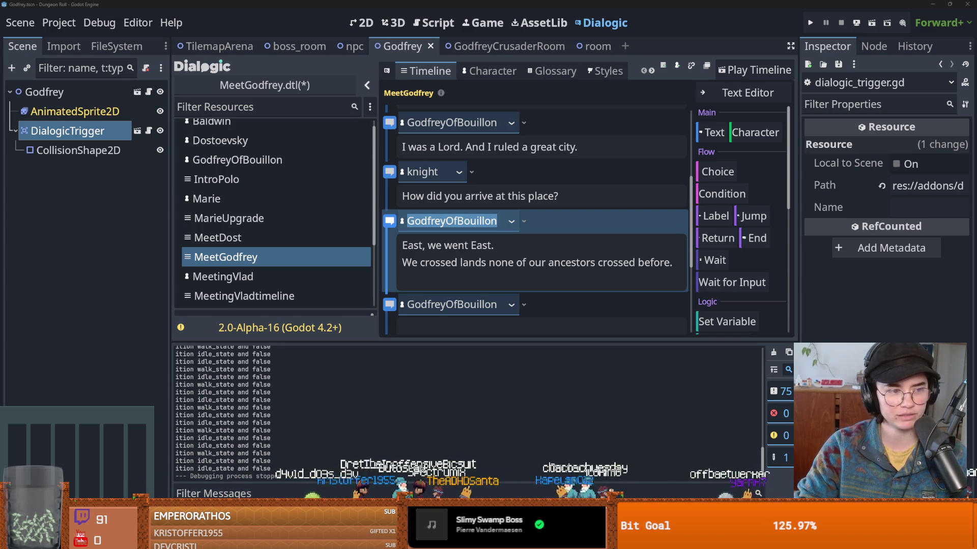
scroll(678, 235, "up", 5)
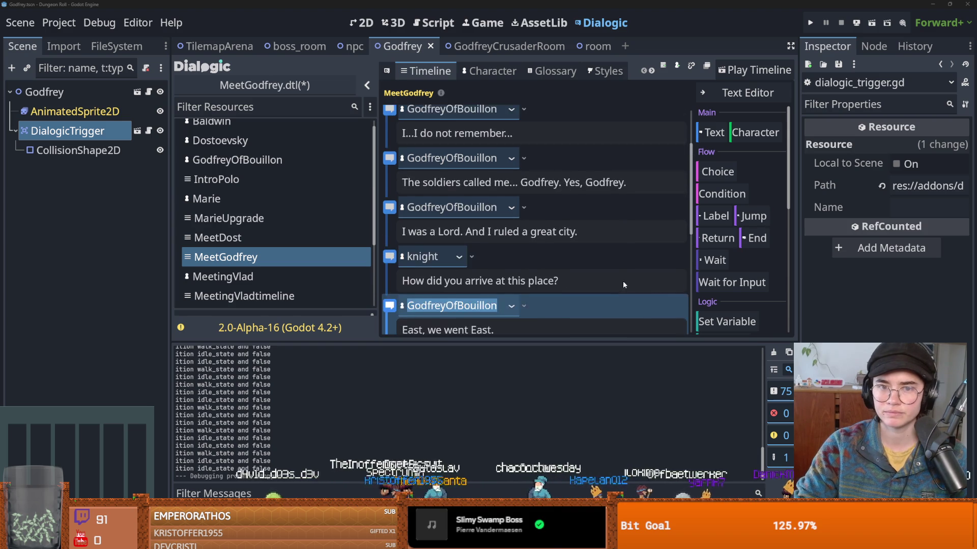
scroll(511, 241, "down", 1)
scroll(517, 230, "up", 1)
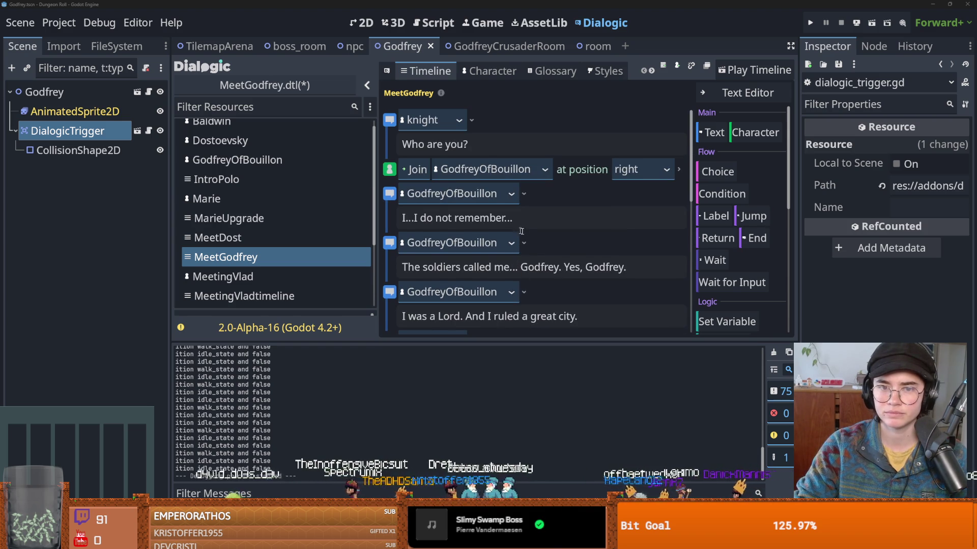
scroll(531, 227, "down", 1)
left_click(585, 218)
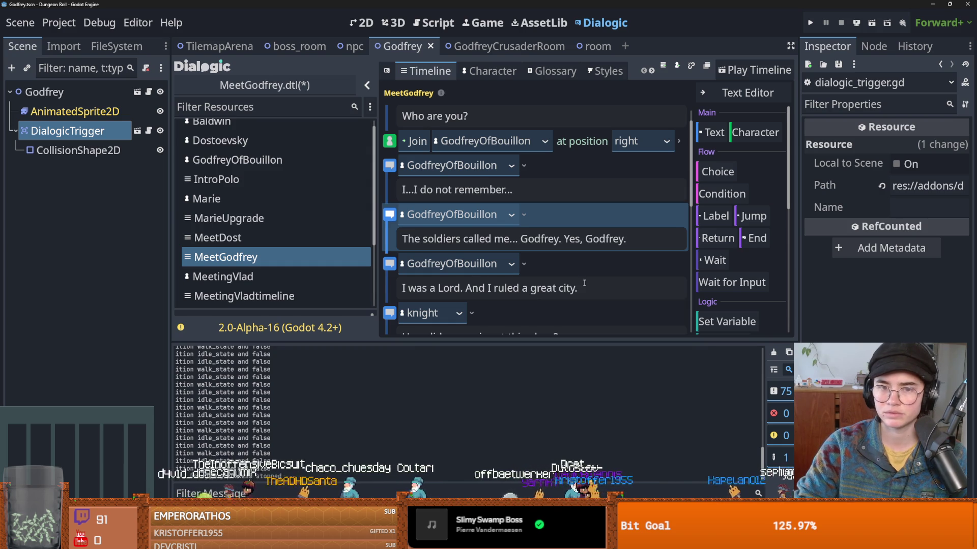
scroll(585, 283, "down", 3)
scroll(584, 284, "up", 1)
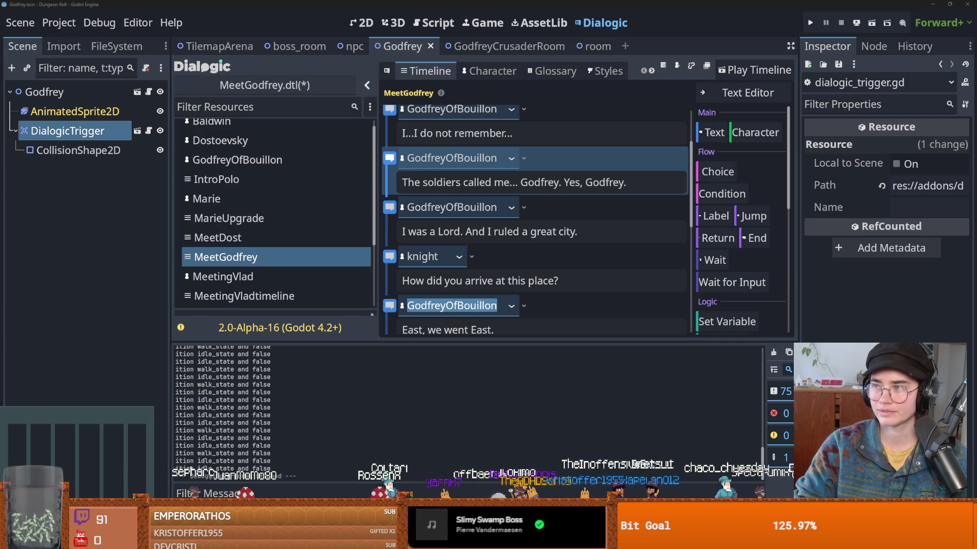
scroll(544, 203, "down", 2)
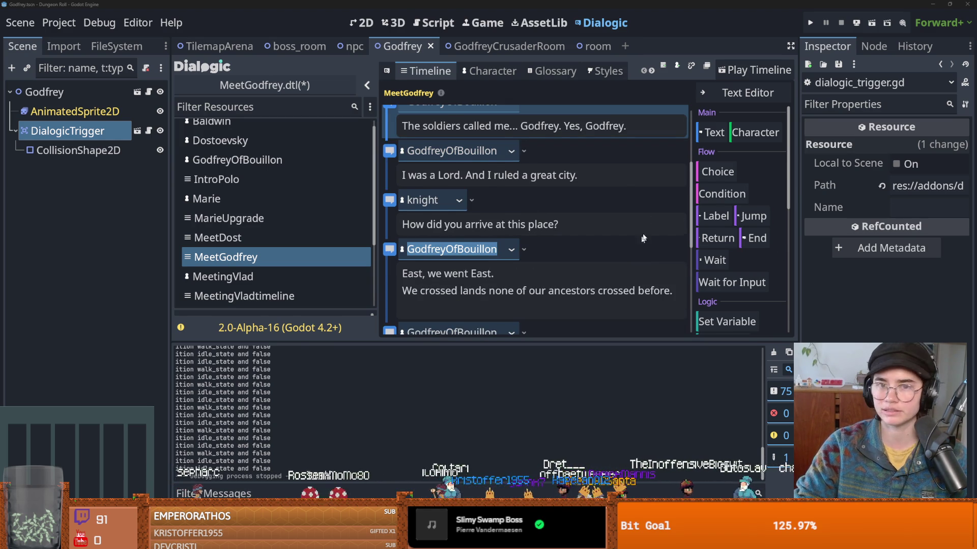
scroll(641, 239, "up", 5)
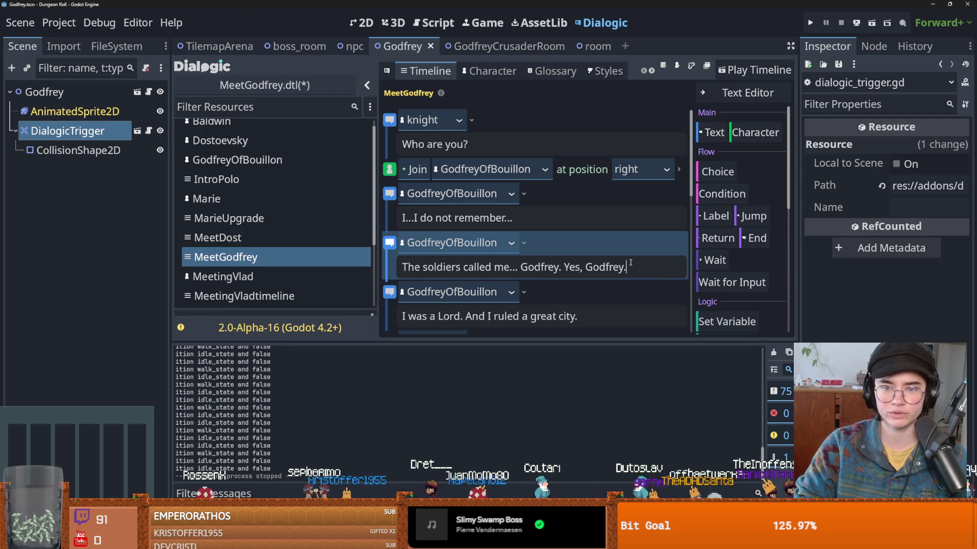
triple_click(444, 263)
- Replace the soldiers line with 'The soldiers shouted something...' and add the drowned-name line
key("ctrl+v")
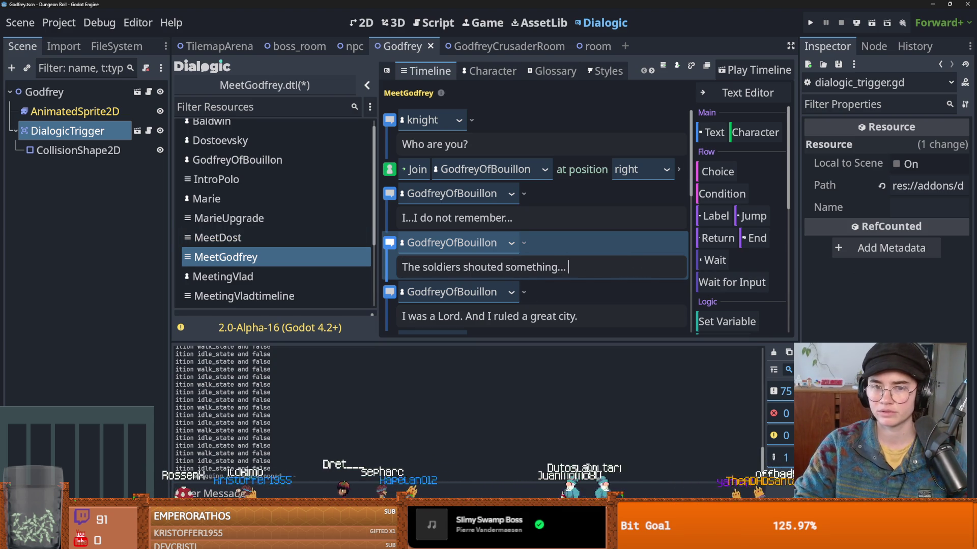
key("Return")
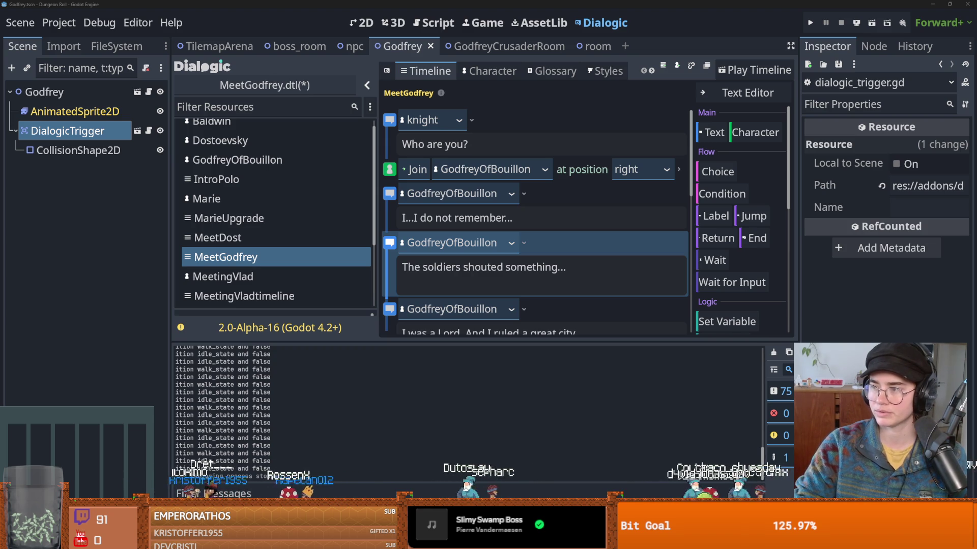
scroll(487, 287, "down", 2)
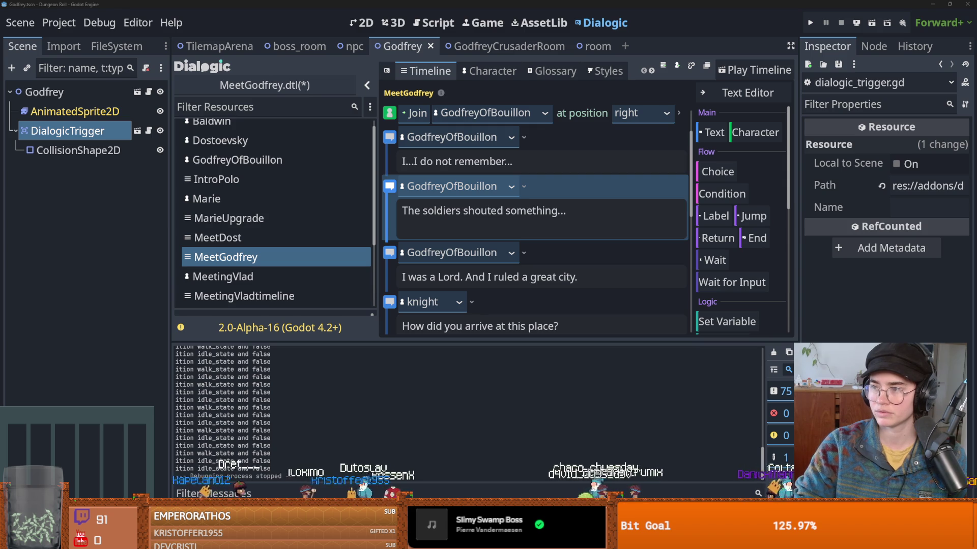
key("ctrl+v")
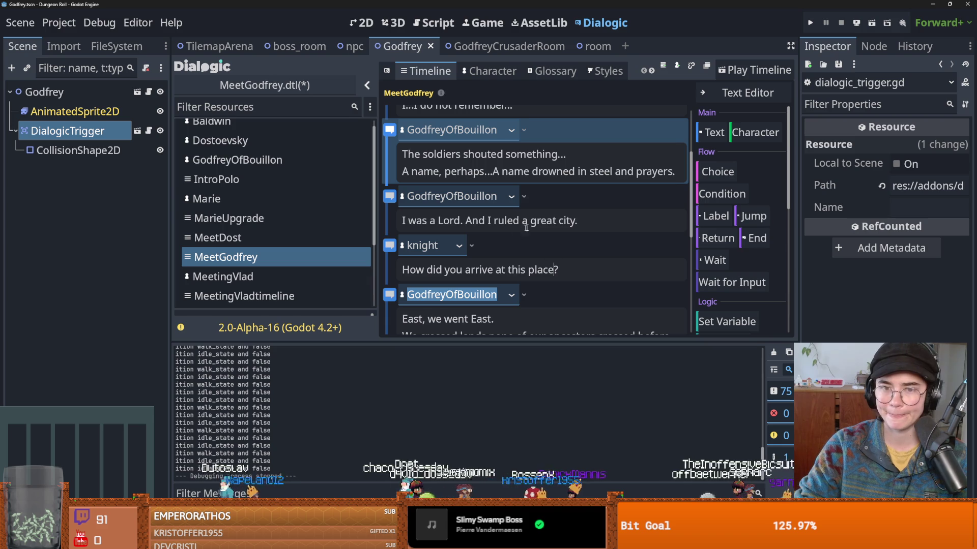
scroll(539, 243, "down", 3)
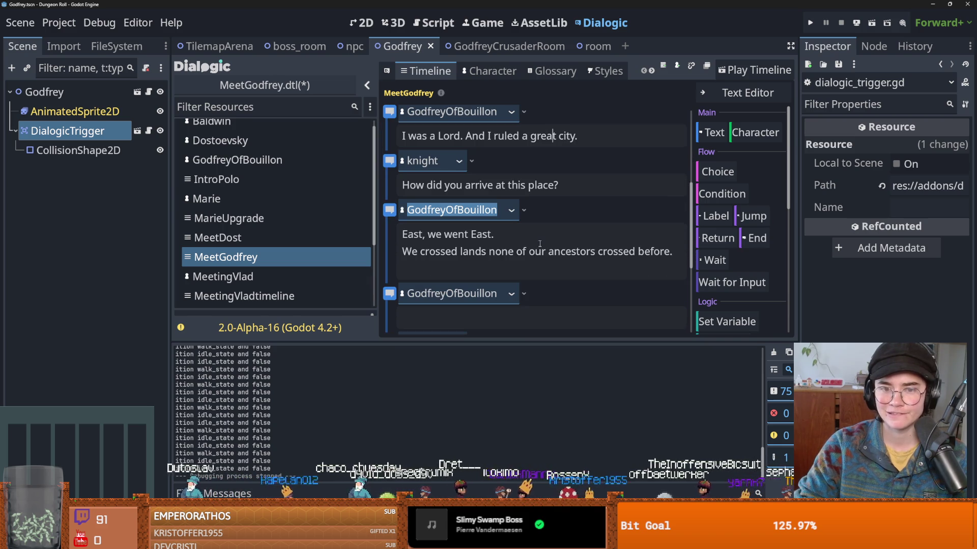
- Delete the blank line after 'before.' and paste 'We fell...' into the empty Godfrey event
left_click(542, 271)
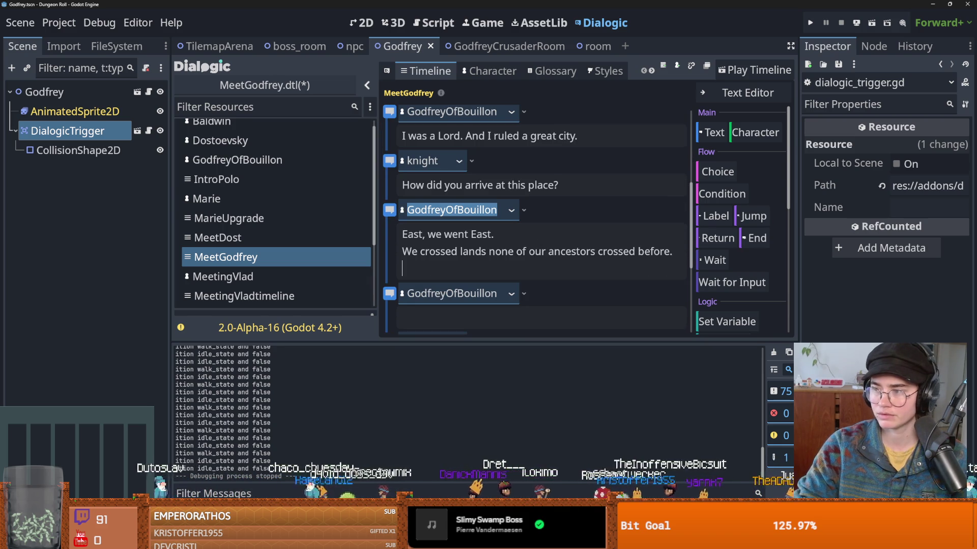
key("BackSpace")
scroll(793, 238, "down", 2)
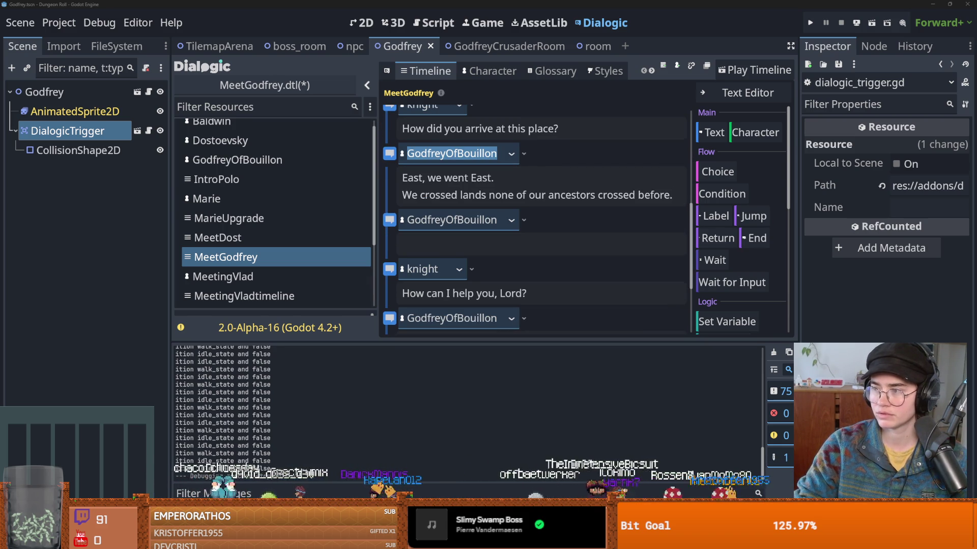
left_click(423, 244)
key("ctrl+v")
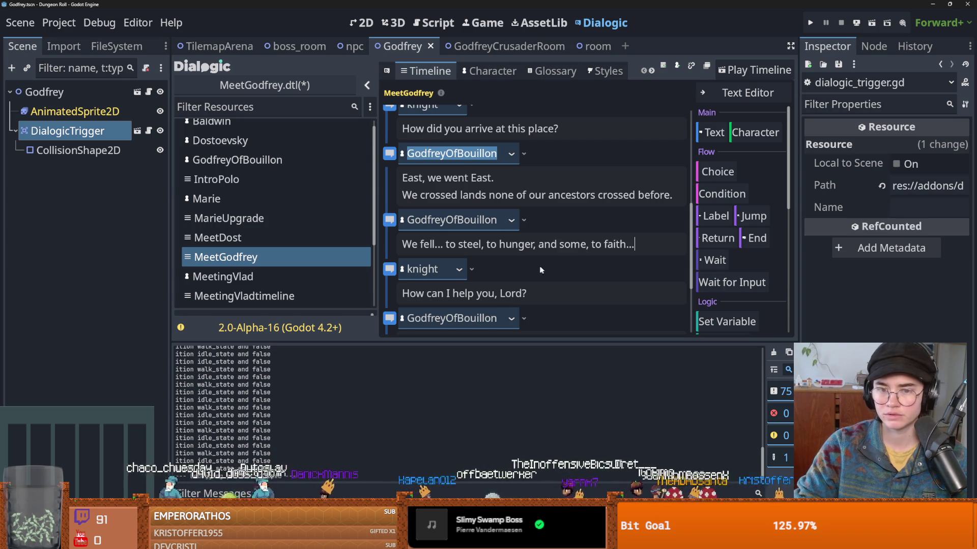
scroll(591, 297, "down", 1)
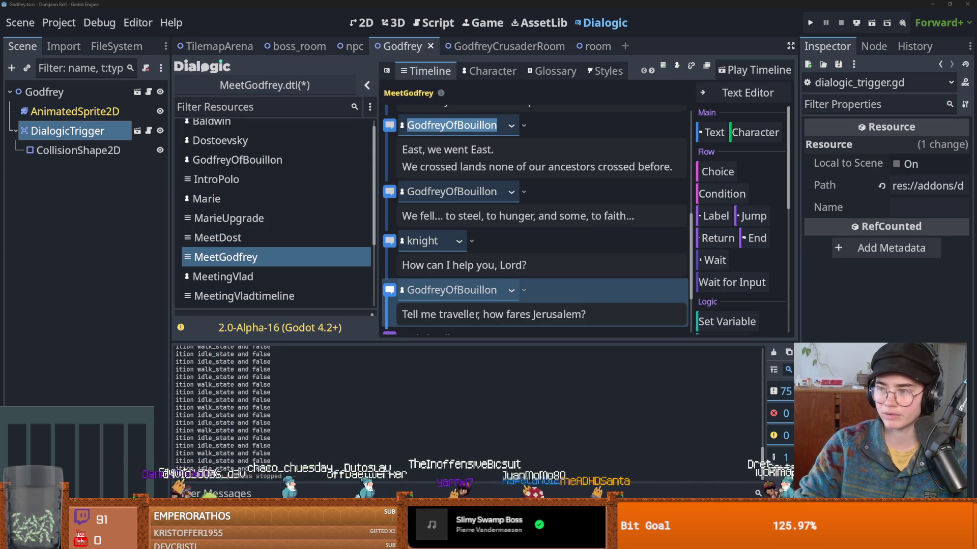
- Replace the Jerusalem line with 'My head...' and add a 'My hands expect a weight' event
scroll(561, 233, "down", 2)
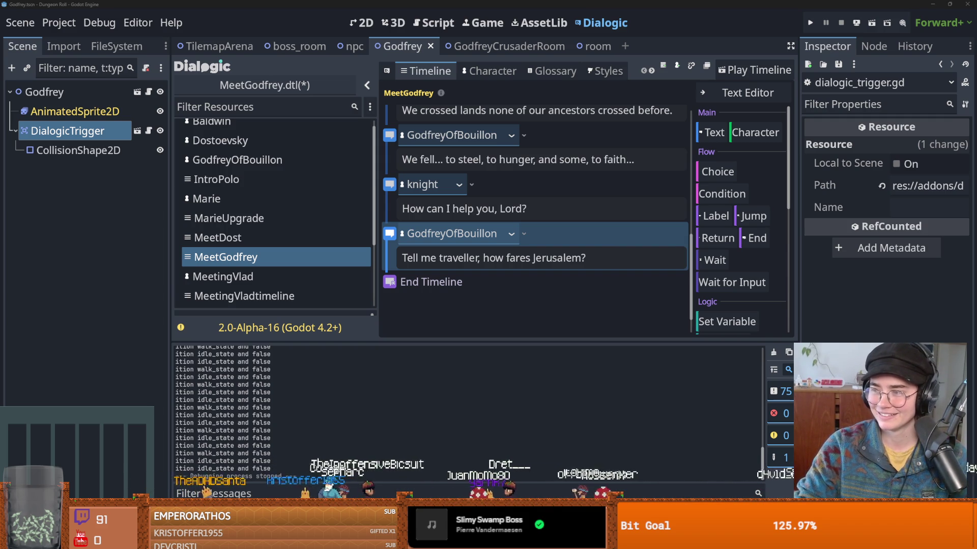
key("ctrl+shift+Left")
key("ctrl+shift+Left")
key("ctrl+shift+Left")
type("My head... It is missing more than my memories.")
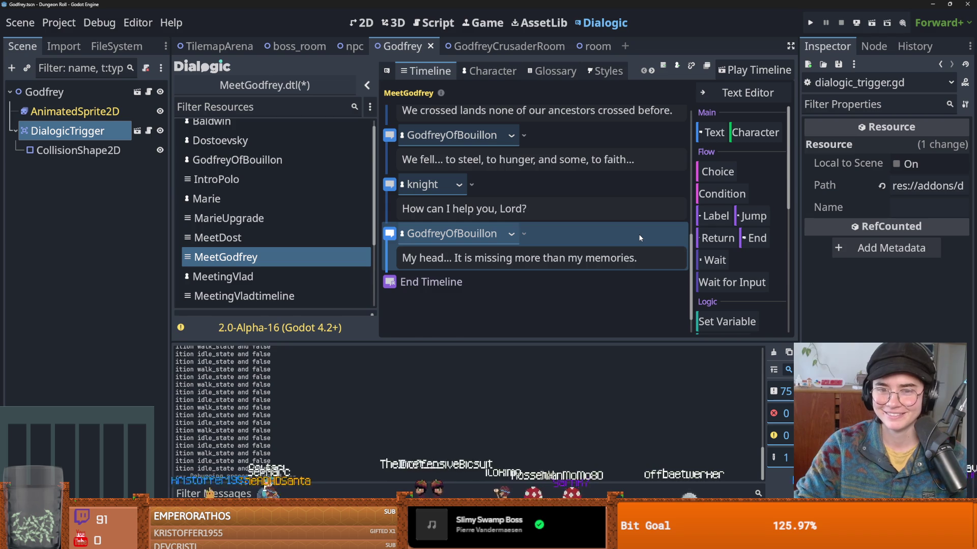
key("ctrl+d")
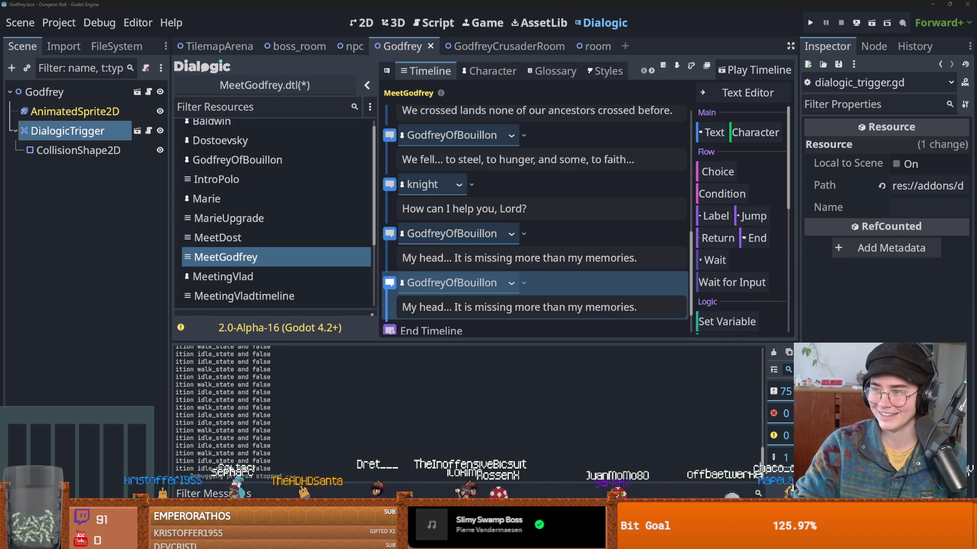
key("ctrl+a")
type("My hands expect a weight but cannot find it.")
- Add the 'A helmet, bent...' and 'Bring it to me!' Godfrey events, then test-play the timeline
key("ctrl+d")
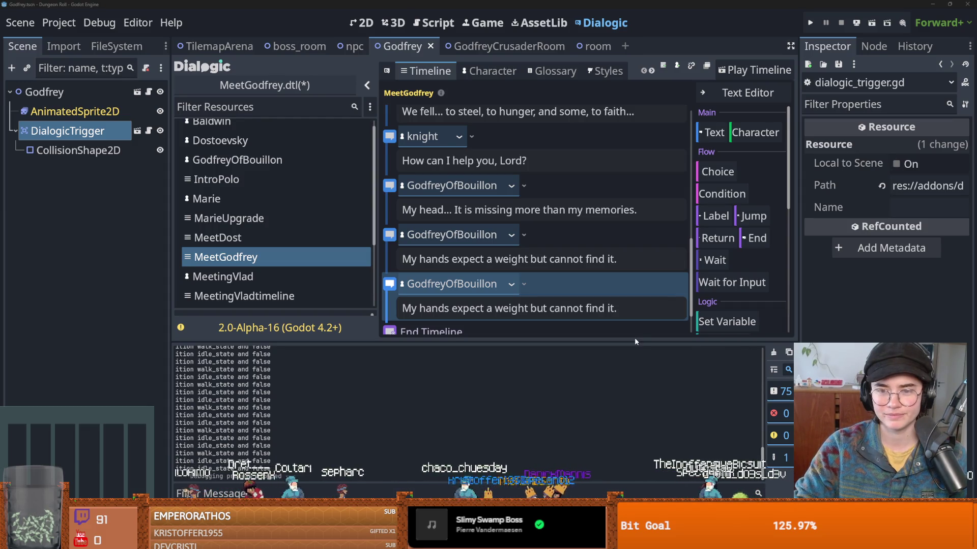
key("ctrl+a")
type("A helmet, bent and smelling of old sweat and dust.")
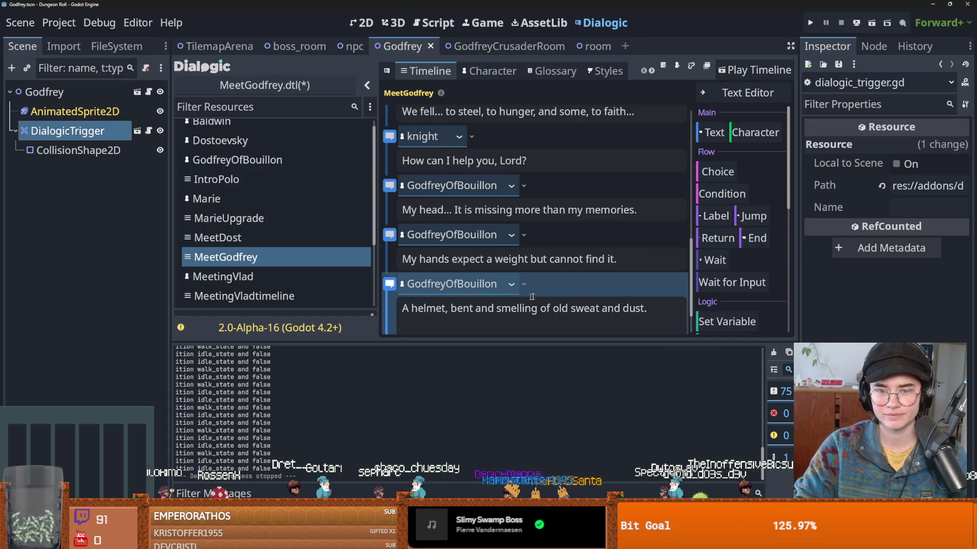
key("BackSpace")
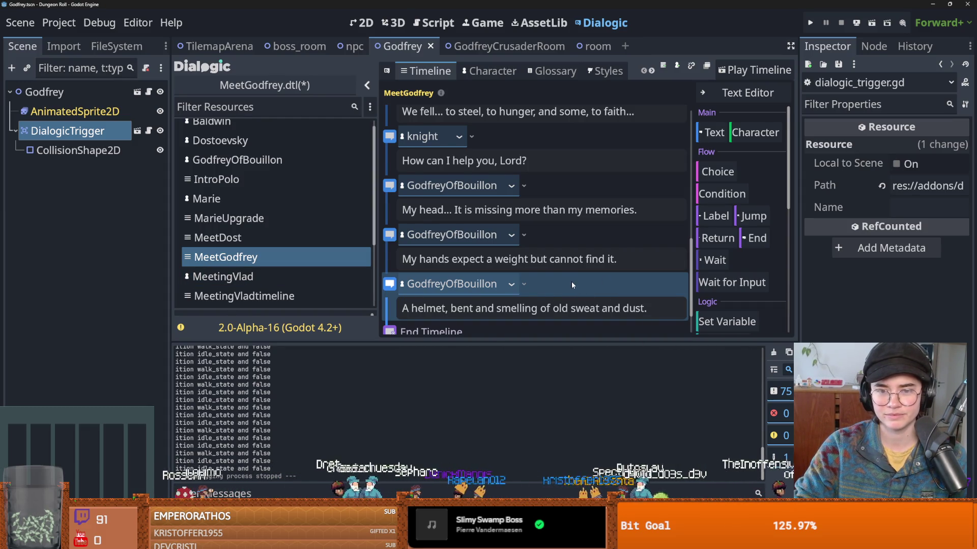
key("ctrl+d")
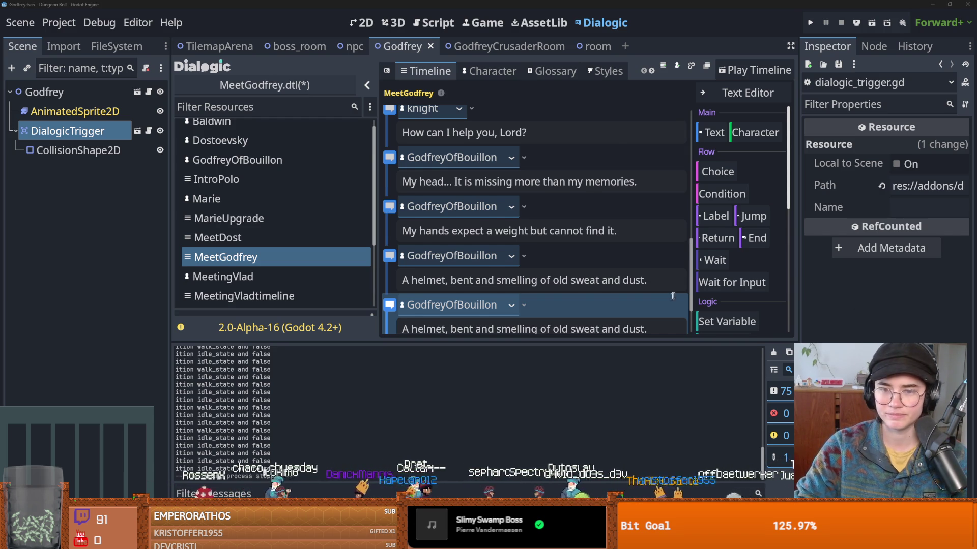
scroll(673, 294, "down", 1)
key("ctrl+a")
type("Bring it to me! The metal might remember what I cannot.")
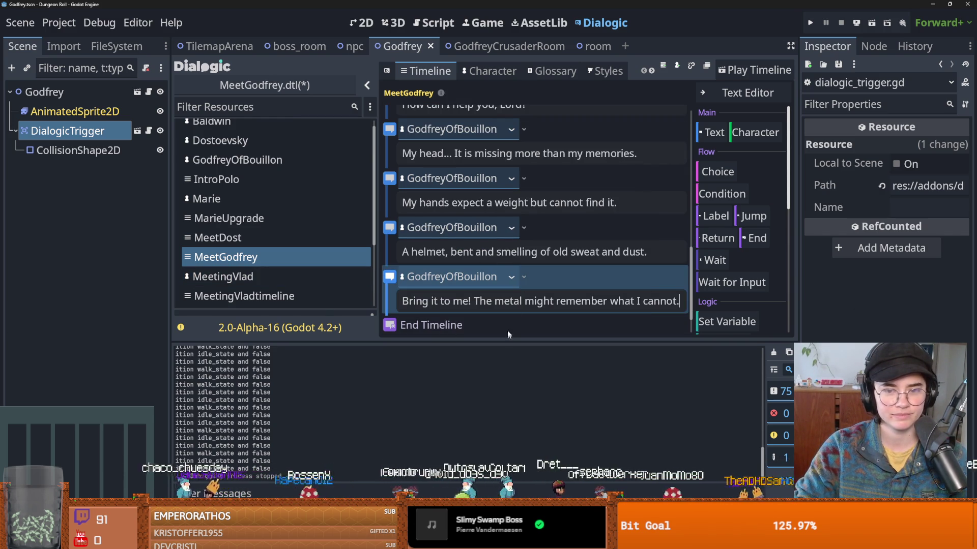
scroll(550, 276, "up", 2)
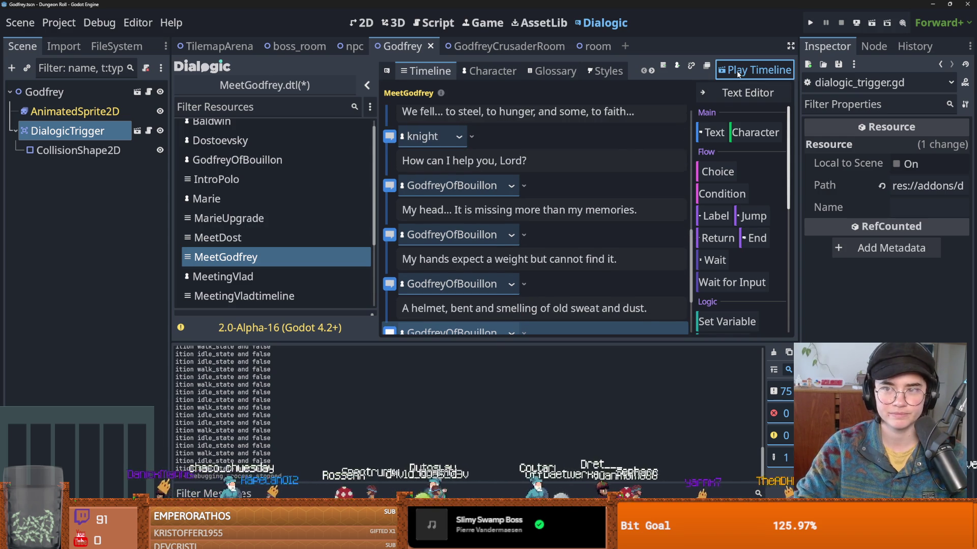
key("F5")
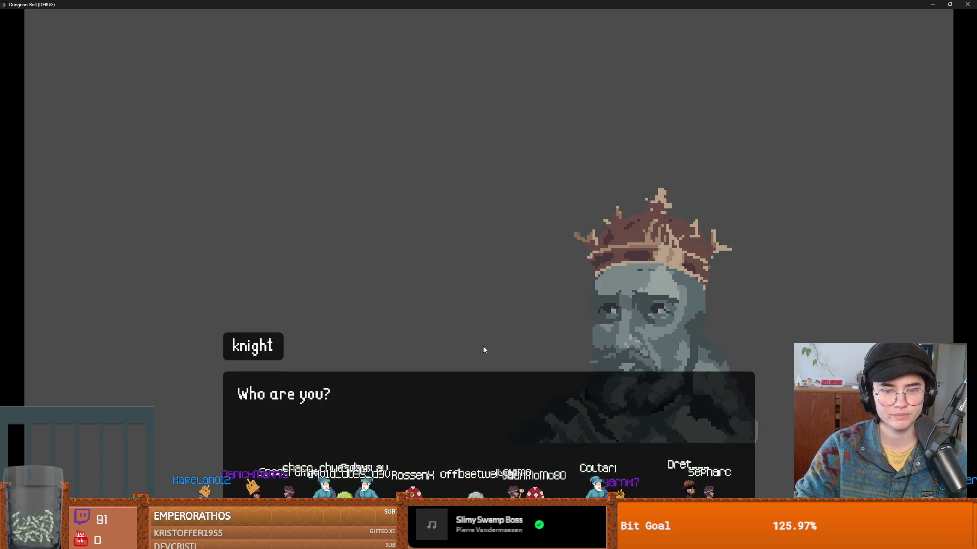
- Play the MeetGodfrey dialogue through every line up to 'Bring it to me!'
left_click(483, 345)
left_click(483, 348)
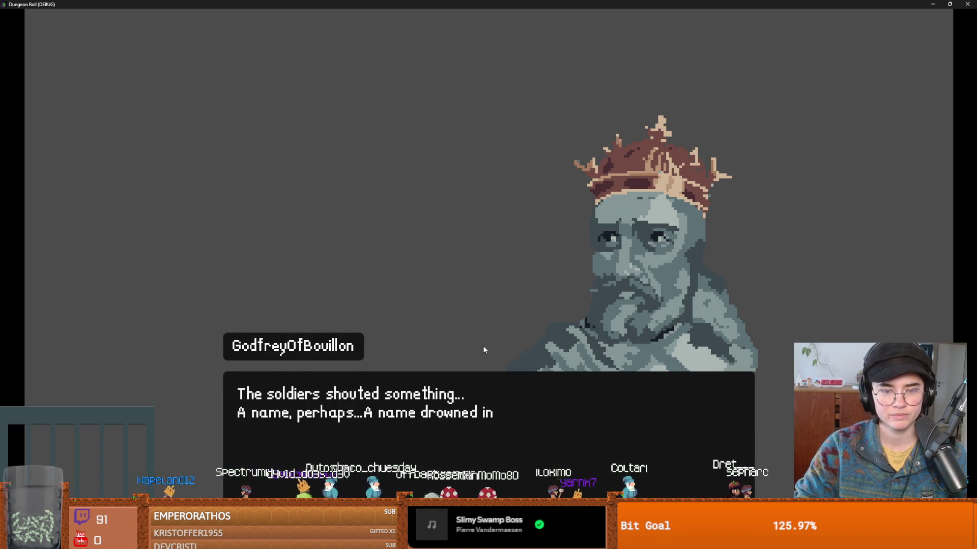
left_click(484, 350)
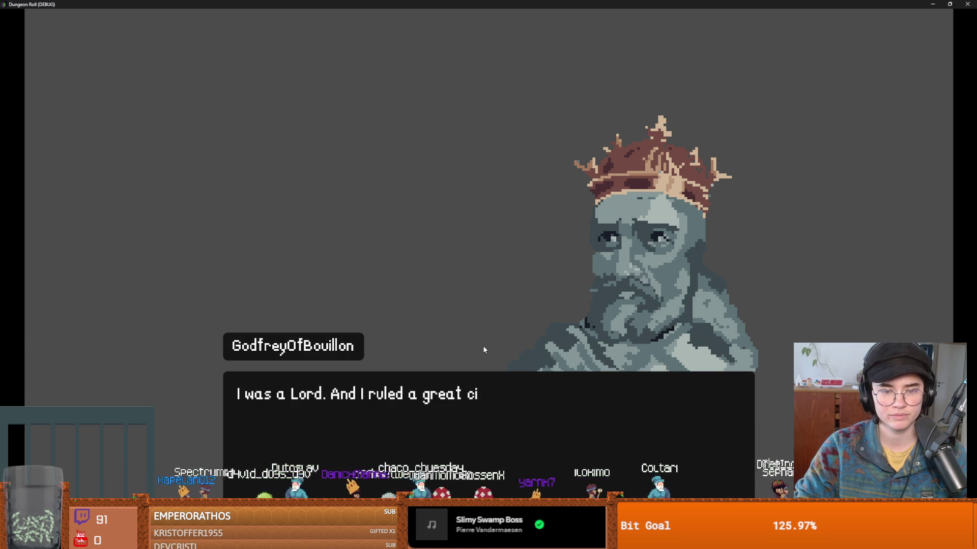
left_click(483, 350)
left_click(484, 350)
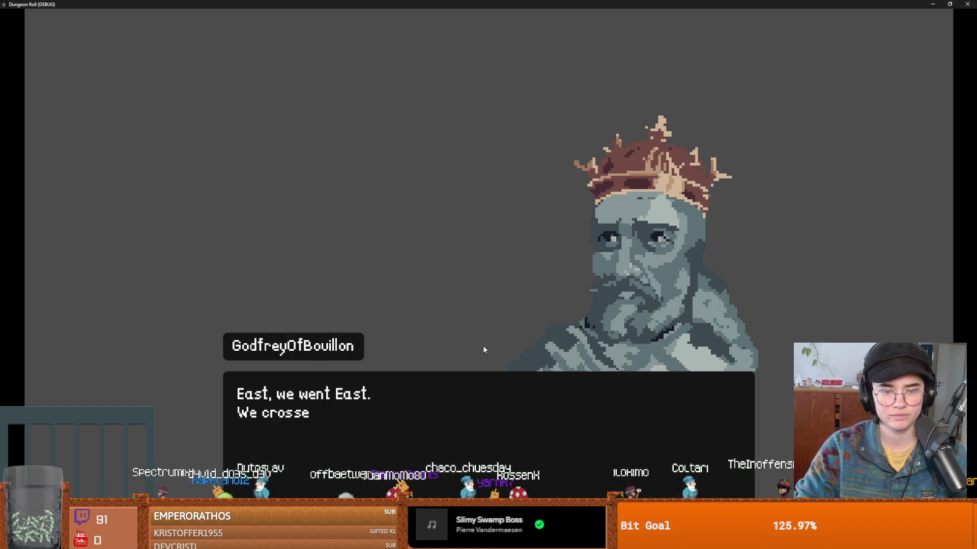
left_click(484, 350)
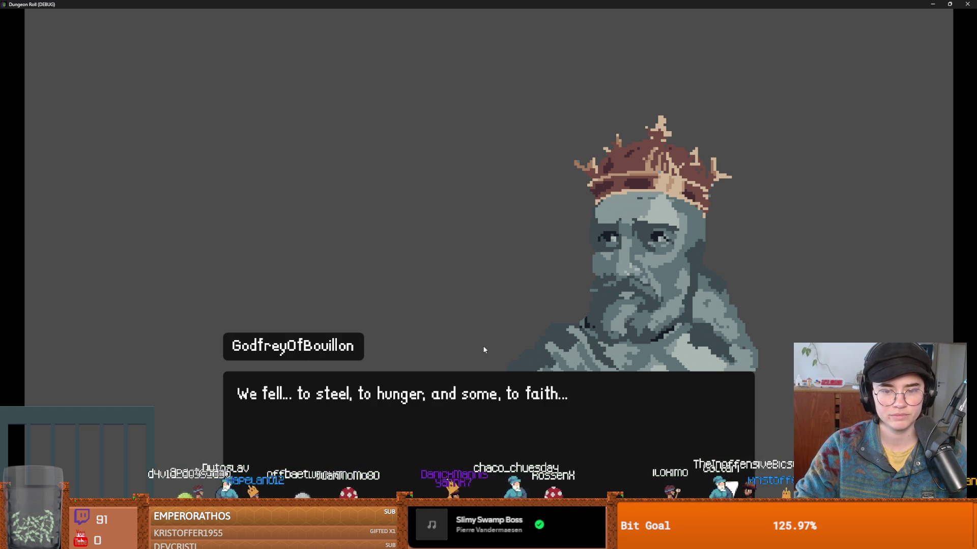
left_click(483, 350)
left_click(484, 349)
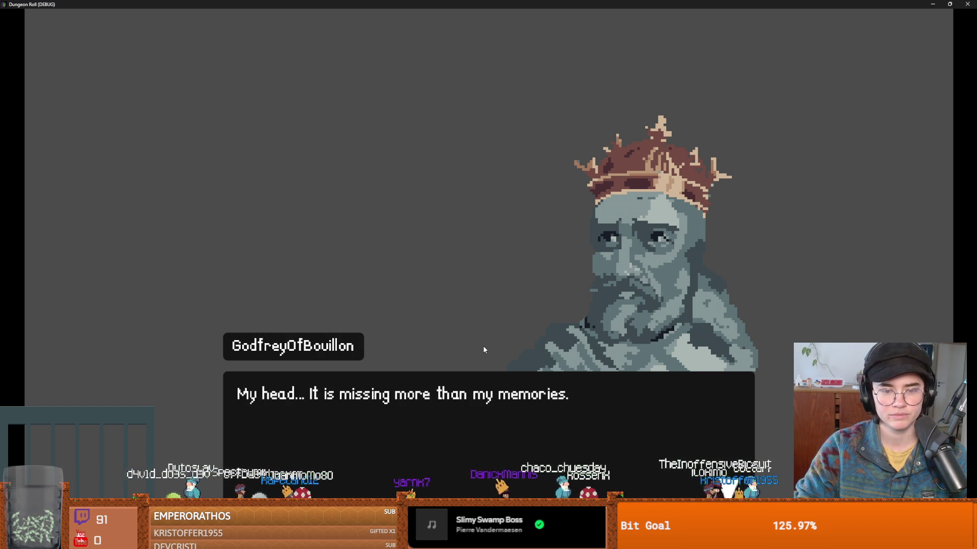
left_click(483, 349)
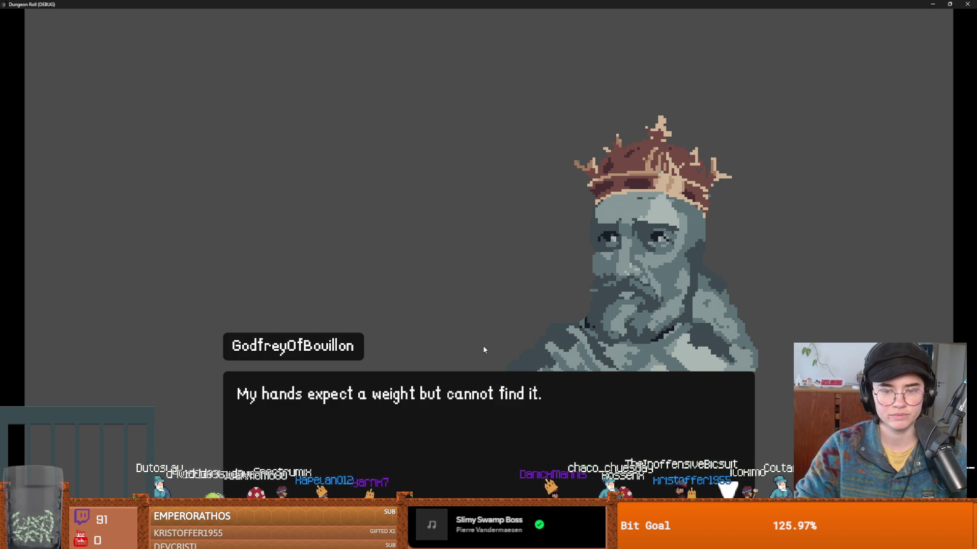
left_click(484, 349)
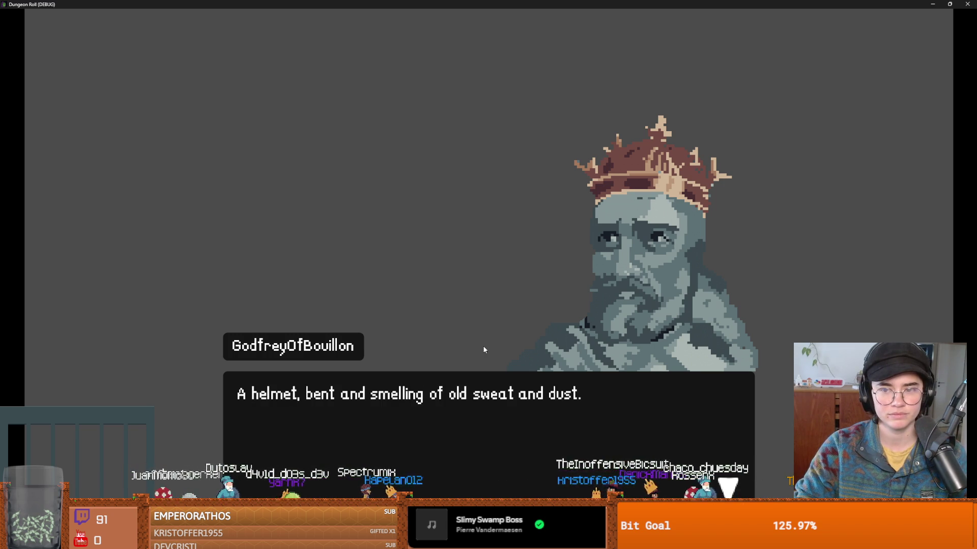
left_click(484, 349)
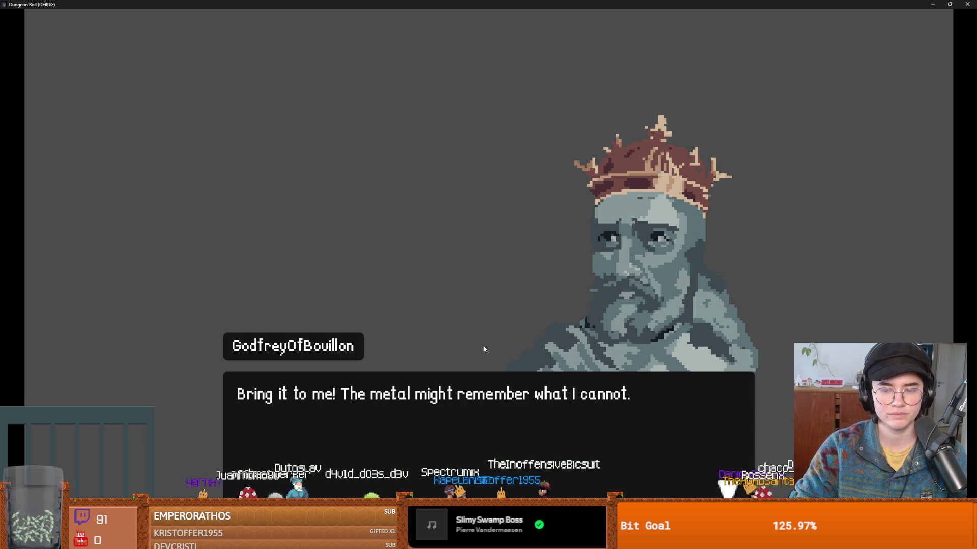
- Close the test game and save the MeetGodfrey timeline
left_click(483, 350)
key("ctrl+s")
scroll(448, 195, "up", 5)
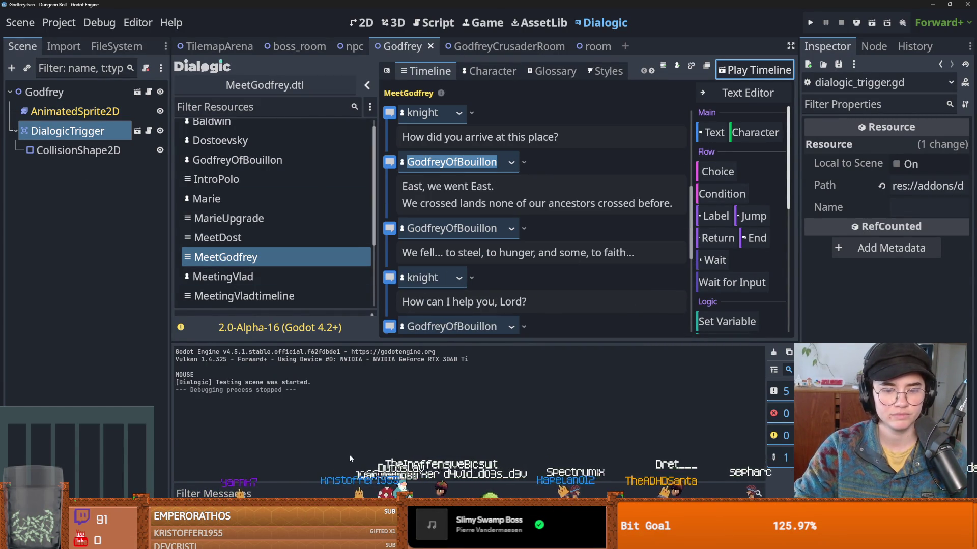
- Commit the 14 changed files to dev as 'godfrey room and dialogue' and push to origin
key("alt+Tab")
left_click(99, 369)
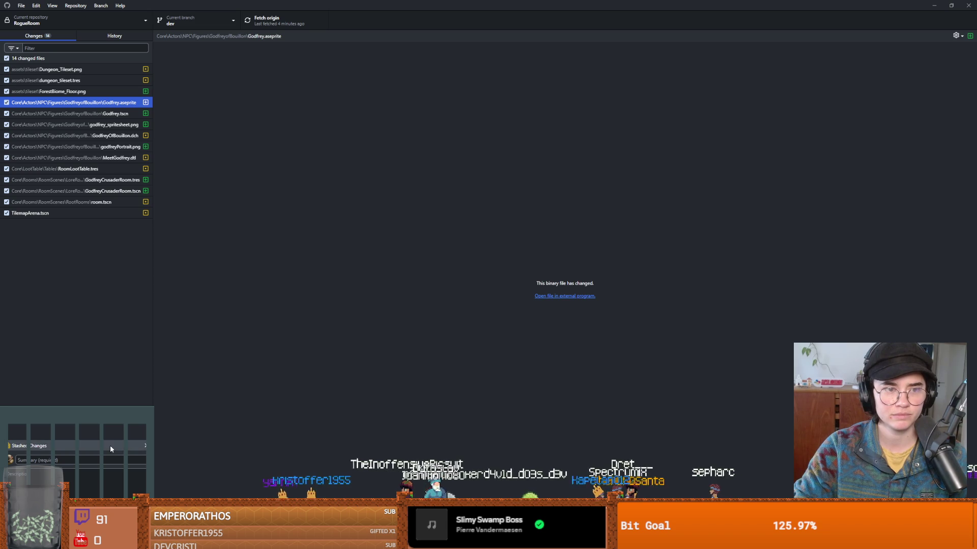
left_click(66, 460)
type("godfrey room a")
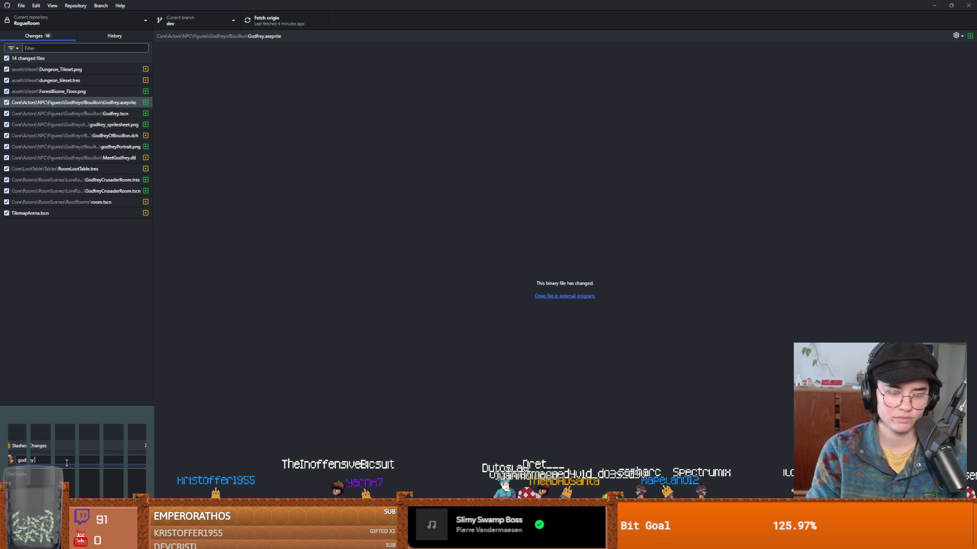
type("nd dialogue")
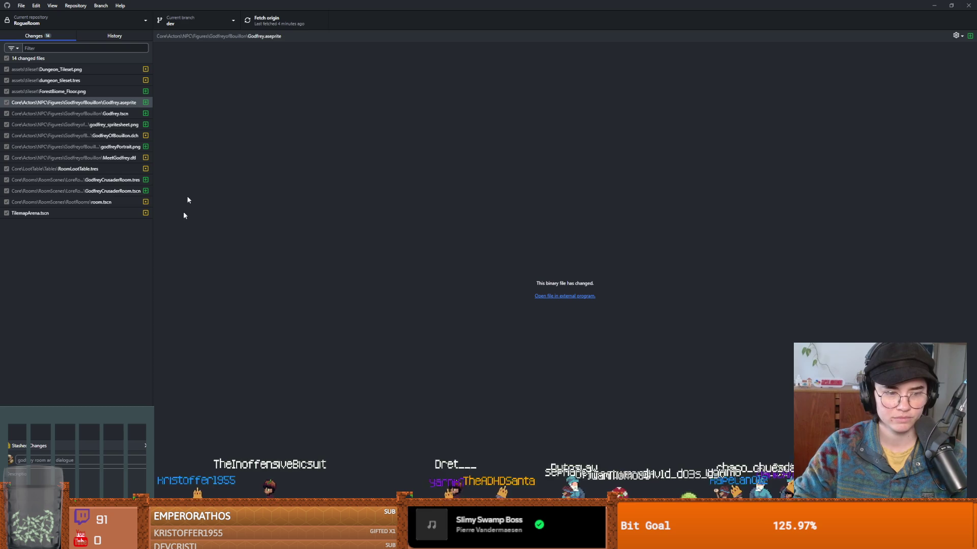
key("ctrl+Return")
left_click(265, 20)
key("alt+Tab")
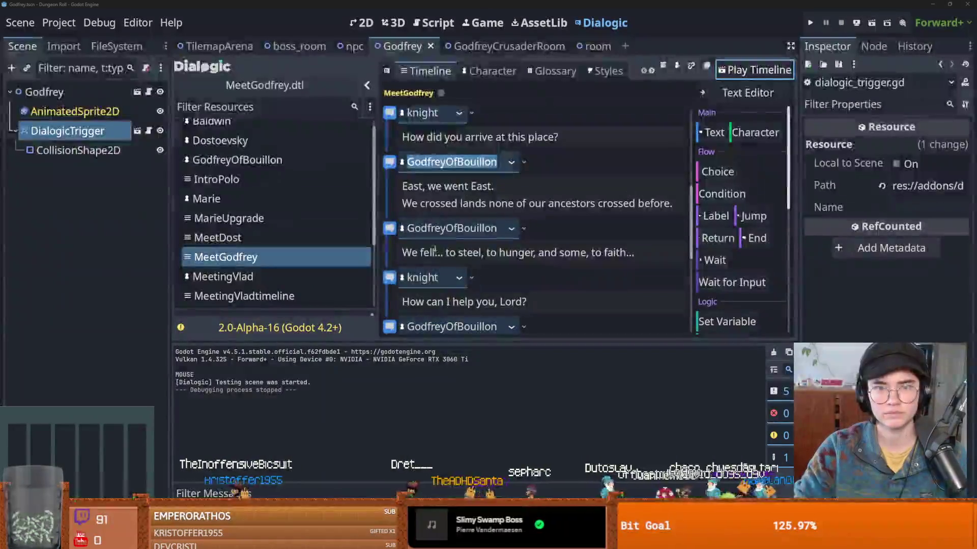
- Save the scene and select GodfreyCrusaderRoom's TilemapScenes layer for tile editing
key("ctrl+s")
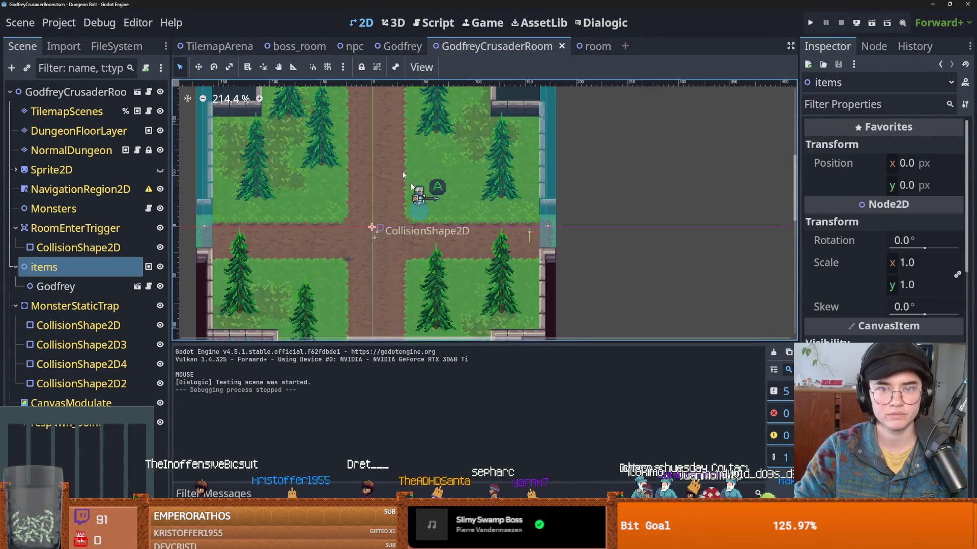
scroll(473, 227, "down", 1)
scroll(473, 226, "up", 2)
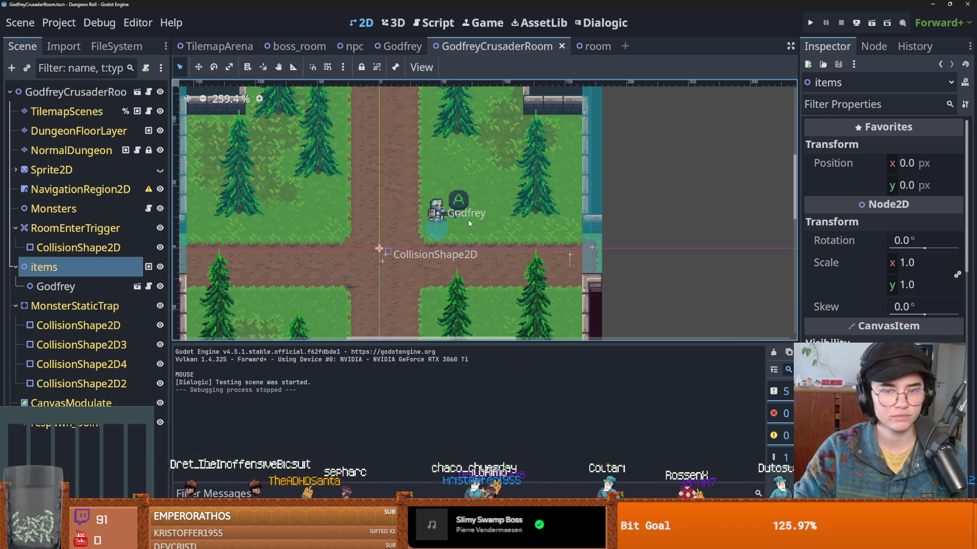
scroll(469, 223, "down", 2)
scroll(469, 222, "down", 1)
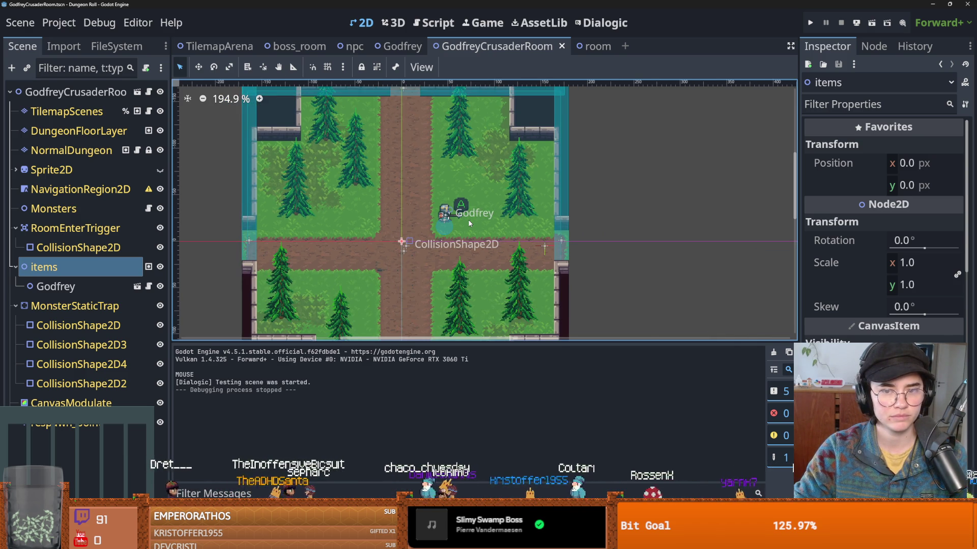
scroll(469, 223, "down", 2)
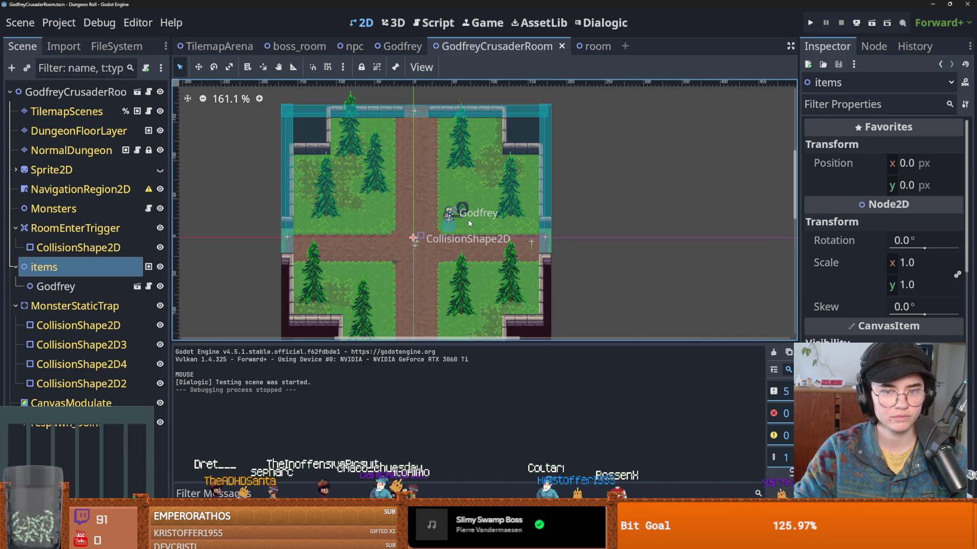
scroll(469, 223, "up", 1)
scroll(469, 223, "up", 1)
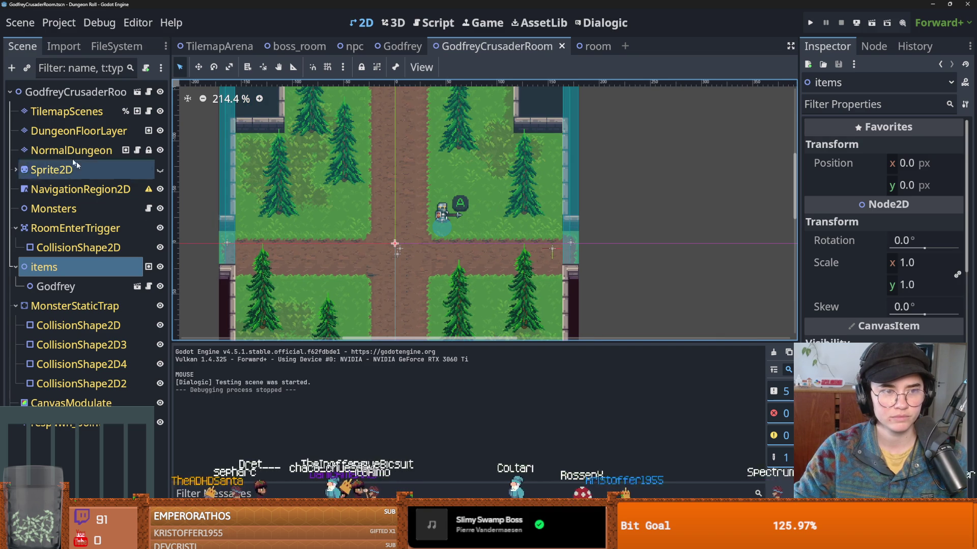
left_click(67, 111)
- Pick a tile from the Dungeon_Tiles atlas and switch to the Rect painting tool
left_click(189, 356)
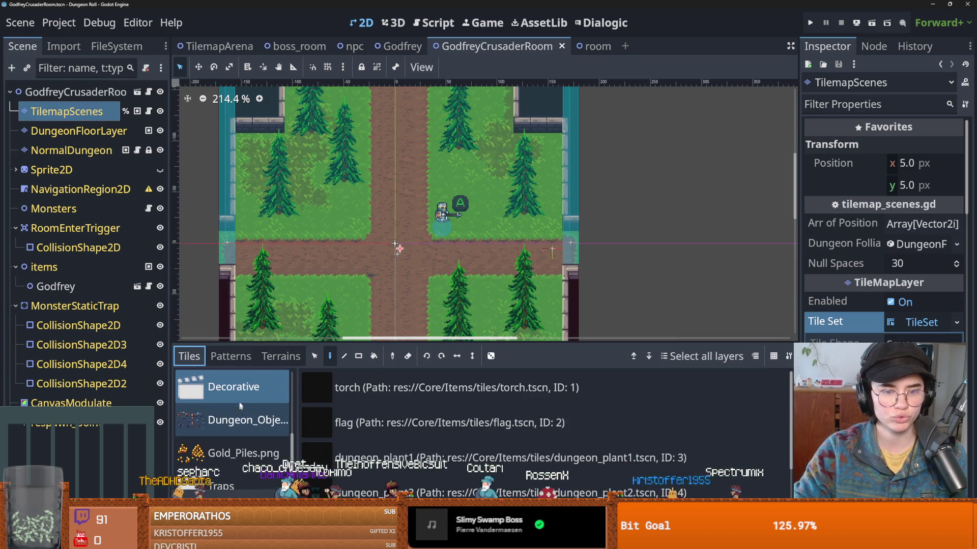
scroll(243, 411, "up", 2)
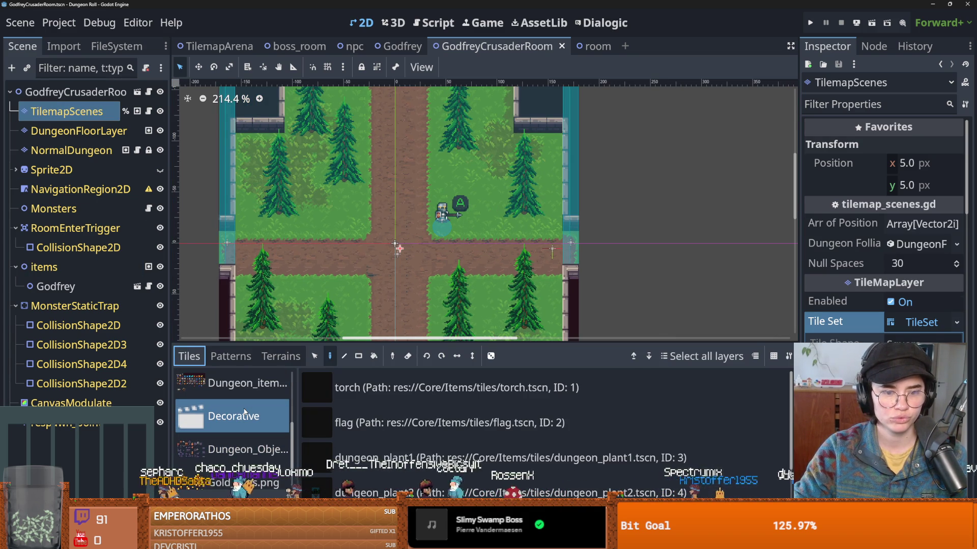
scroll(244, 411, "up", 1)
left_click(243, 407)
scroll(619, 420, "down", 3)
left_click(603, 395)
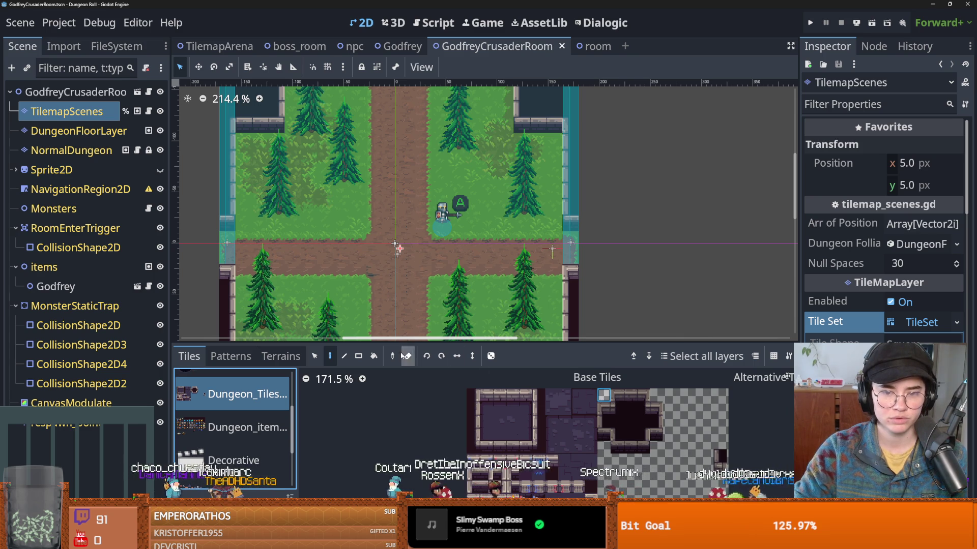
left_click(358, 356)
- Paint 4x10 tile blocks and a wide three-tile strip into the room, then save and run
scroll(404, 256, "down", 3)
left_click_drag(417, 301, 387, 211)
scroll(397, 243, "up", 3)
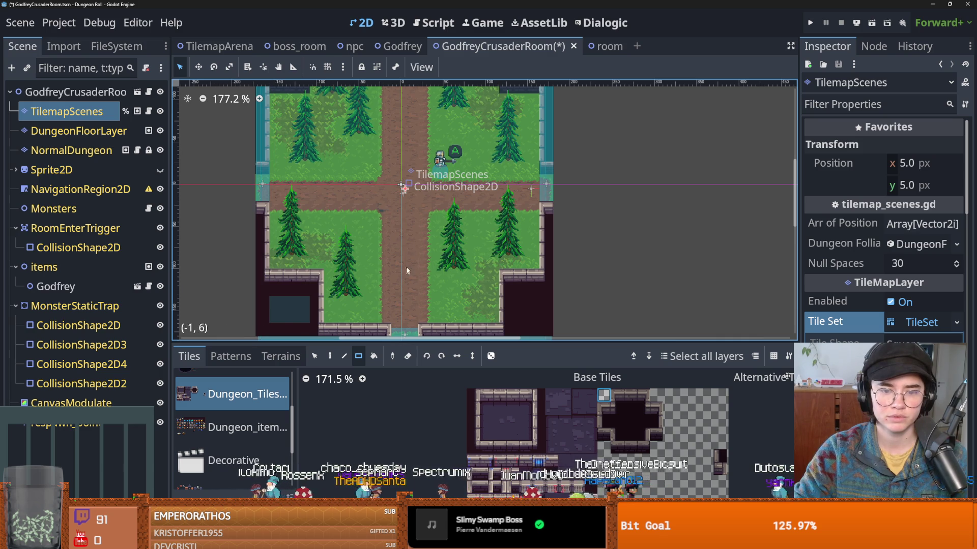
left_click_drag(415, 307, 388, 203)
mouse_move(267, 193)
left_mouse_down()
mouse_move(514, 216)
mouse_move(538, 208)
left_mouse_up()
scroll(395, 206, "up", 2)
left_click_drag(432, 224, 398, 106)
scroll(407, 173, "up", 1)
key("ctrl+s")
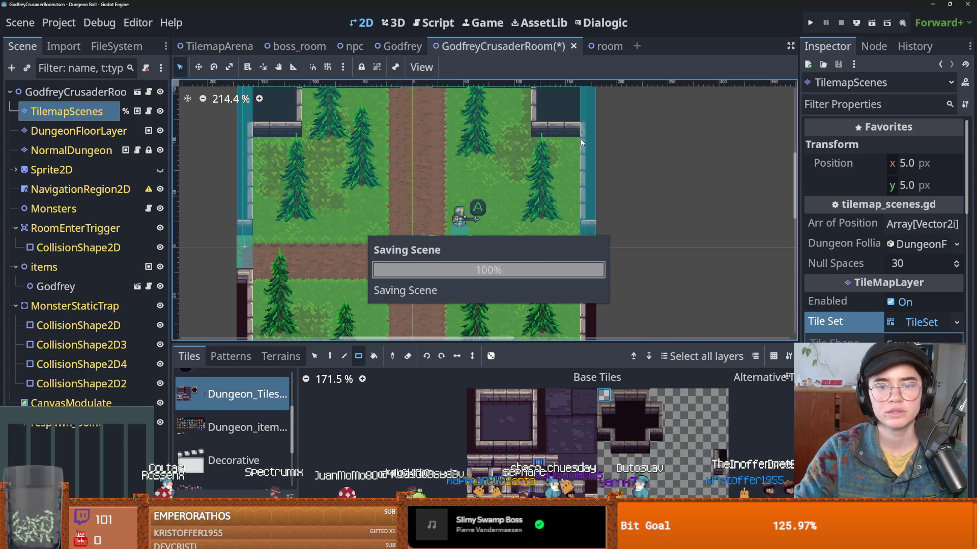
left_click(810, 23)
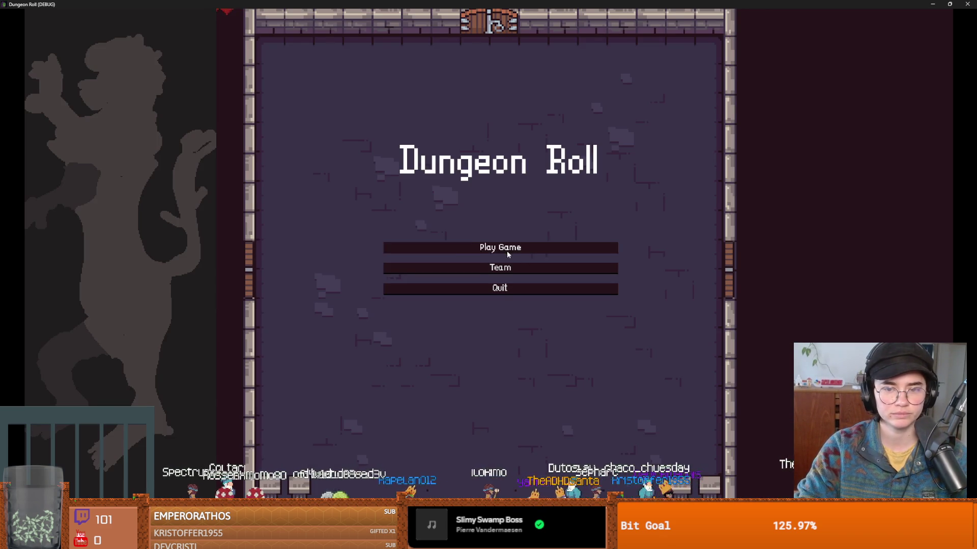
- Start a new Crusader run, enter the next room, and walk the knight toward Godfrey
left_click(506, 252)
left_click(422, 203)
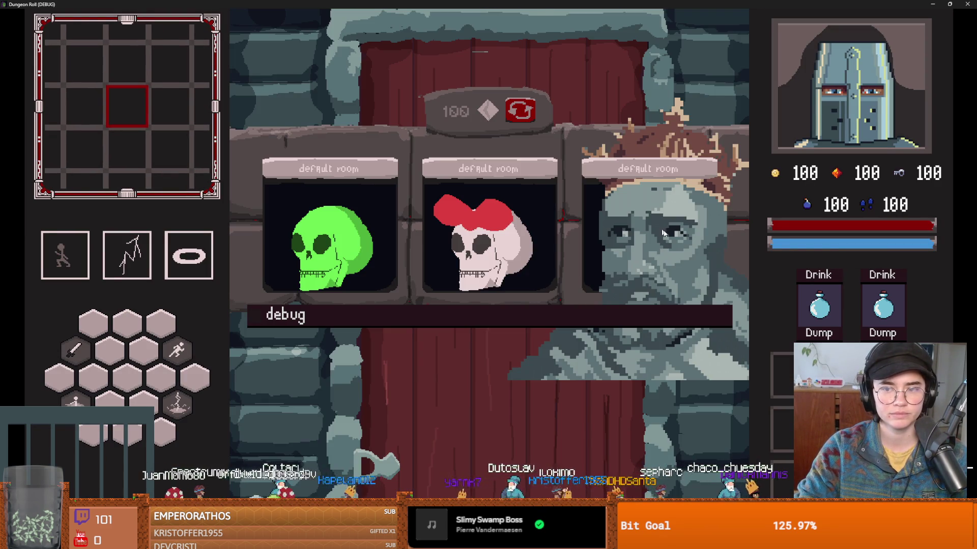
left_click(663, 233)
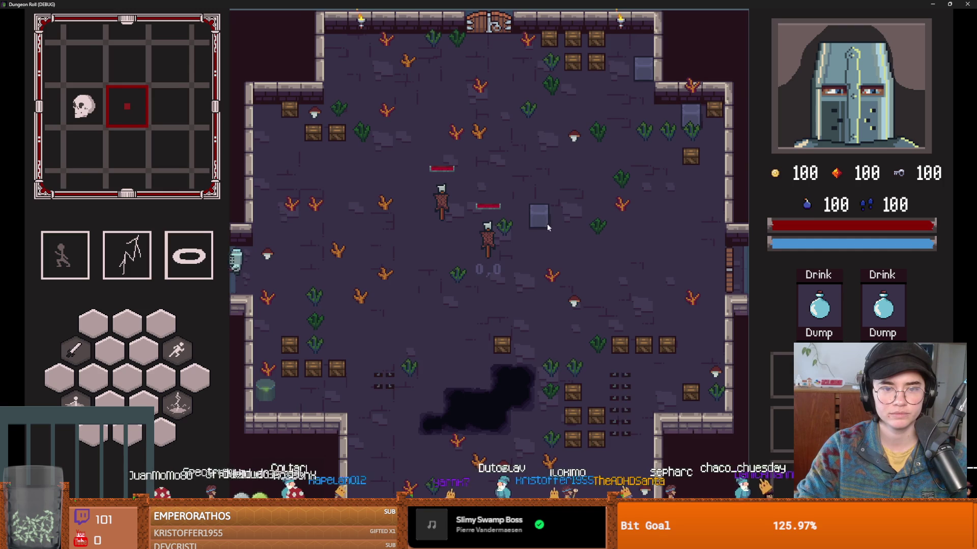
key("w")
key("a")
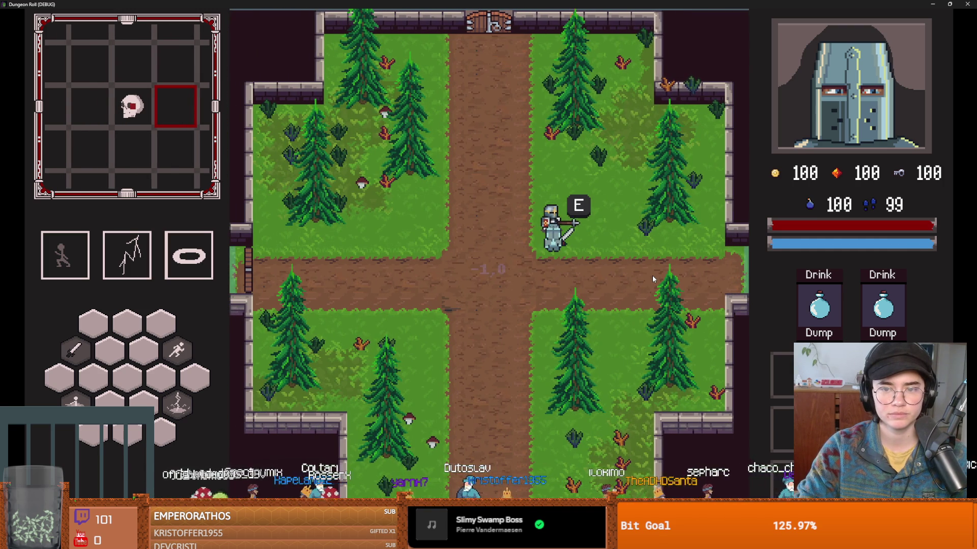
- Talk with Godfrey and advance through his dialogue lines
key("e")
key("e")
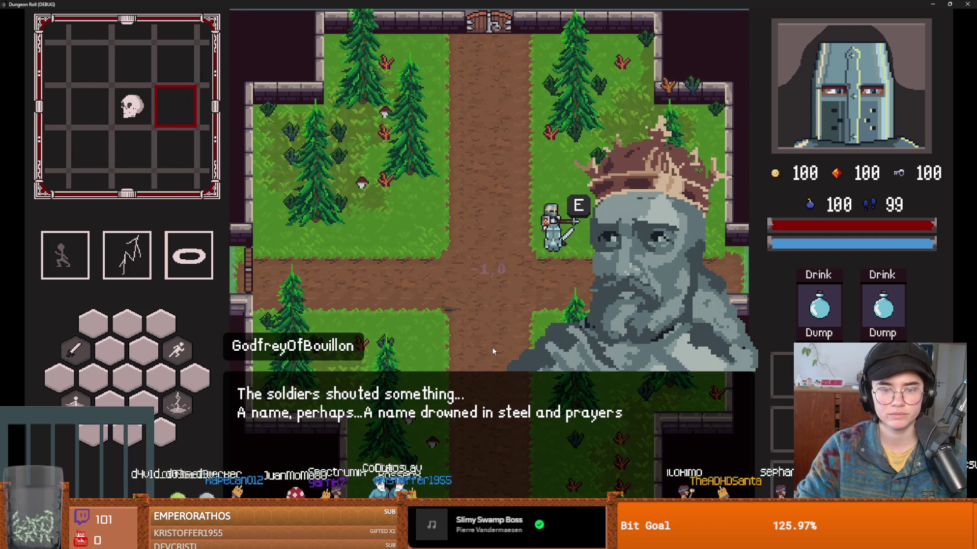
key("e")
key("e")
key("e")
key("e")
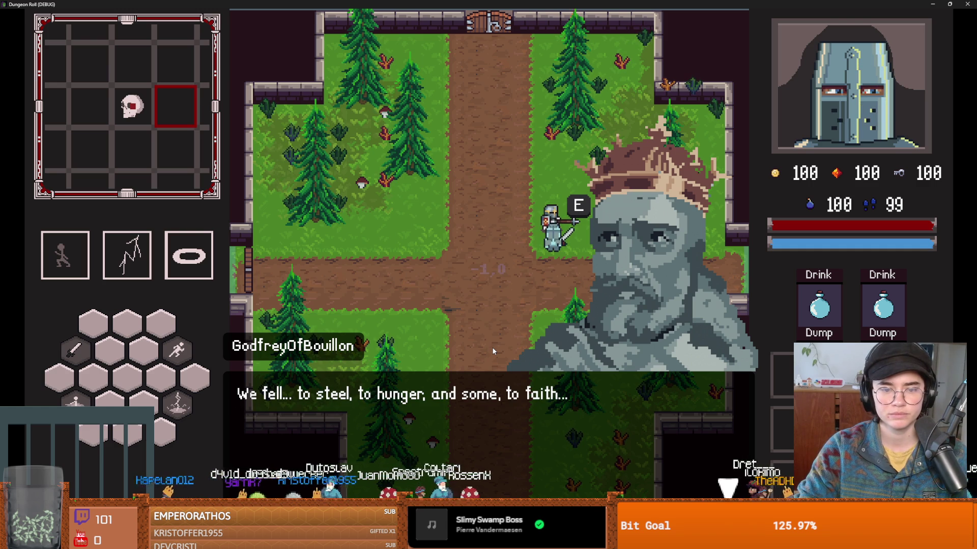
key("e")
key("e")
key("e")
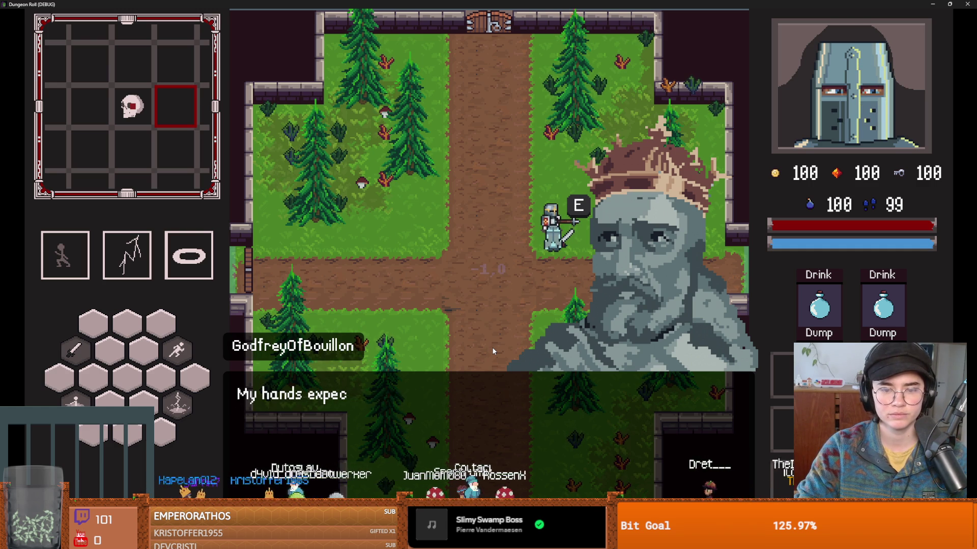
key("e")
key("e")
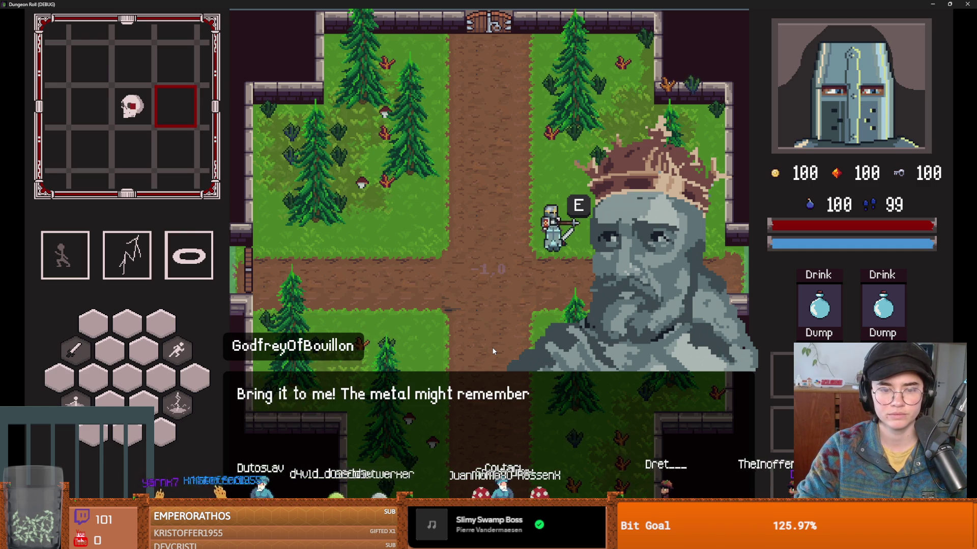
key("e")
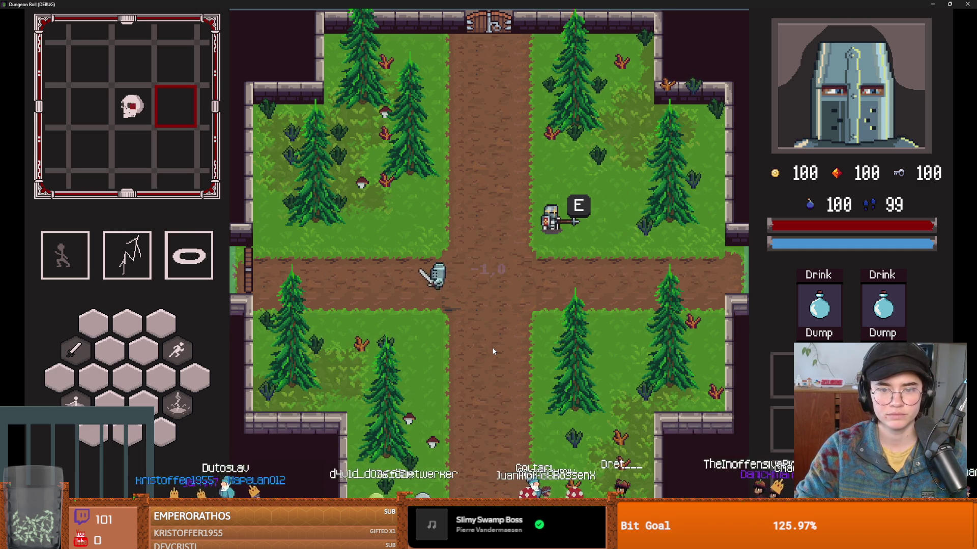
- Unlock the west door with a key and enter the left room card
key("a")
key("e")
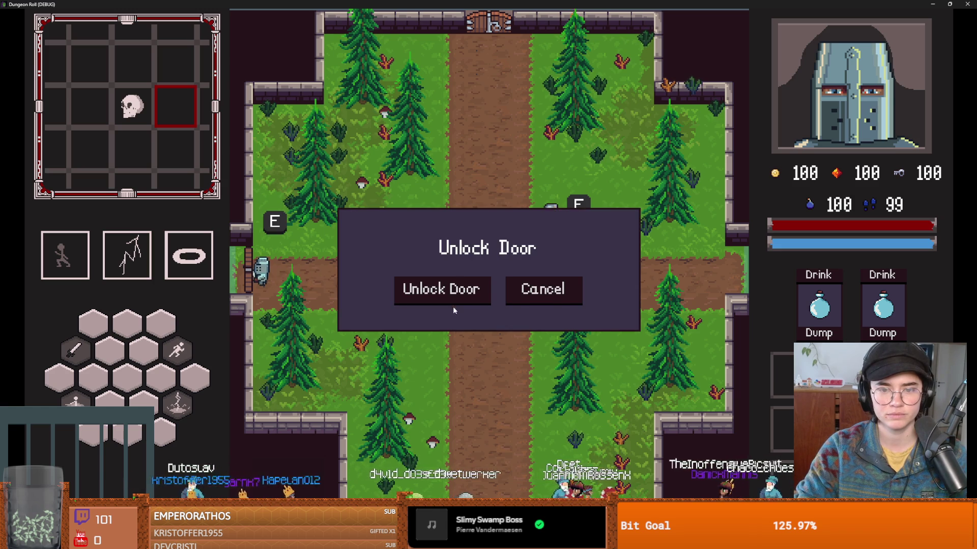
left_click(452, 299)
left_click(372, 232)
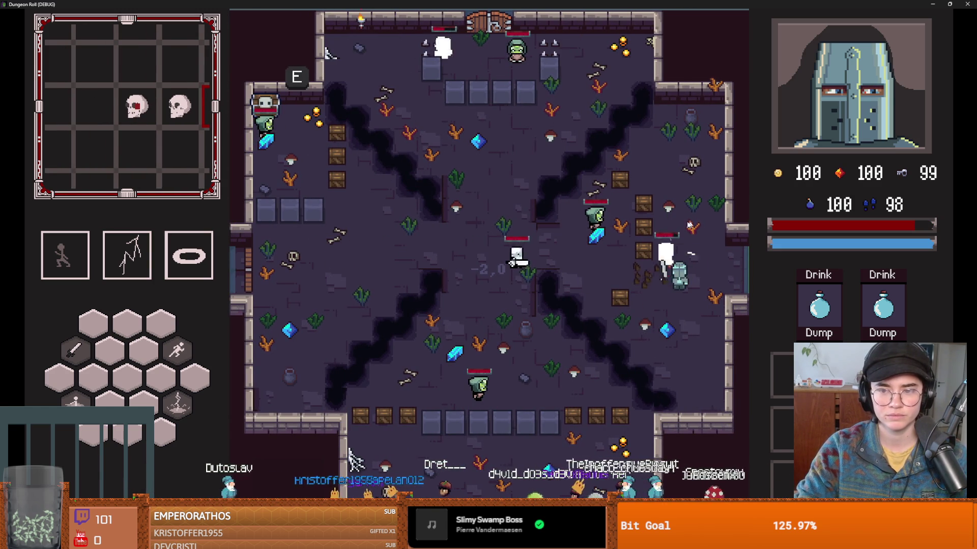
- Fight the room's enemies with dashes, lightning casts and sword swings, collecting a coin
key("w")
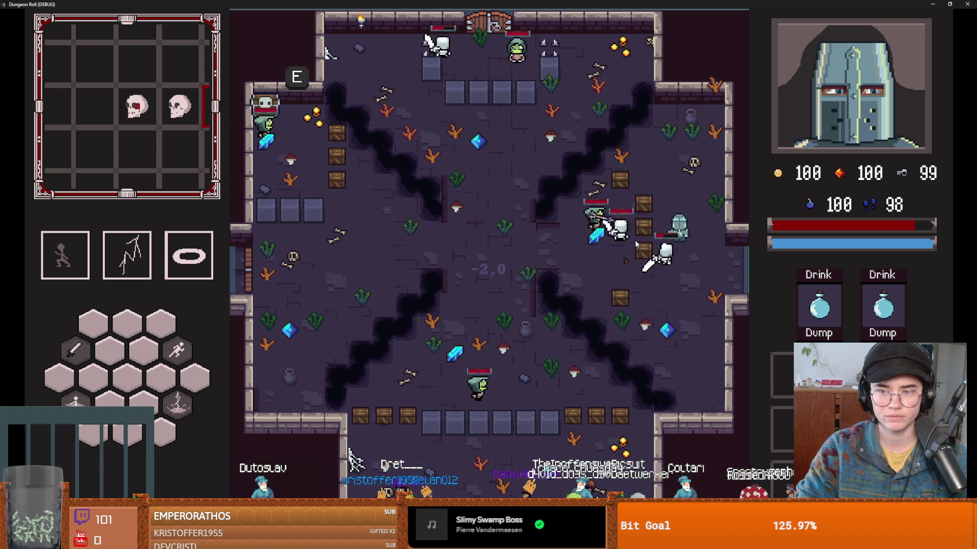
key("2")
key("s")
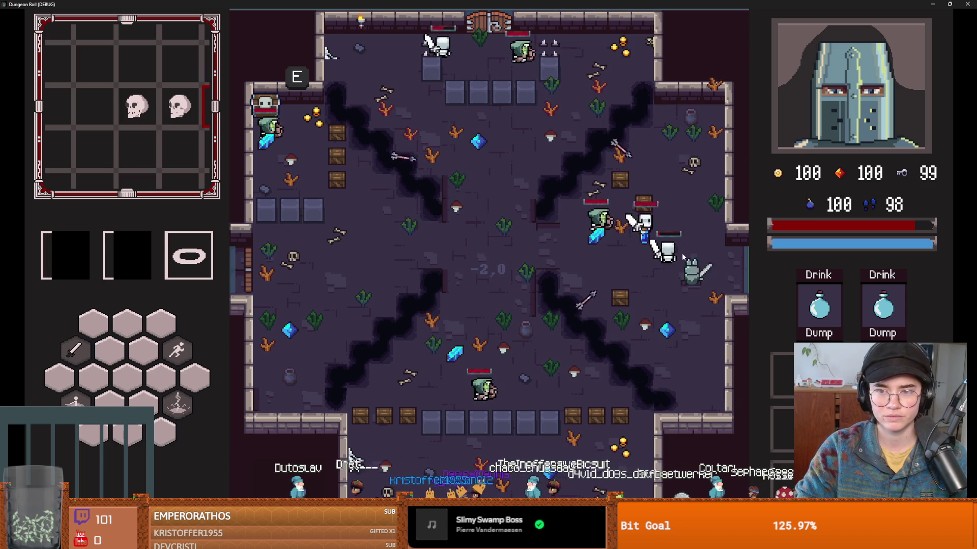
key("w")
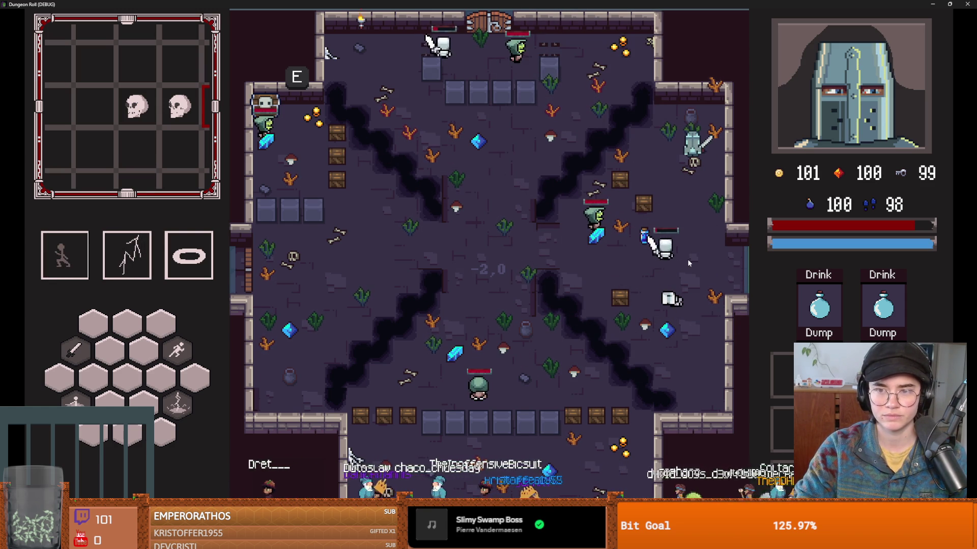
key("1")
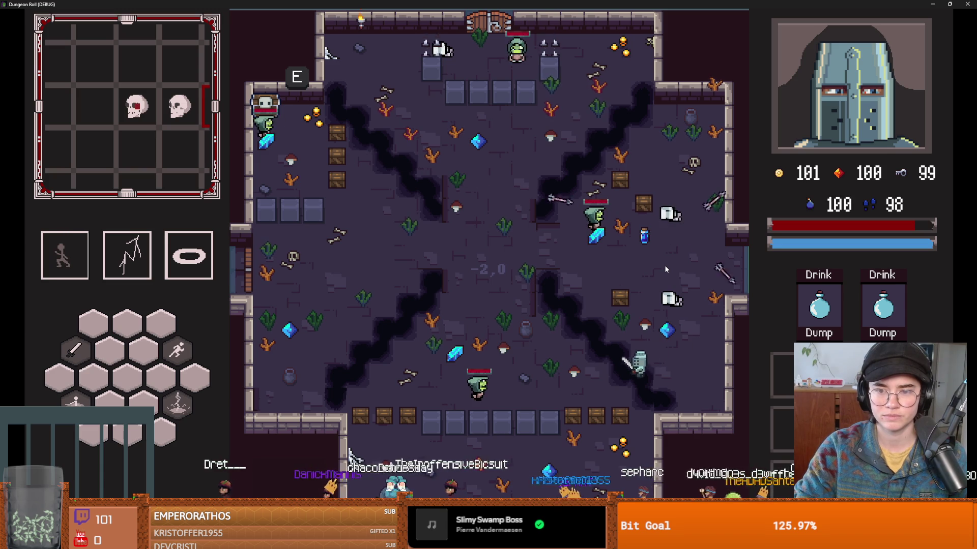
left_click(683, 278)
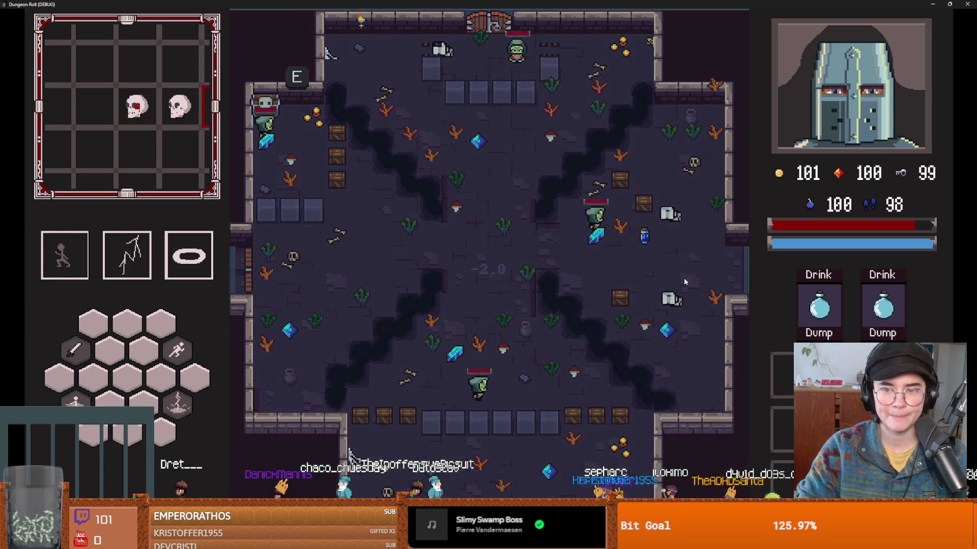
left_click(557, 253)
key("2")
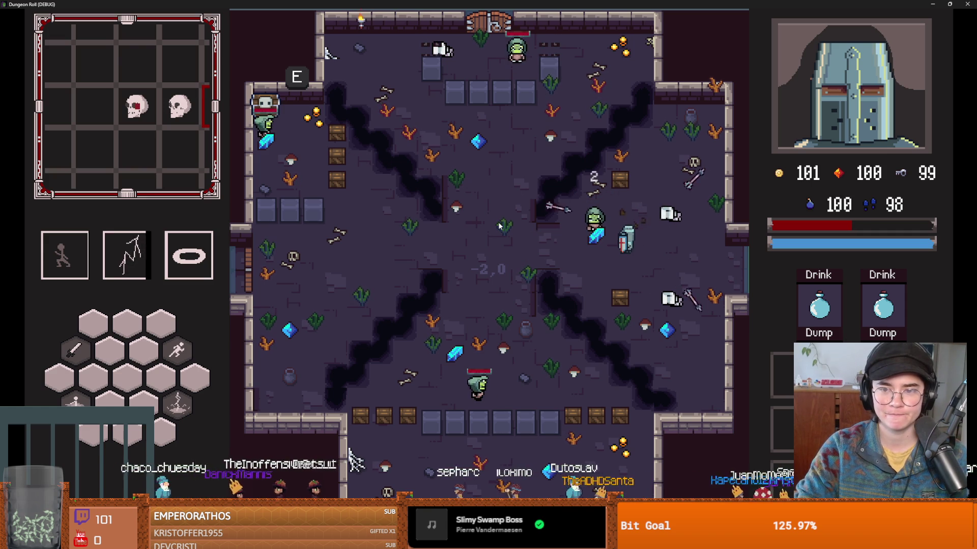
key("2")
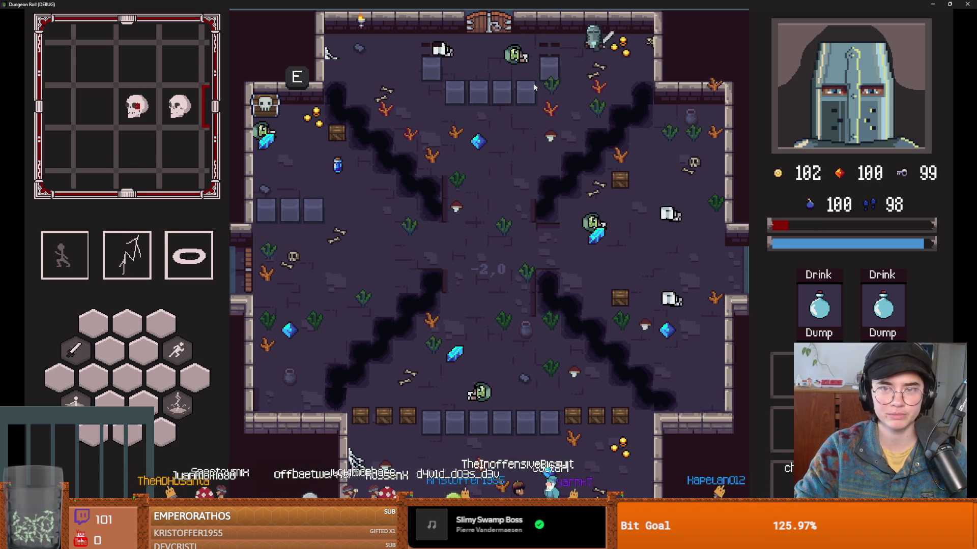
- Finish the fight, grab the heart, and leave through the room's west exit
key("s")
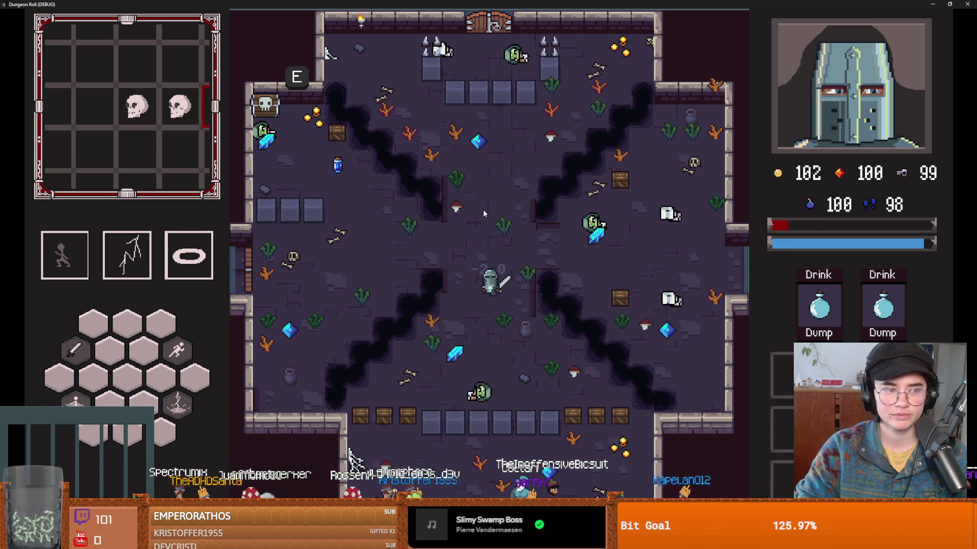
key("w")
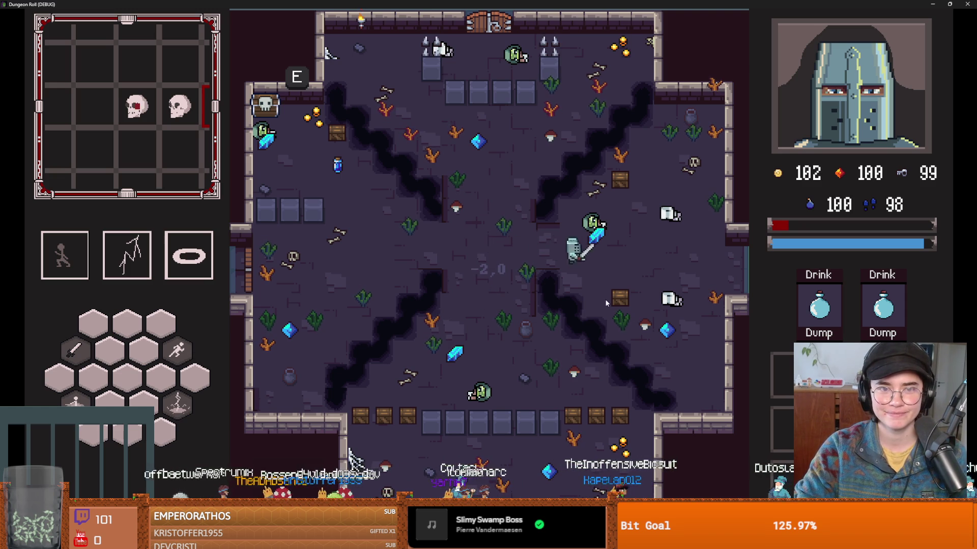
left_click(629, 319)
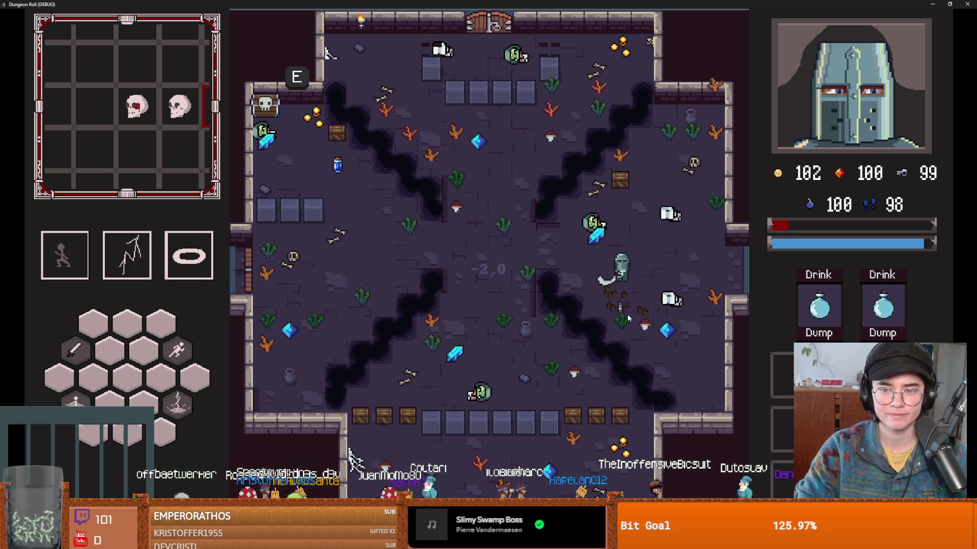
key("w")
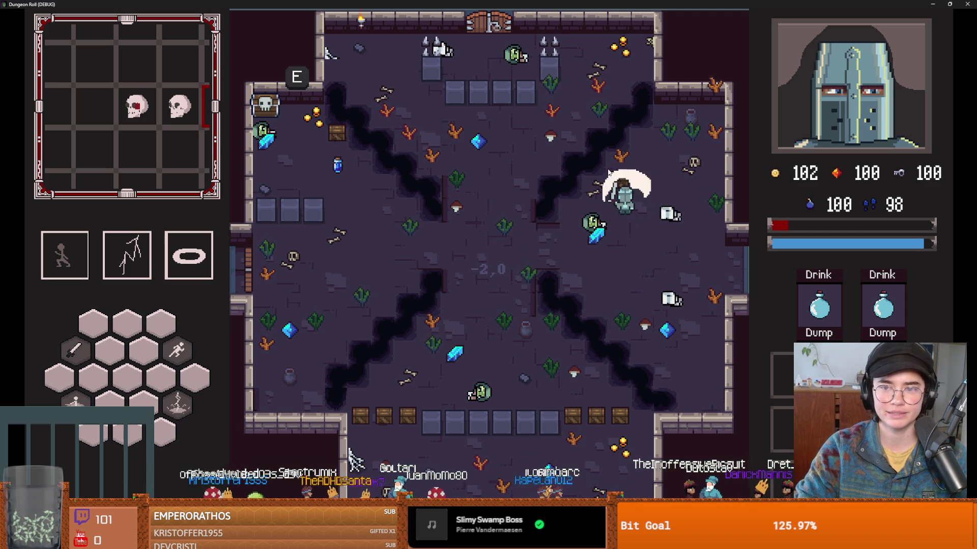
key("s")
key("a")
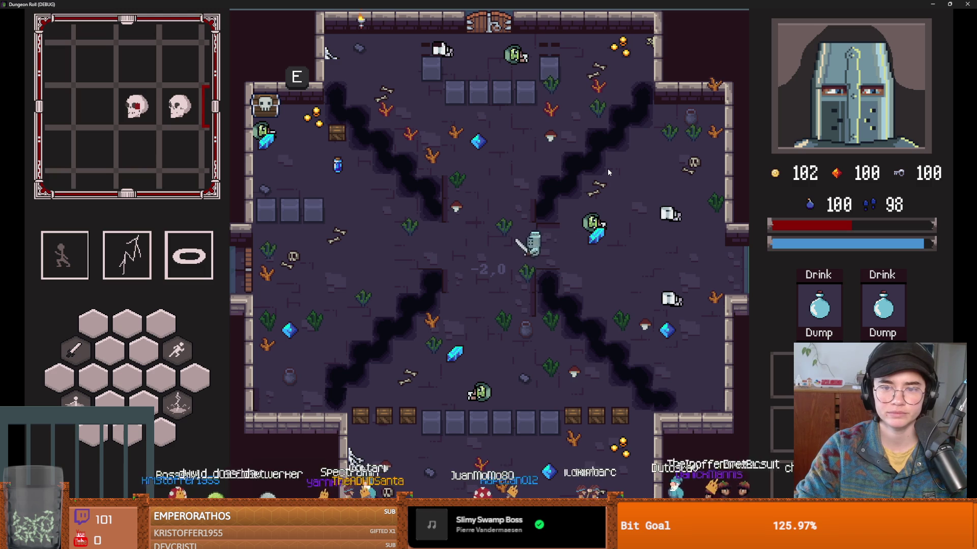
key("a")
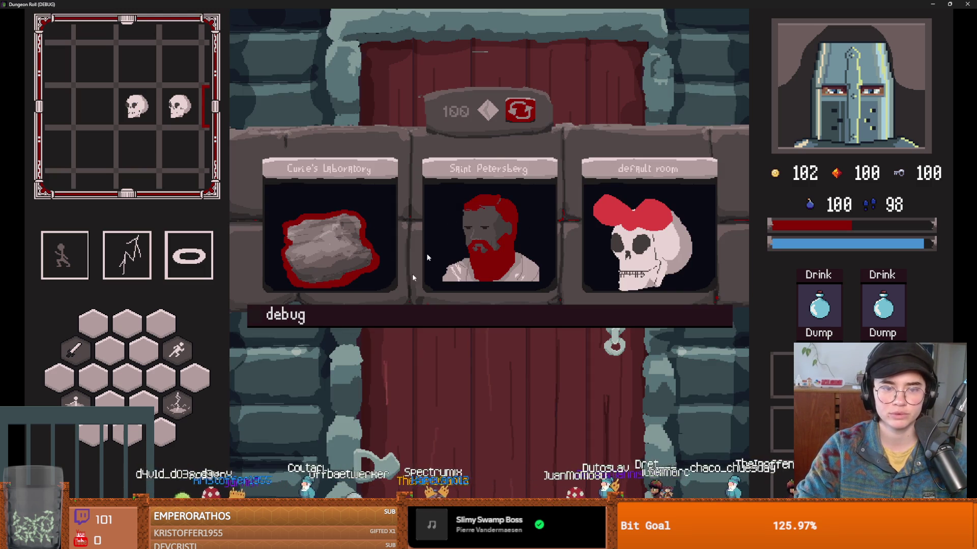
- Shrink the Dungeon Roll window and stop the debug run to return to the editor
double_click(459, 4)
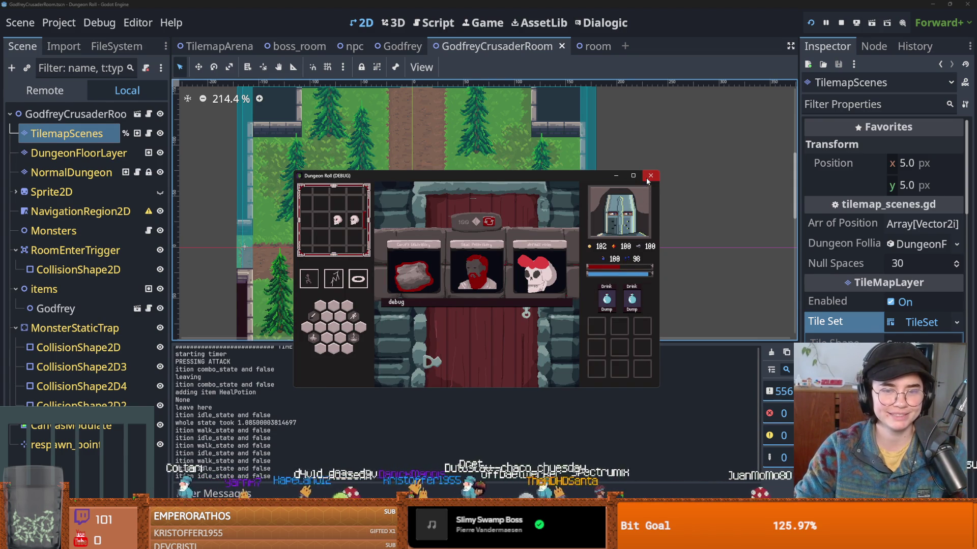
left_click(649, 178)
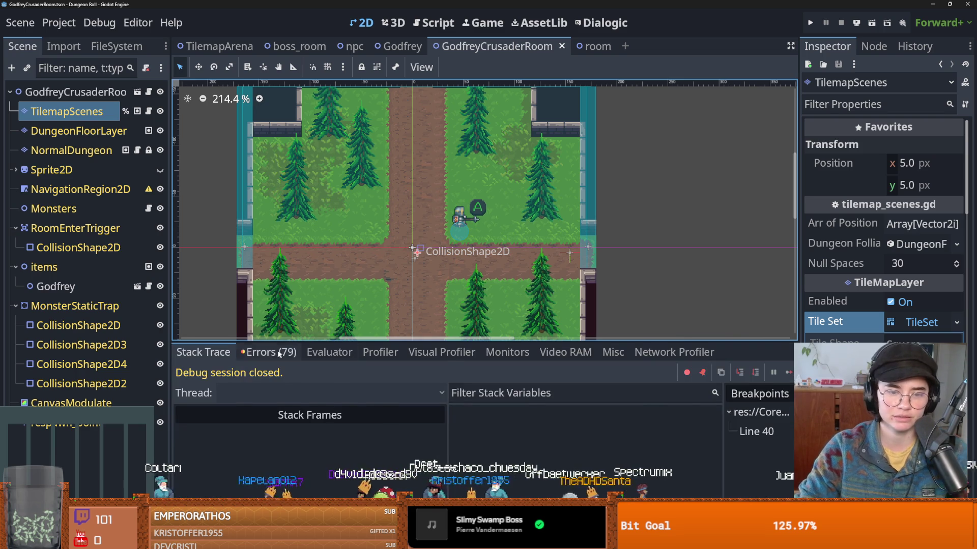
- Scroll the Errors list and open big_gaping_hole.gd at a spawn 'Node not found' error
scroll(380, 446, "down", 10)
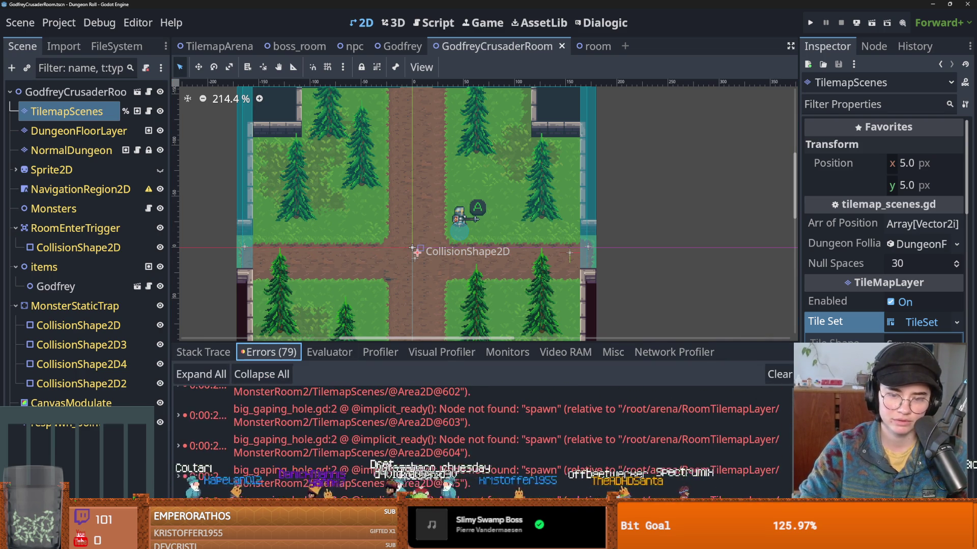
double_click(651, 442)
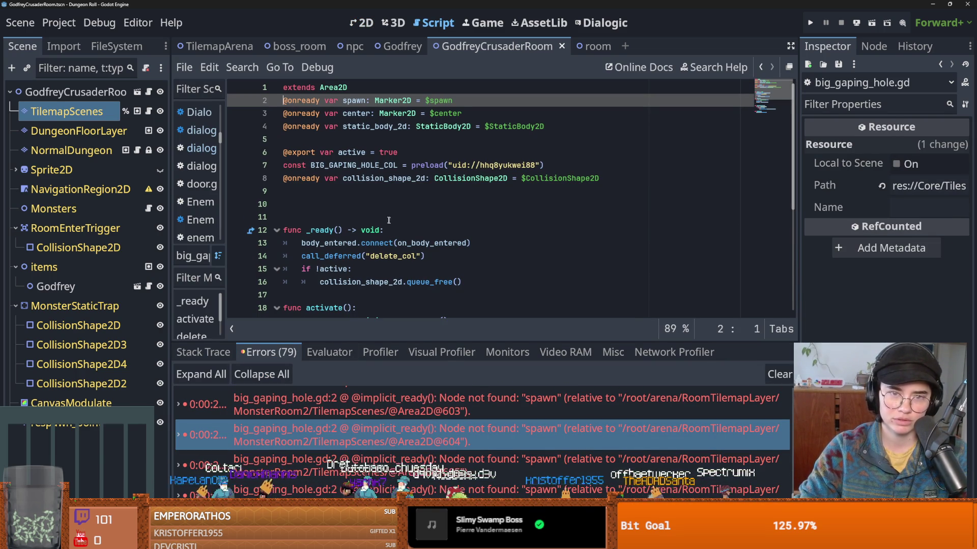
mouse_move(377, 424)
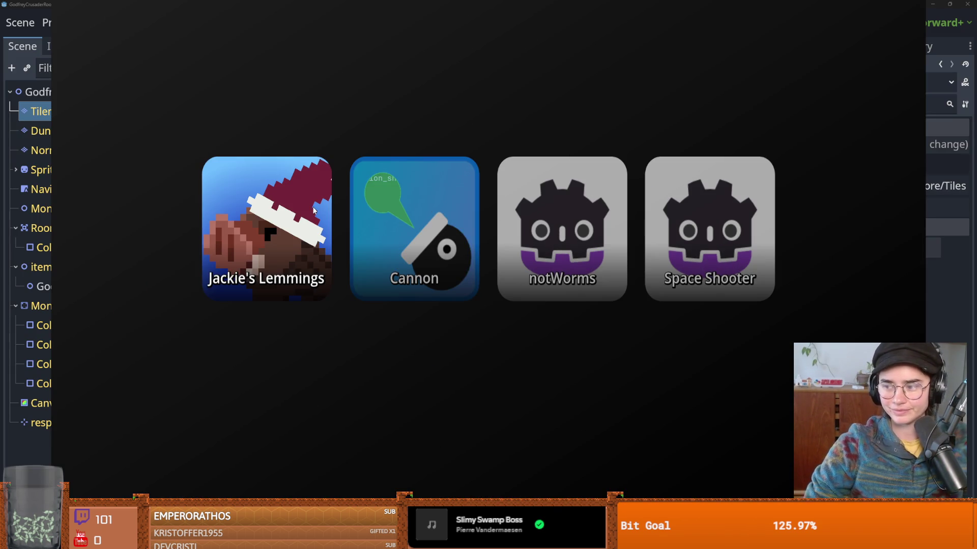
left_click(398, 209)
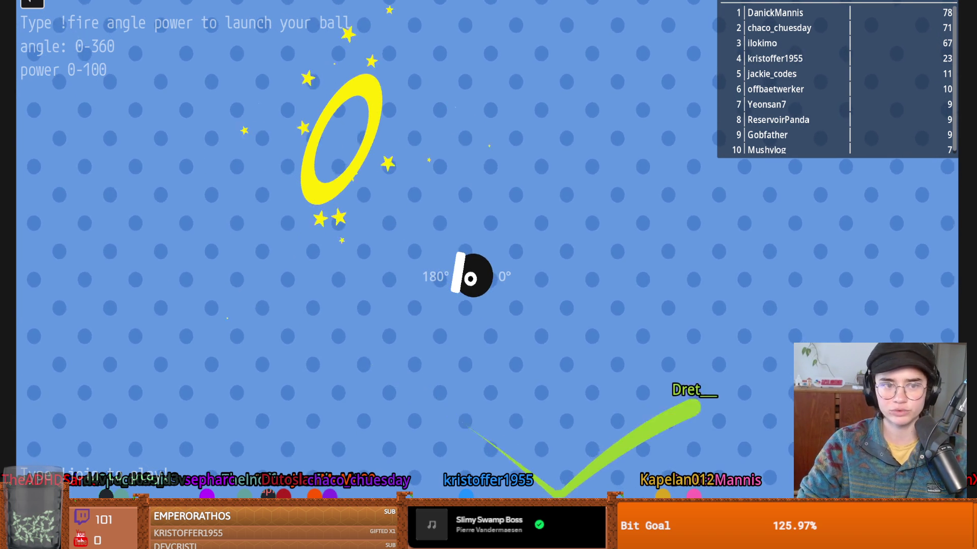
left_click(32, 4)
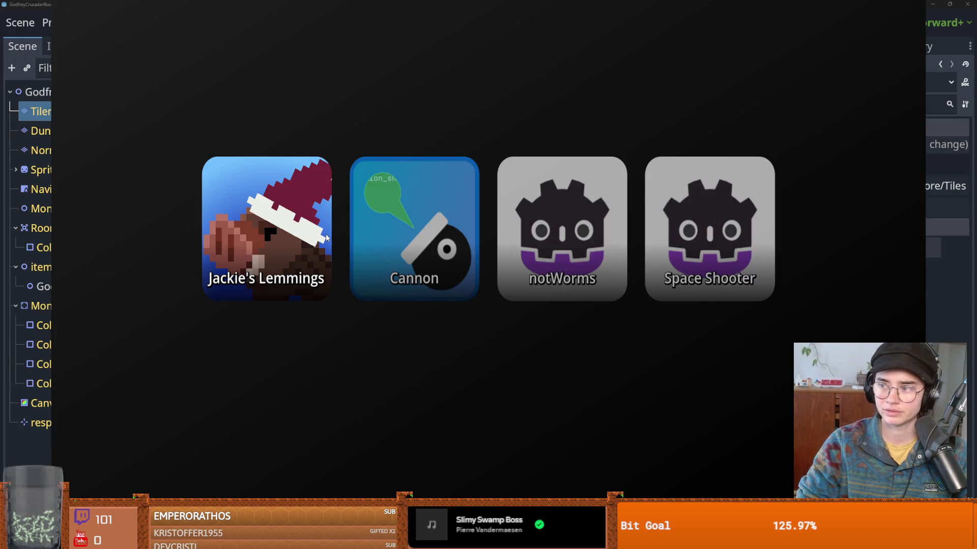
left_click(222, 220)
- Save with Ctrl+S back in the big_gaping_hole.gd script editor
key("ctrl+s")
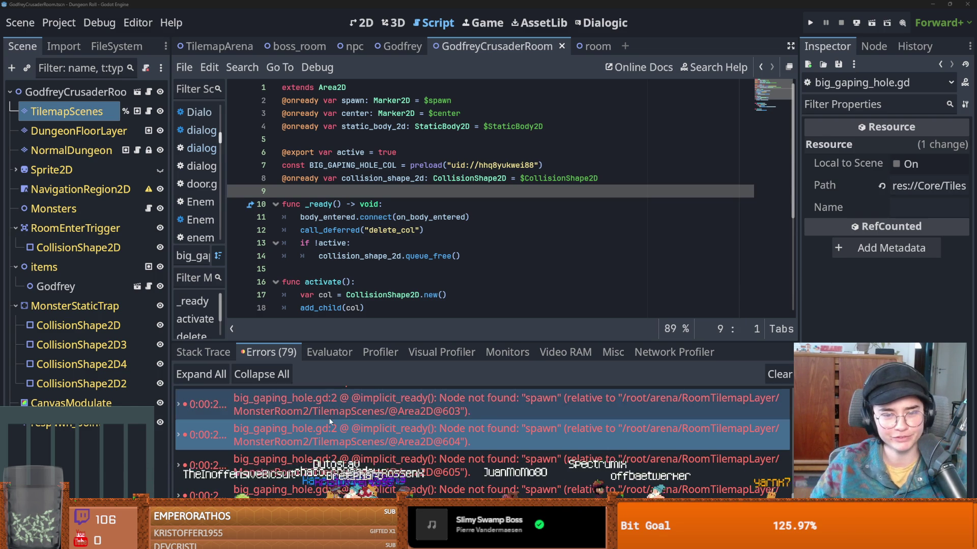
- Check the queue_free documentation on line 14, then return the caret to blank line 9
key("ctrl+s")
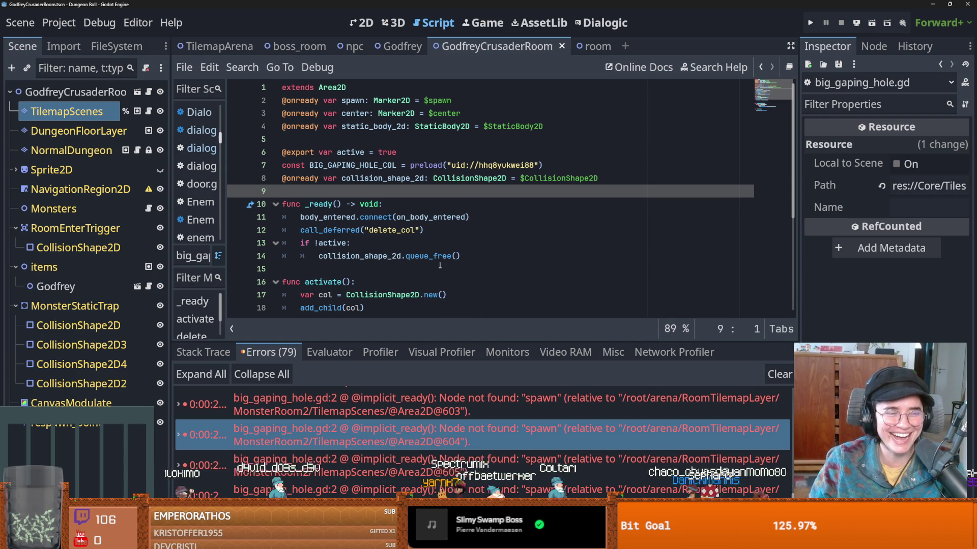
left_click(430, 258)
key("ctrl+s")
mouse_move(433, 258)
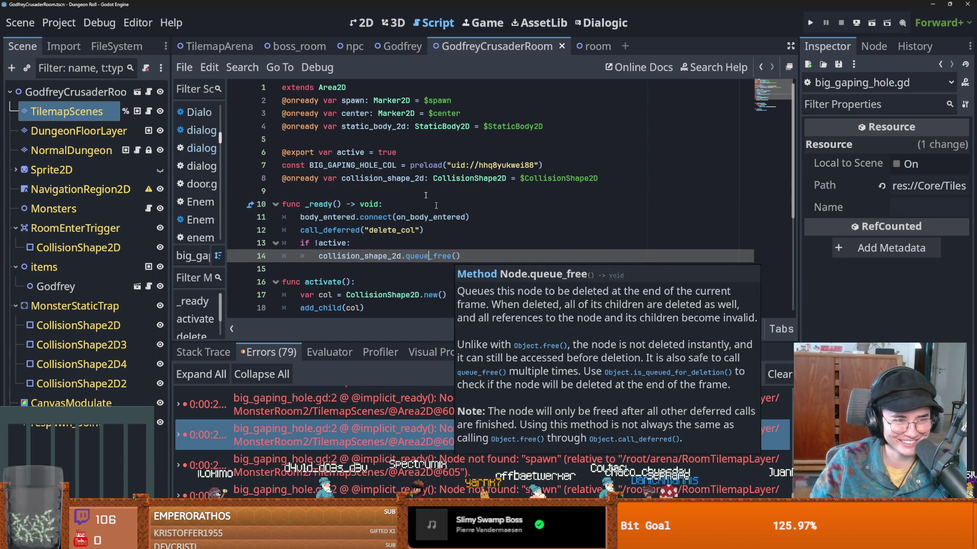
left_click(326, 205)
key("ctrl+s")
left_click(333, 195)
key("ctrl+s")
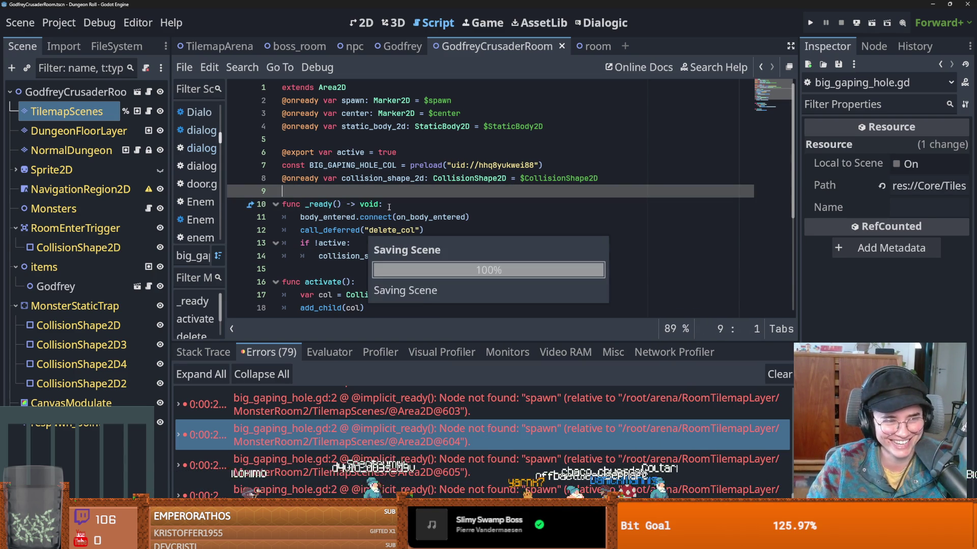
mouse_move(370, 222)
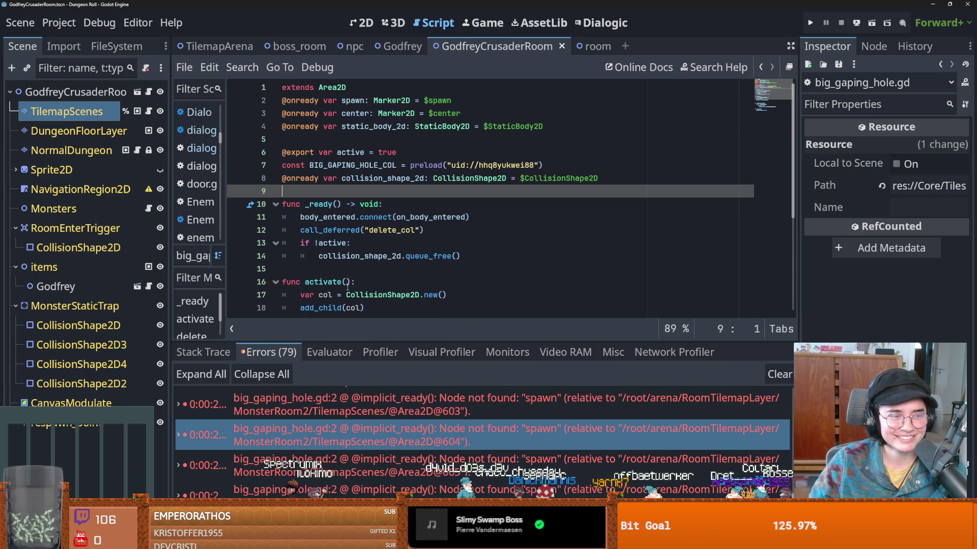
scroll(348, 287, "down", 2)
- Delete the surplus blank line after activate() and save big_gaping_hole.gd
key("ctrl+s")
left_click(337, 268)
key("BackSpace")
key("ctrl+s")
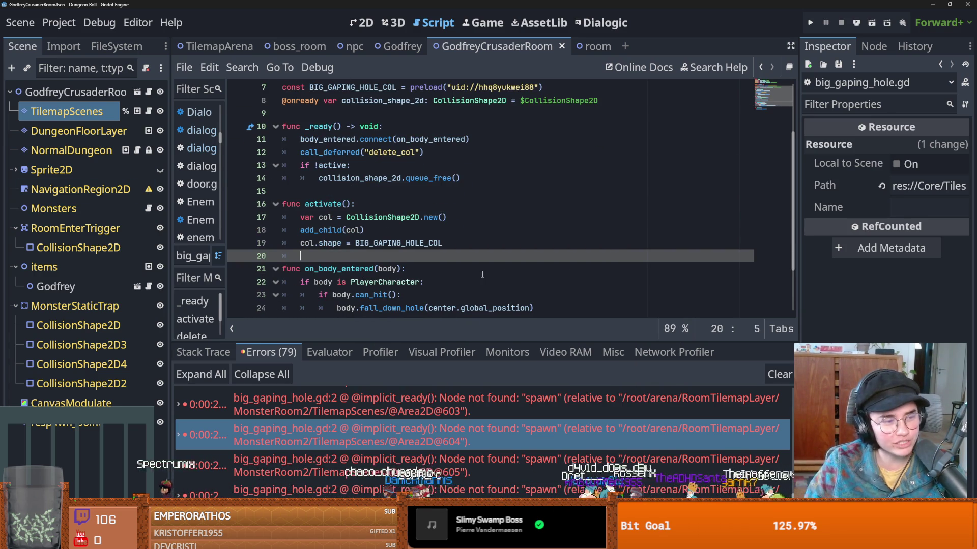
key("Up")
key("Up")
key("Up")
key("ctrl+s")
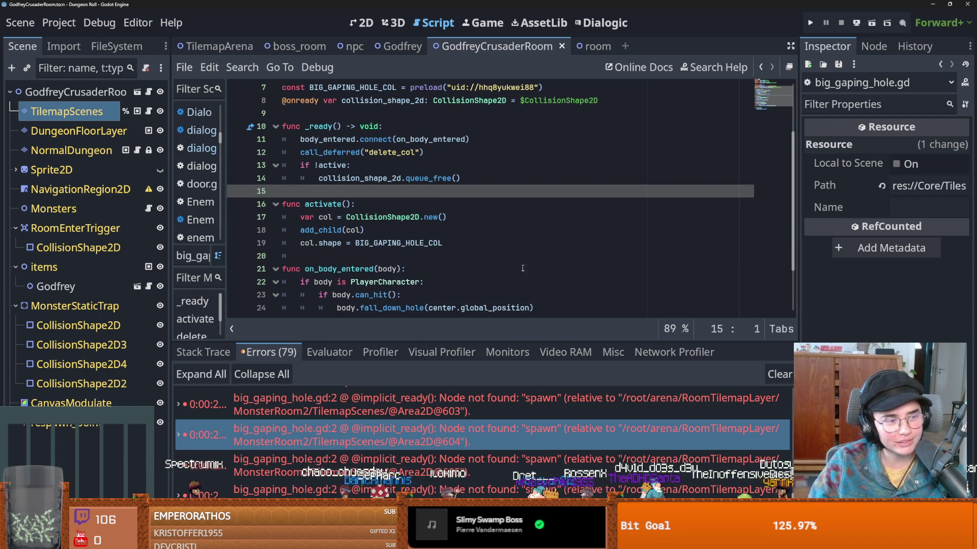
scroll(516, 266, "up", 2)
key("ctrl+s")
key("Up")
key("Up")
key("Up")
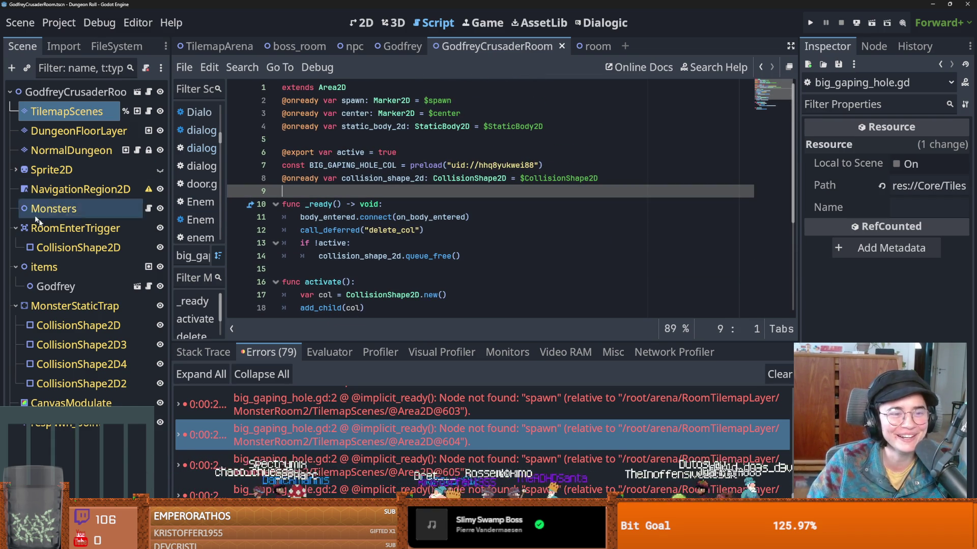
- Collapse the RoomEnterTrigger, items and MonsterStaticTrap branches, save, and move to the Godfrey scene
left_click(16, 228)
left_click(16, 247)
key("ctrl+s")
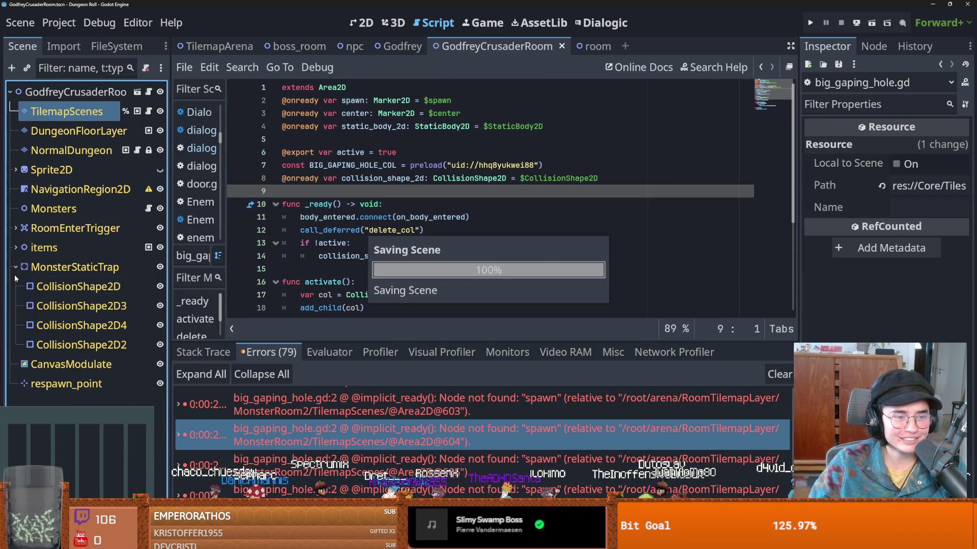
left_click(15, 267)
key("ctrl+s")
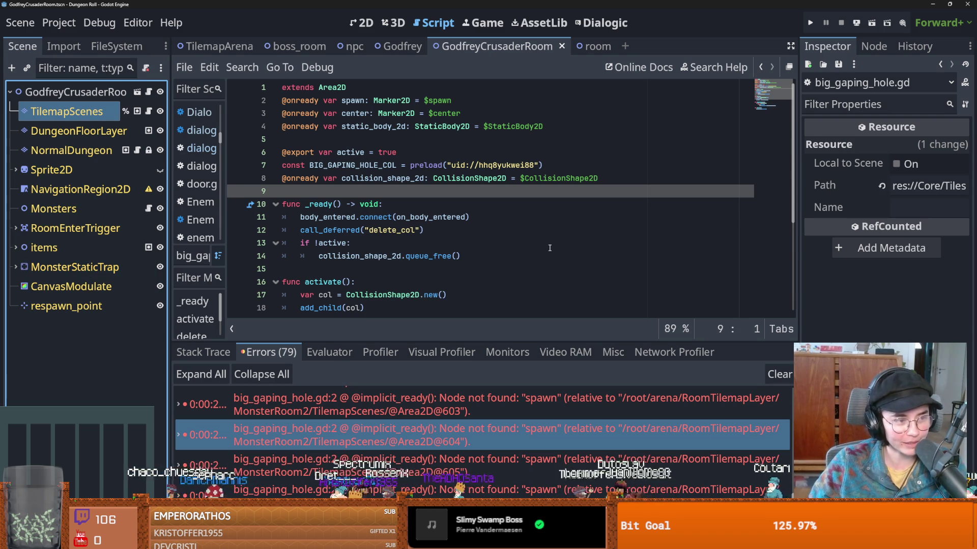
left_click(410, 243)
key("ctrl+s")
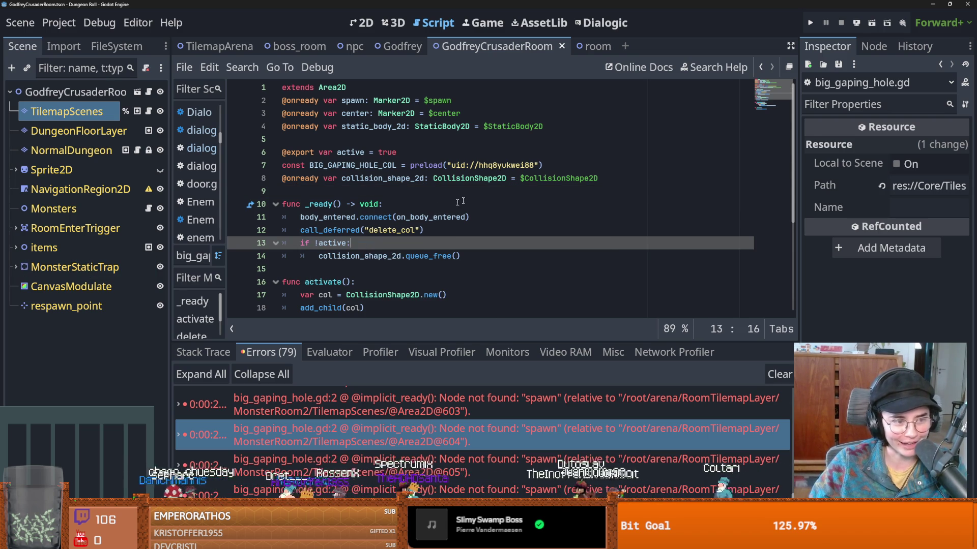
left_click(386, 48)
- Browse the npc scene, bomb.gd and GodfreyCrusaderRoom's respawn_point before returning to the script
key("ctrl+s")
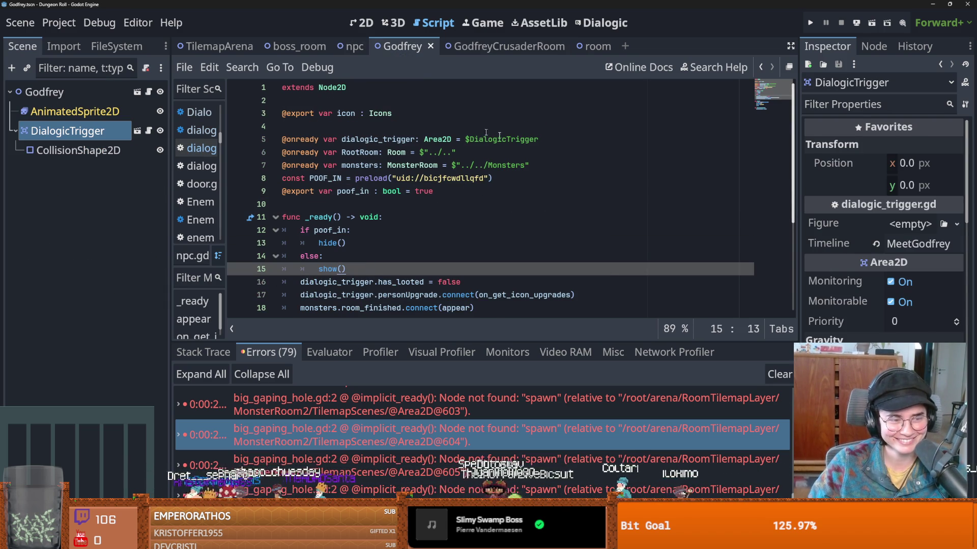
left_click(343, 50)
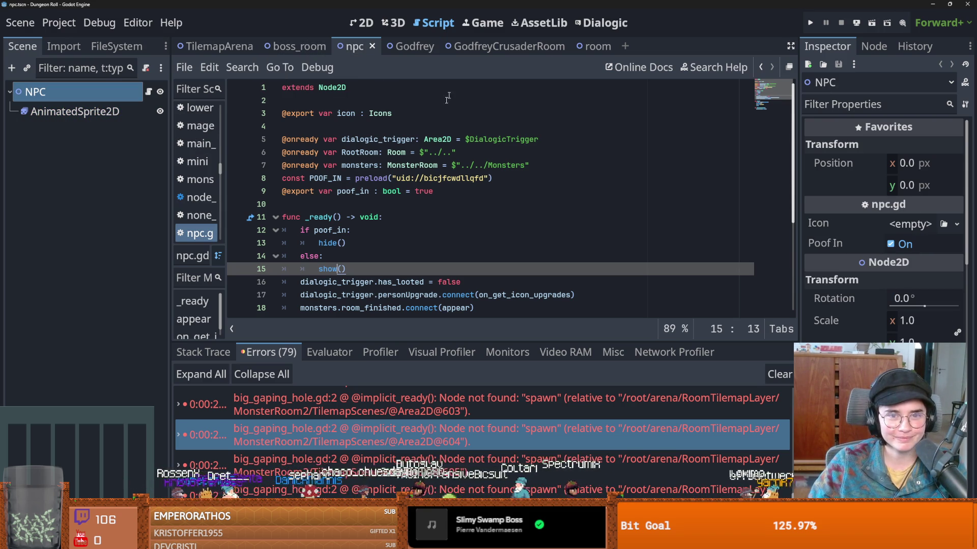
scroll(443, 212, "down", 2)
scroll(443, 212, "up", 2)
left_click(443, 206)
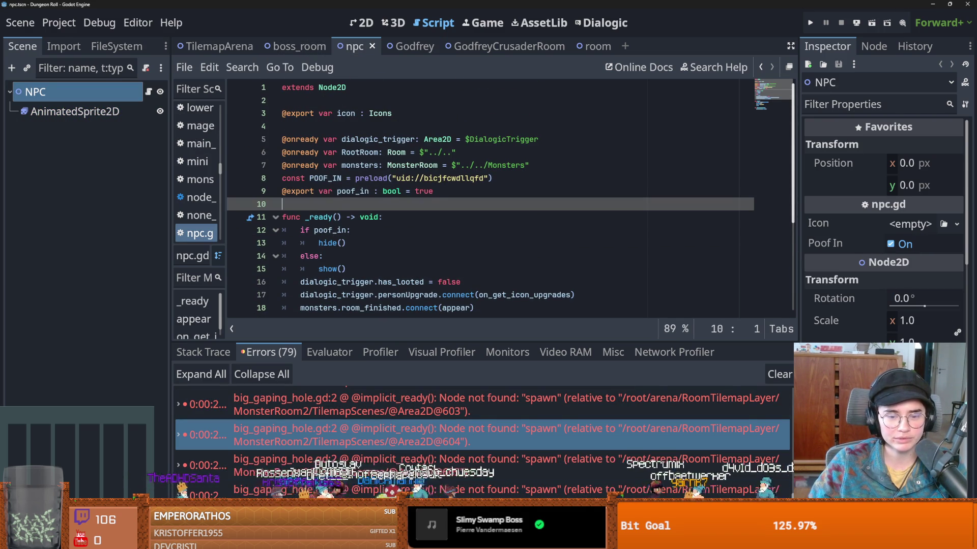
double_click(429, 437)
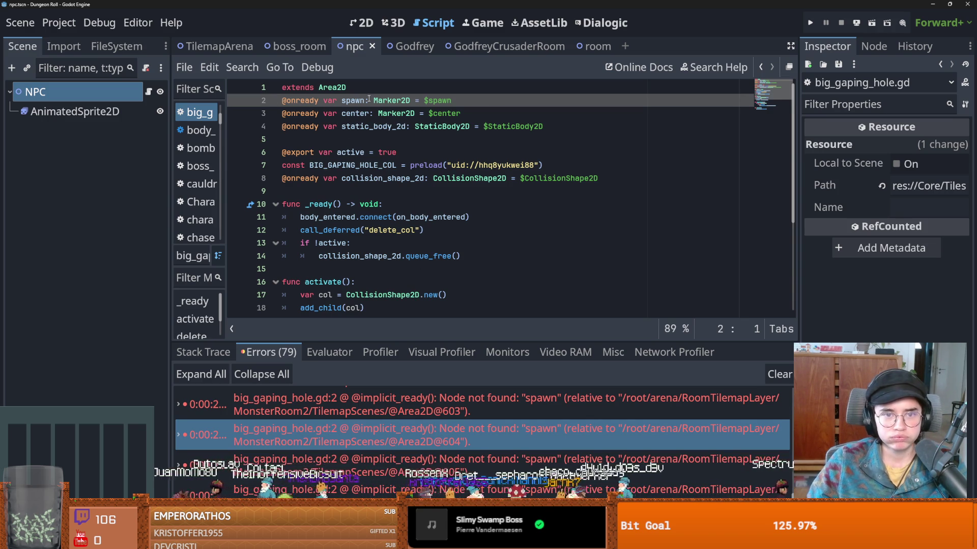
left_click(201, 148)
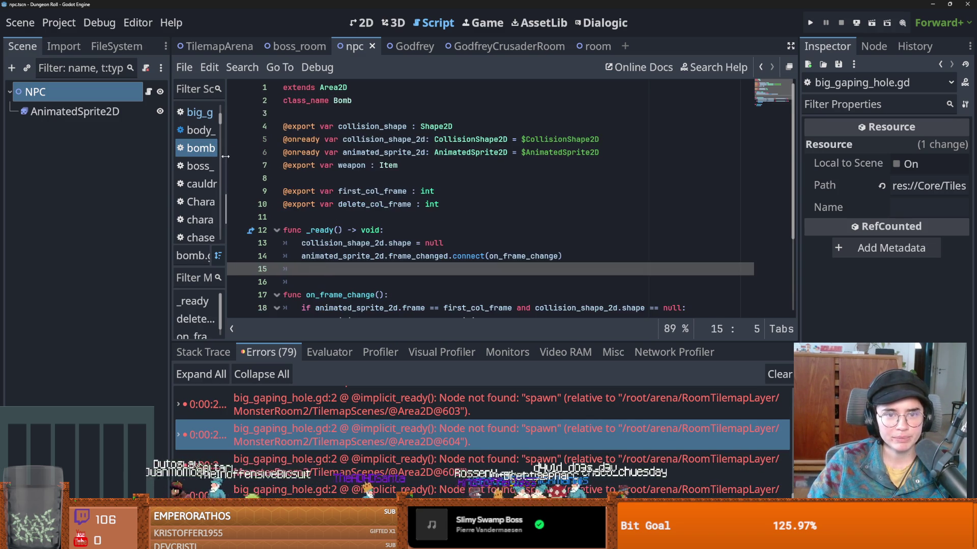
left_click_drag(222, 160, 291, 159)
left_click(492, 47)
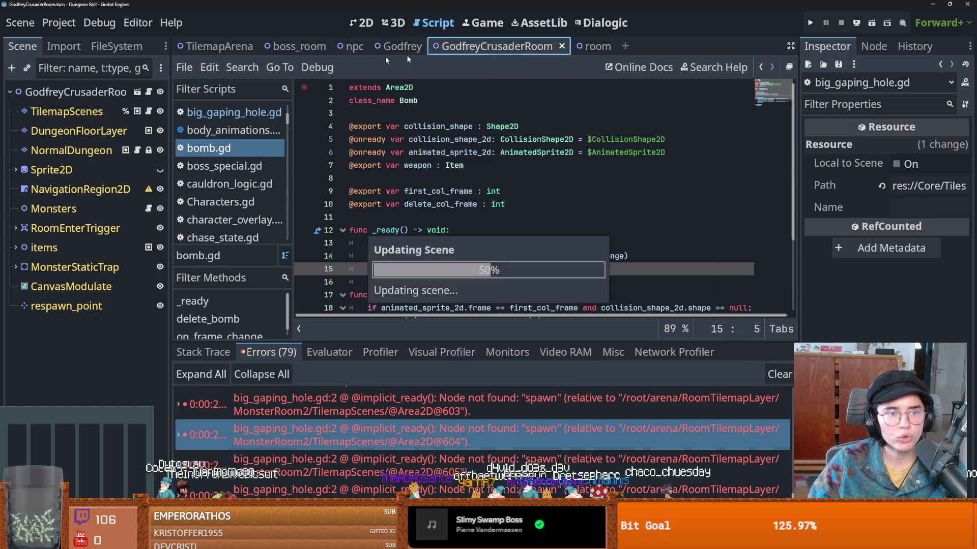
left_click(39, 308)
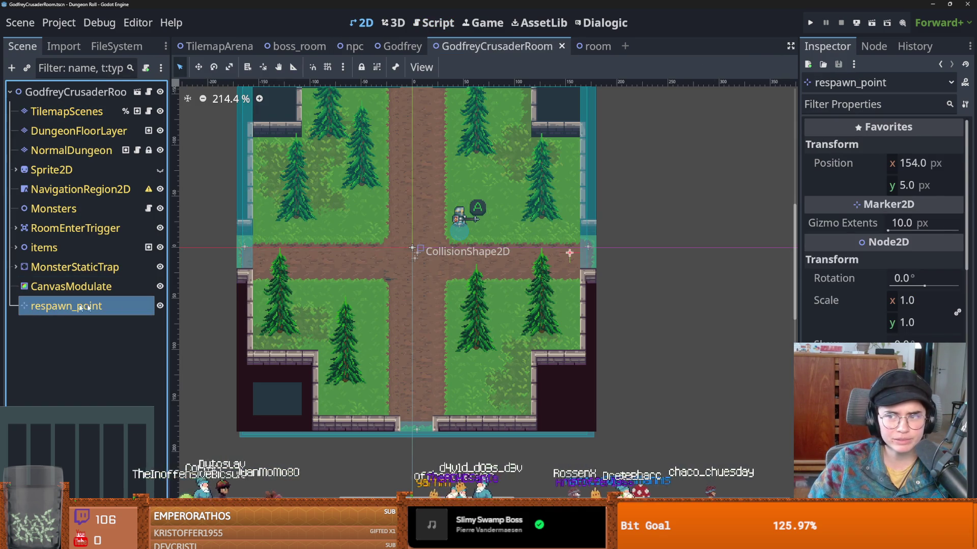
left_click(136, 92)
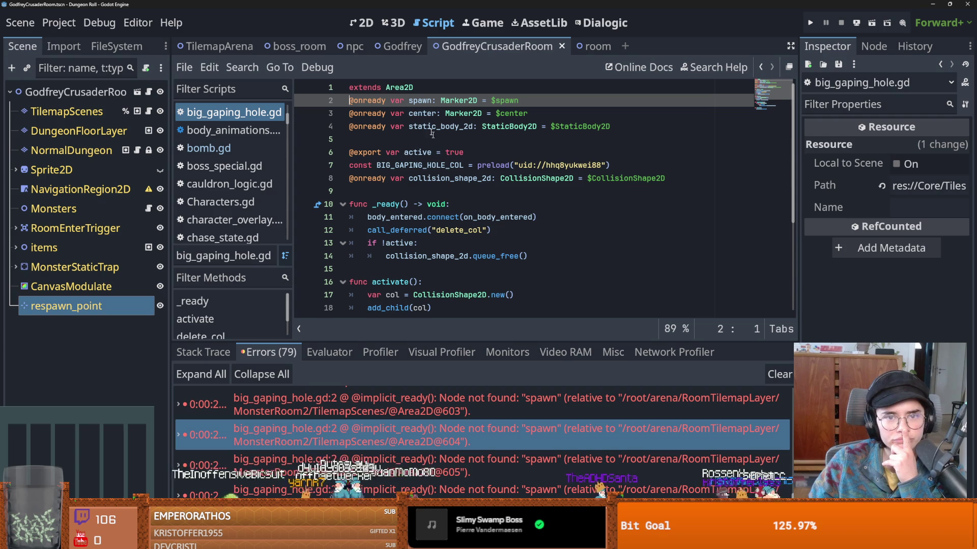
- Delete the spawn variable declaration on line 2, save, and launch a test run
double_click(418, 100)
left_click_drag(518, 100, 342, 100)
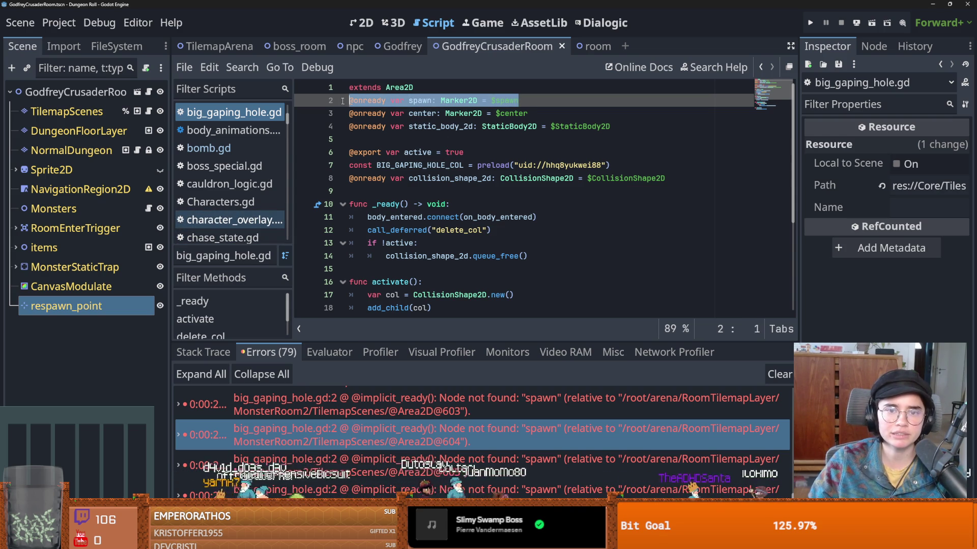
key("BackSpace")
key("ctrl+s")
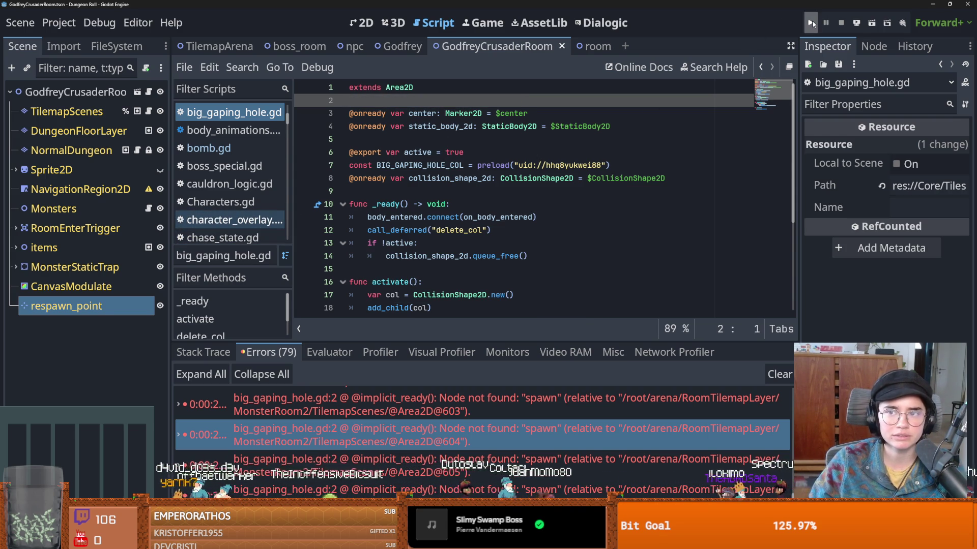
left_click(810, 23)
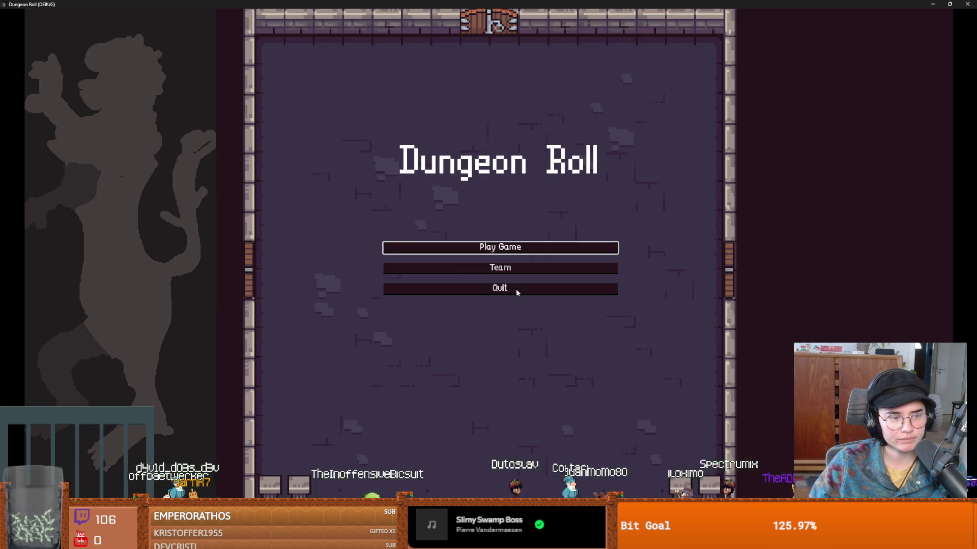
- Start a new run as the Crusader and walk the knight through the west door
left_click(524, 248)
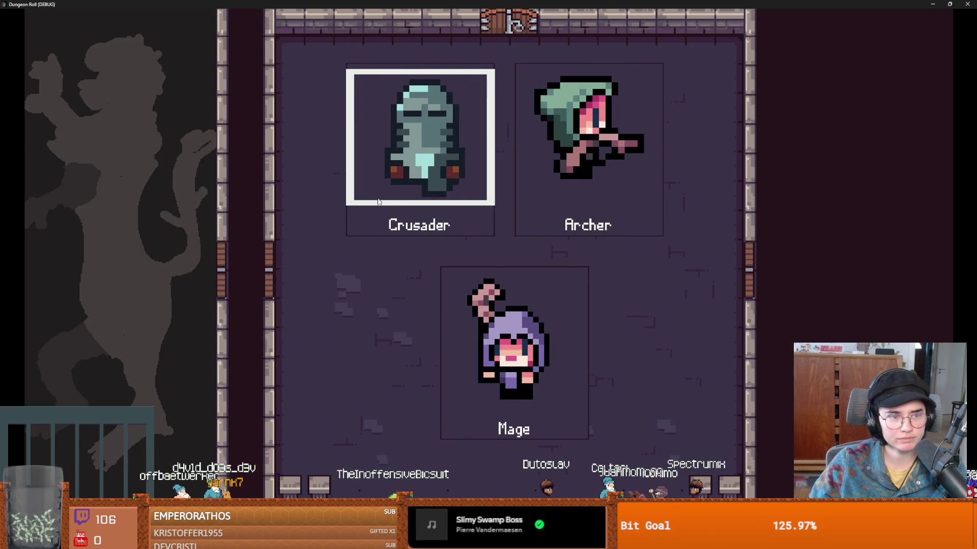
key("Return")
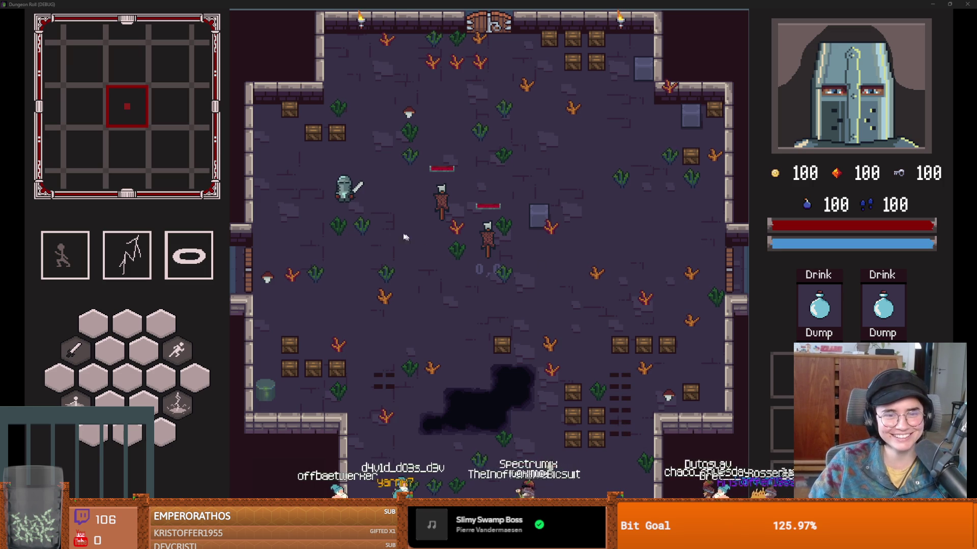
key("s")
key("a")
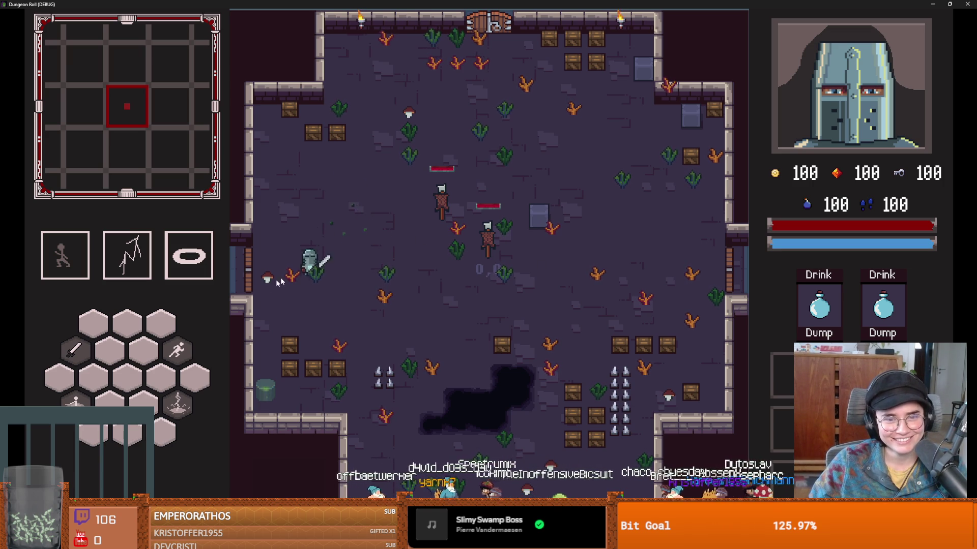
key("a")
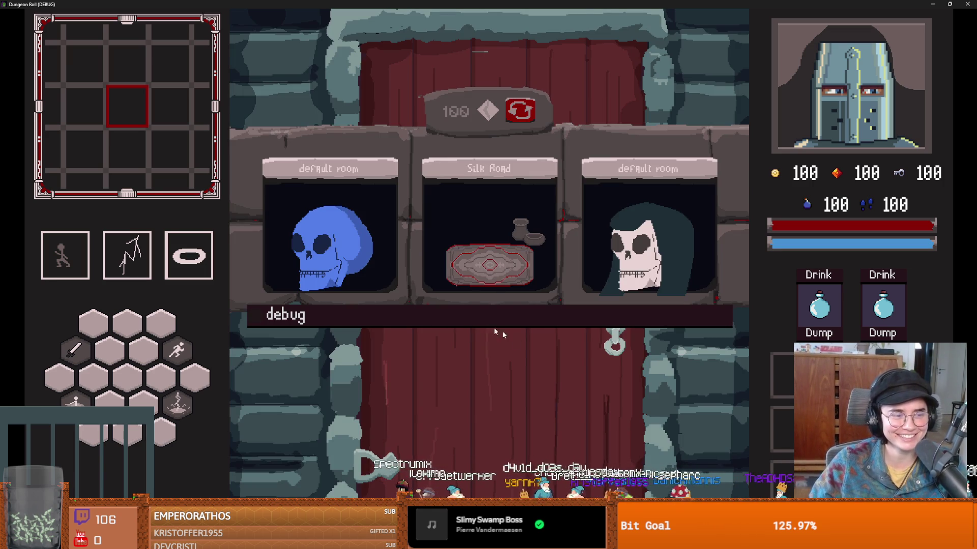
- Reroll the three offered rooms six times, then enter one of them
left_click(517, 114)
left_click(519, 116)
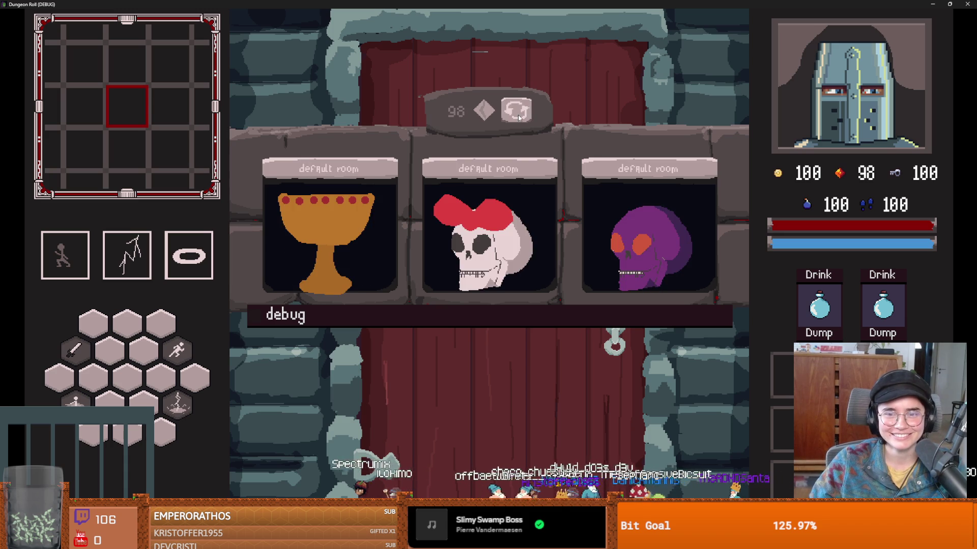
left_click(518, 118)
left_click(519, 118)
left_click(518, 118)
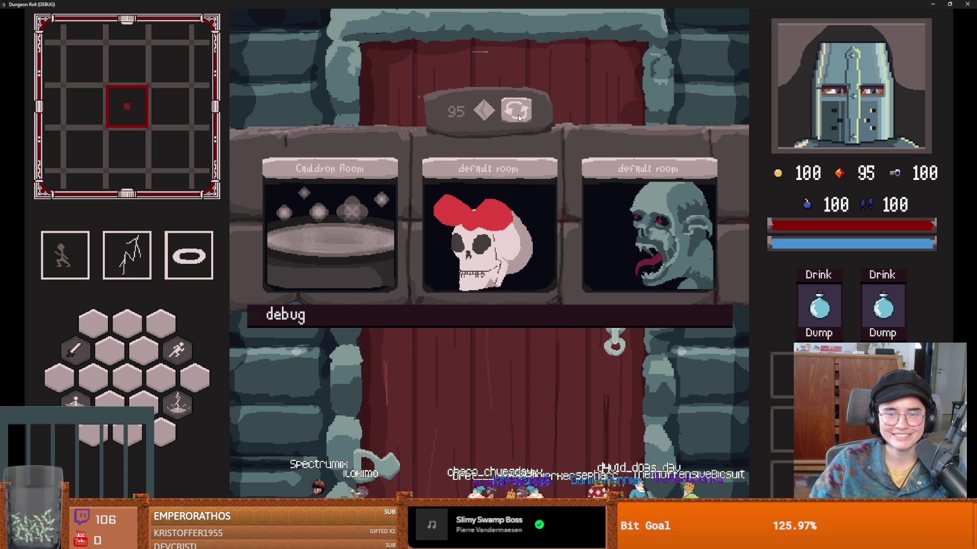
left_click(519, 118)
left_click(550, 280)
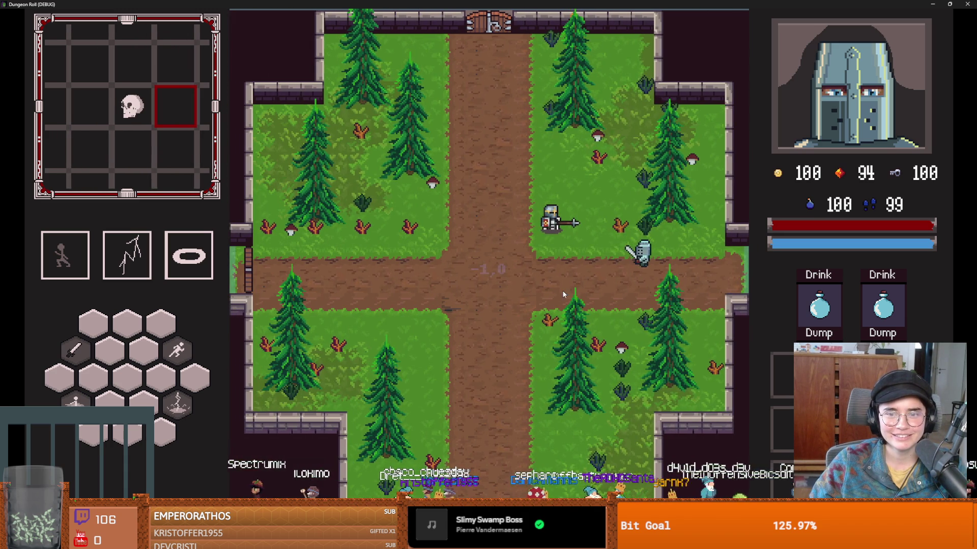
- Unlock the west door with a key, enter the middle default room and attack an enemy knight
key("a")
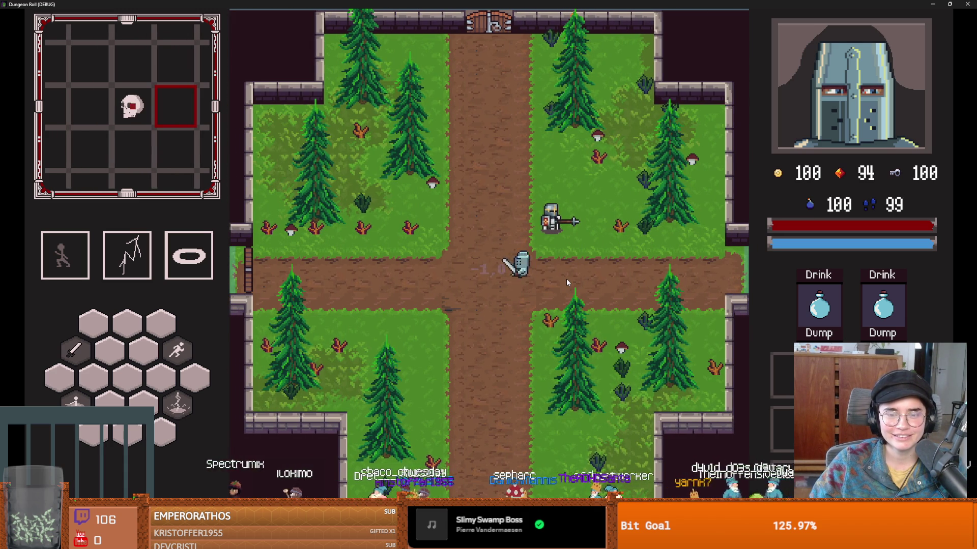
key("d")
key("w")
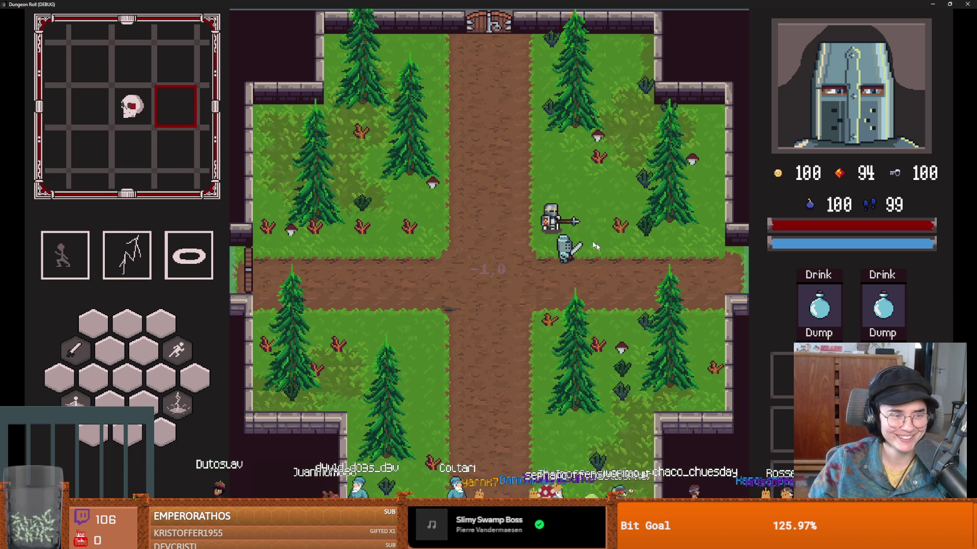
key("a")
key("a")
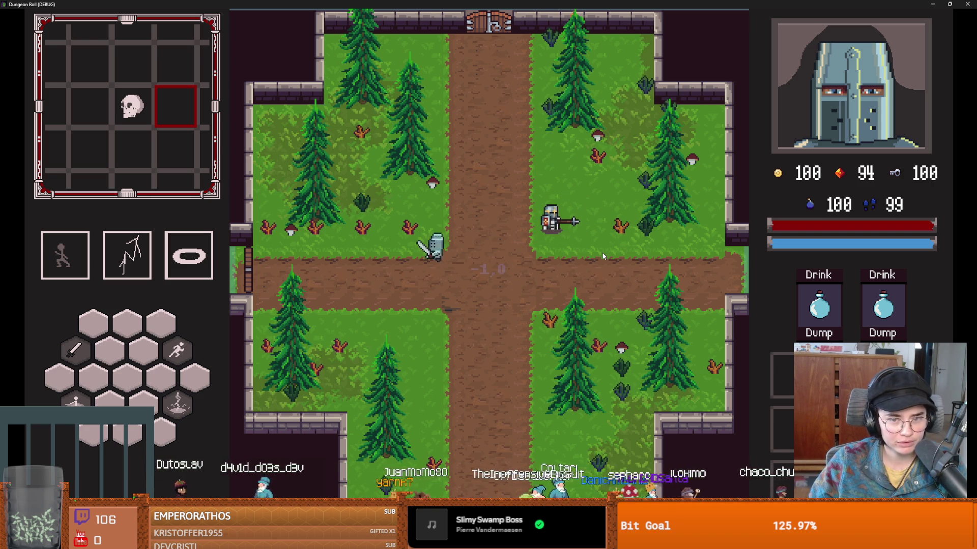
key("e")
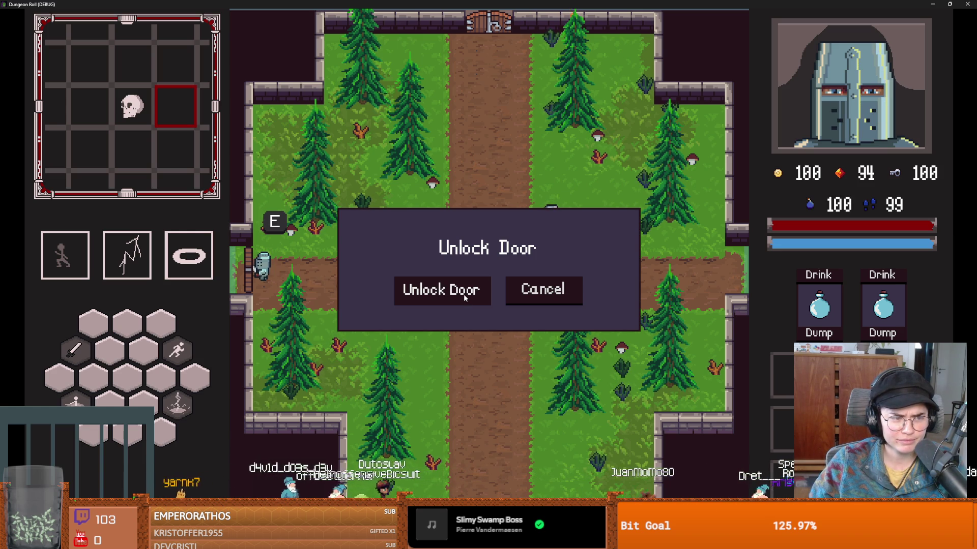
left_click(444, 292)
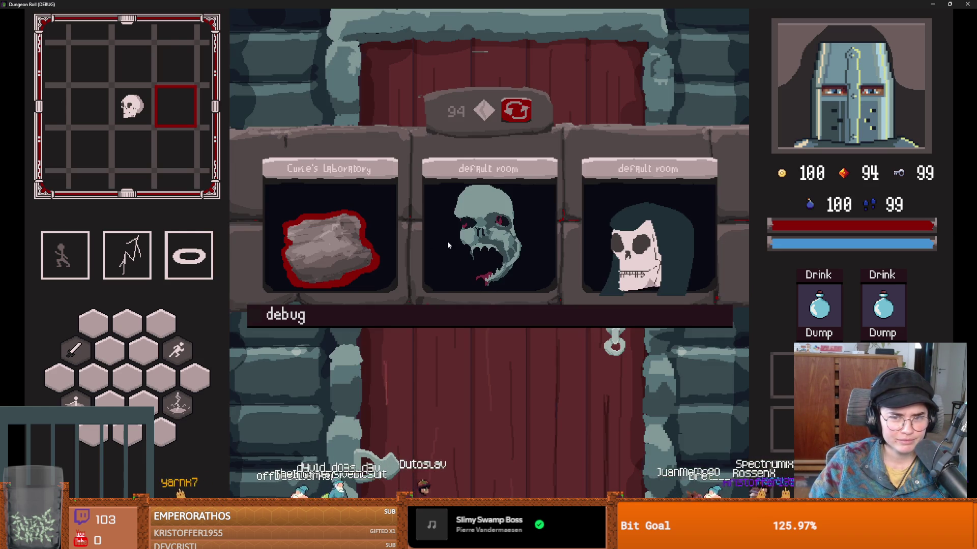
left_click(448, 245)
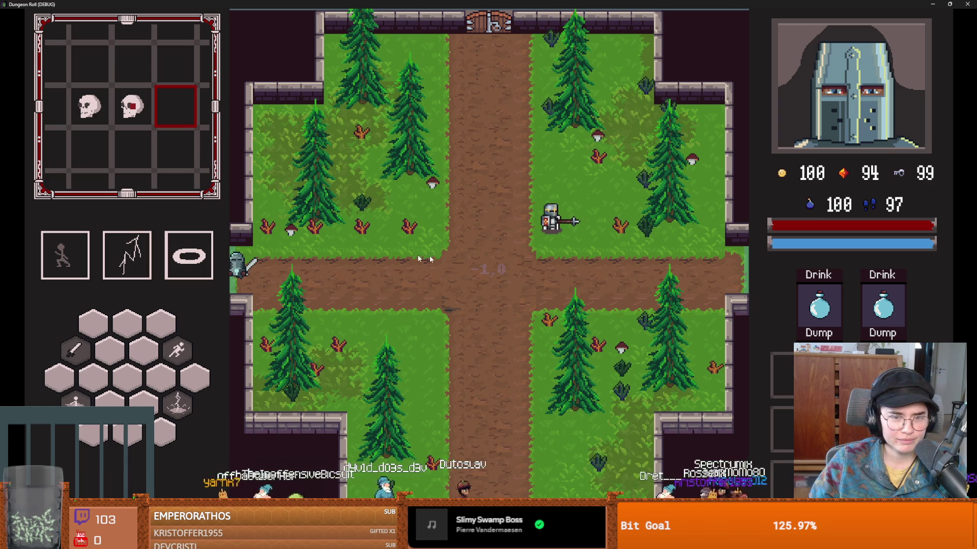
left_click(392, 253)
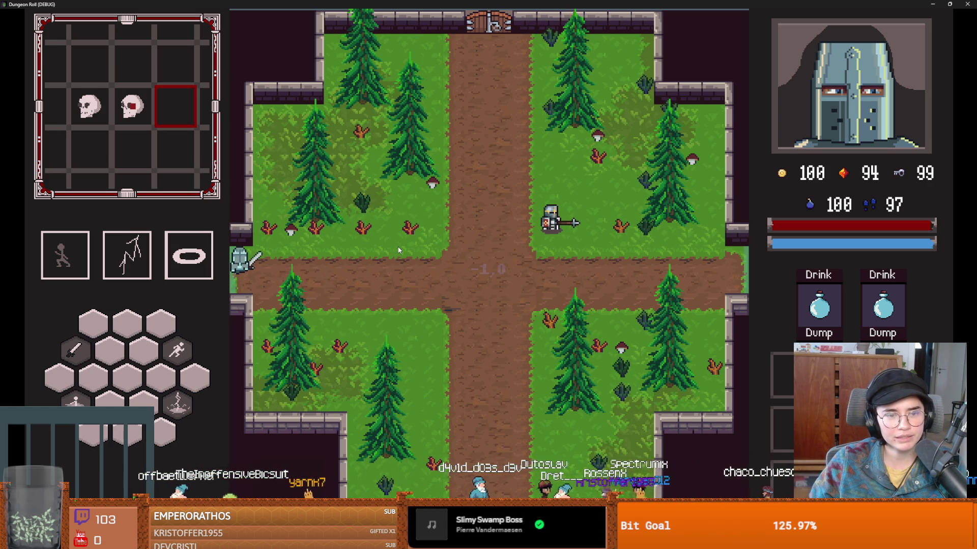
- Restart the run from the pause menu and walk to the forest room's west door to unlock it
key("Escape")
left_click(437, 340)
key("a")
key("s")
key("e")
key("a")
key("e")
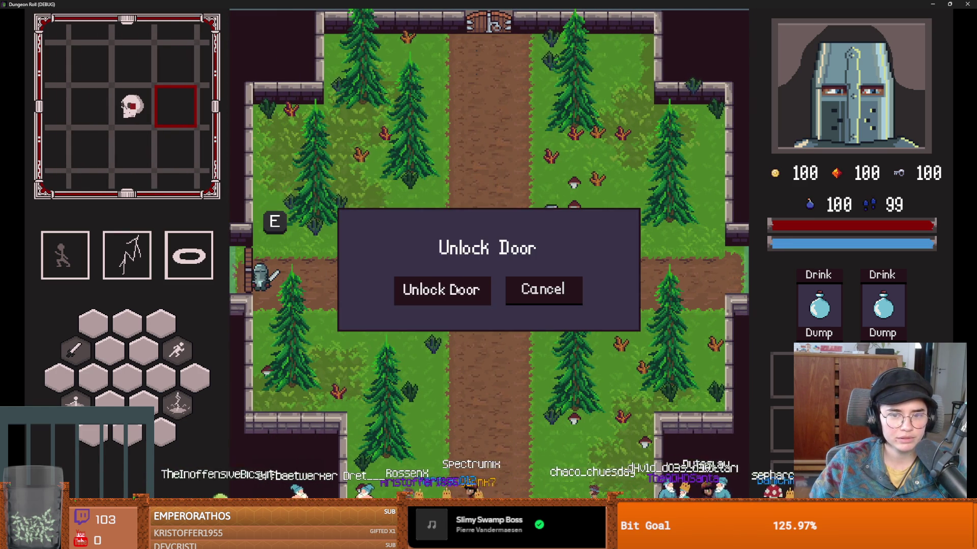
key("e")
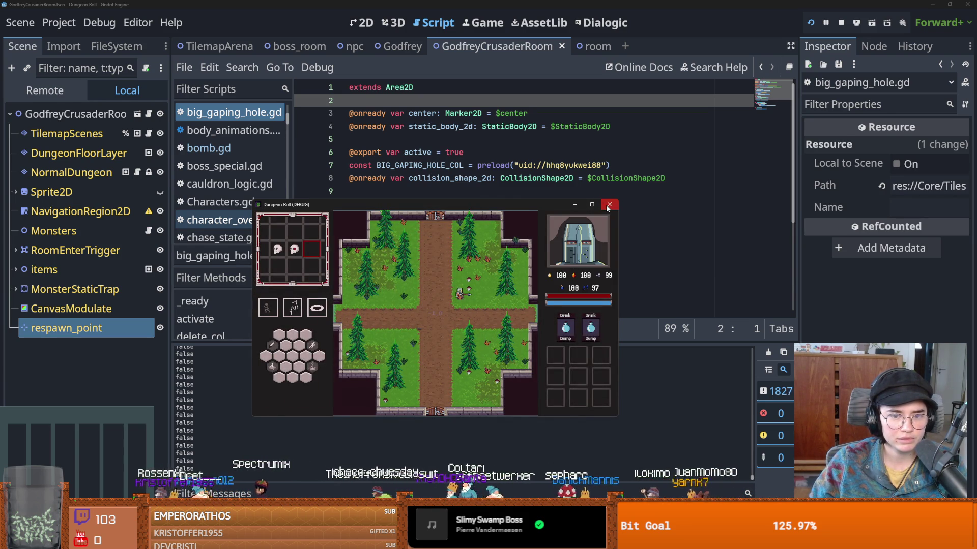
- Close the game and filter the FileSystem dock for 'monst'
left_click(608, 206)
left_click(117, 46)
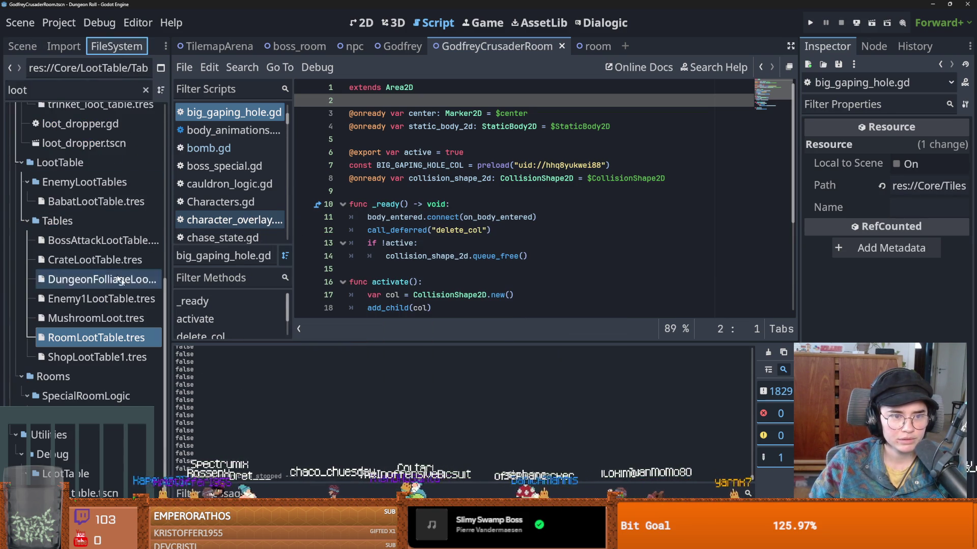
left_click_drag(169, 300, 231, 300)
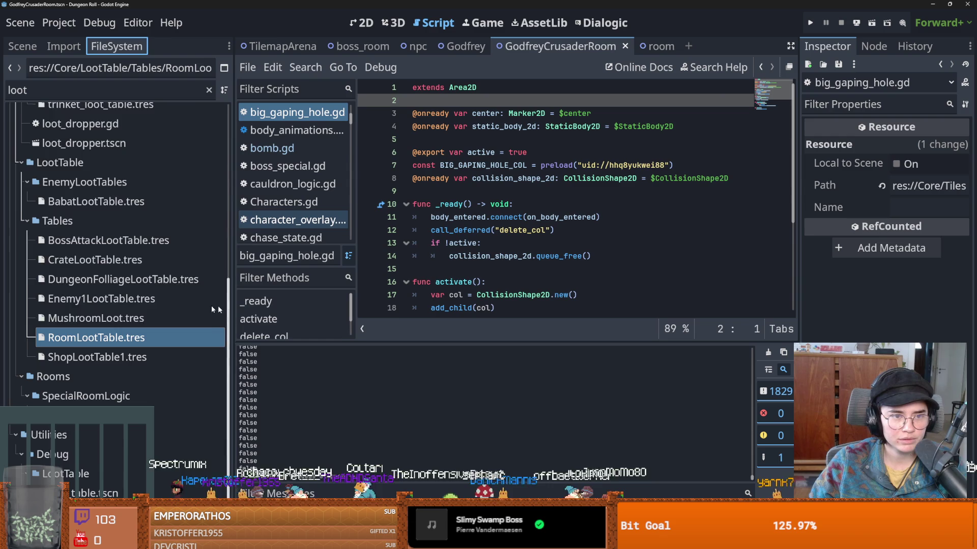
scroll(112, 229, "up", 5)
left_click(75, 95)
key("ctrl+a")
type("monst")
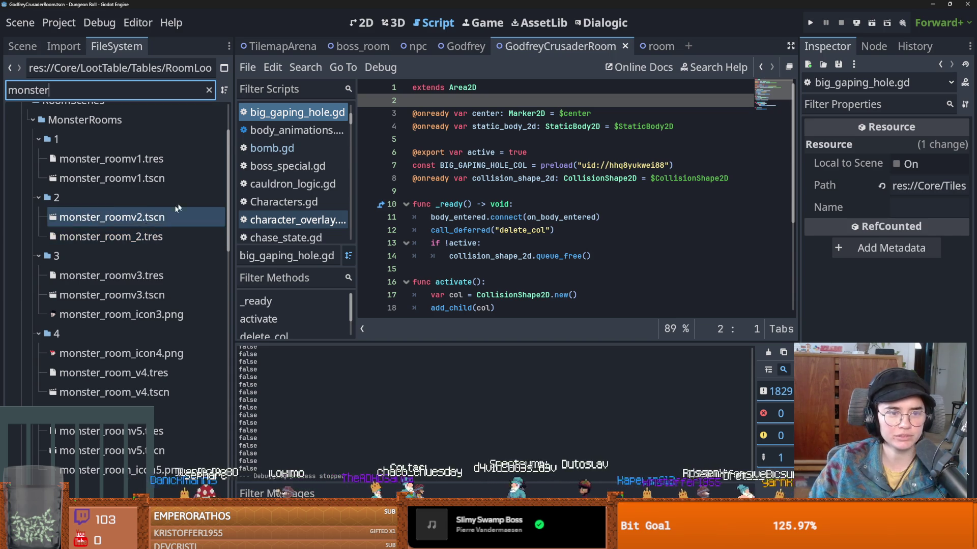
- Open monster_roomv2.tscn and monster_roomv3.tscn, checking the room resources beside them
left_click(122, 159)
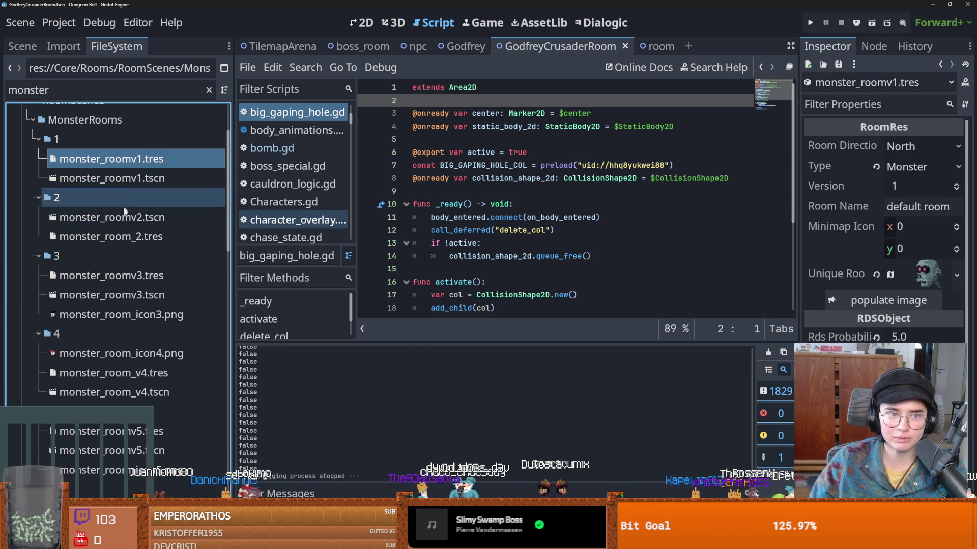
double_click(120, 217)
left_click(123, 233)
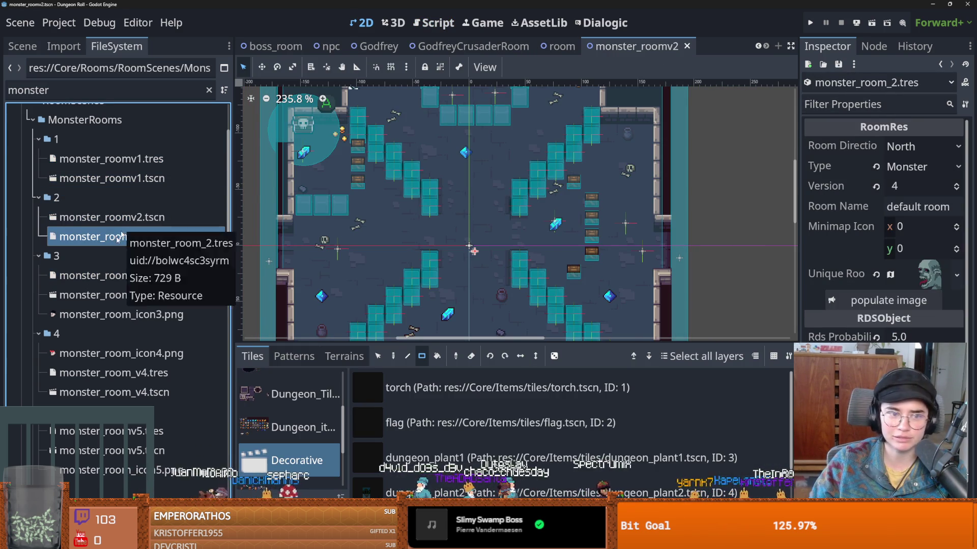
left_click(102, 275)
double_click(102, 295)
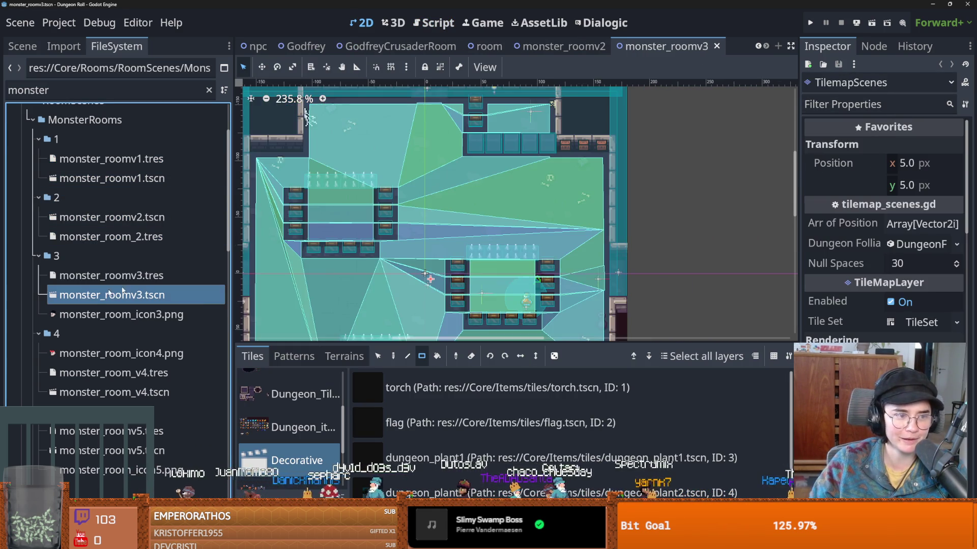
- Nudge MonsterStaticTrap's top collision shape up, drag the right one onto the wall, and save
scroll(549, 244, "up", 3)
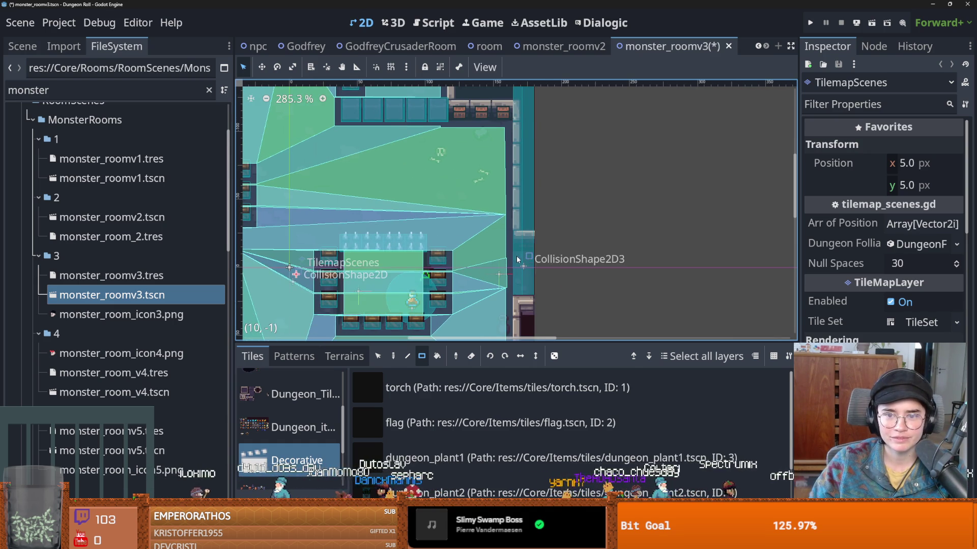
scroll(503, 277, "down", 5)
left_click(23, 47)
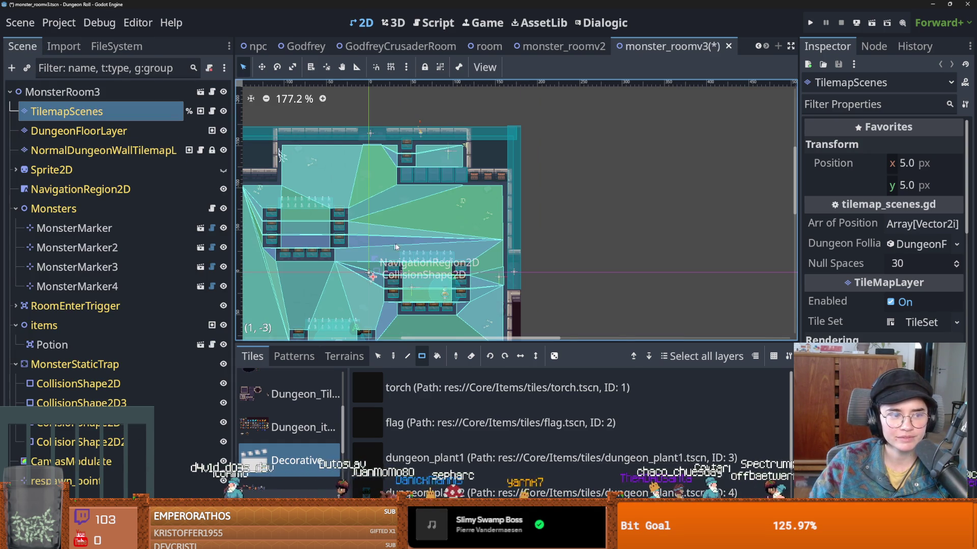
left_click_drag(453, 231, 459, 231)
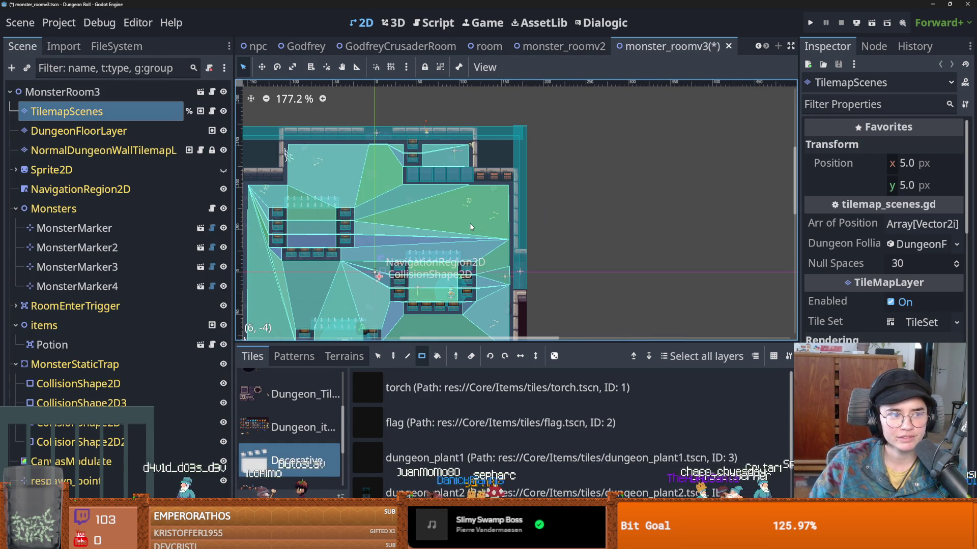
scroll(483, 234, "up", 1)
left_click_drag(525, 248, 526, 248)
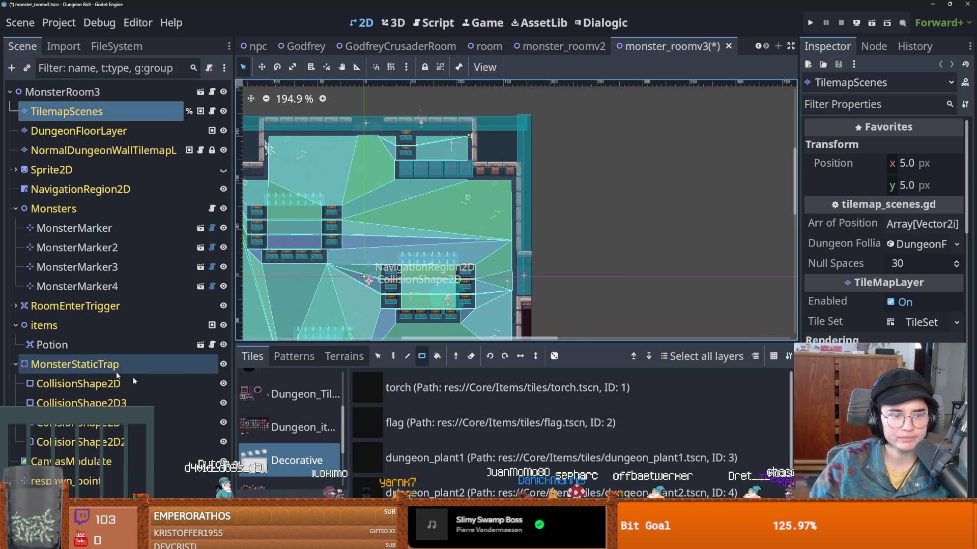
left_click(150, 383)
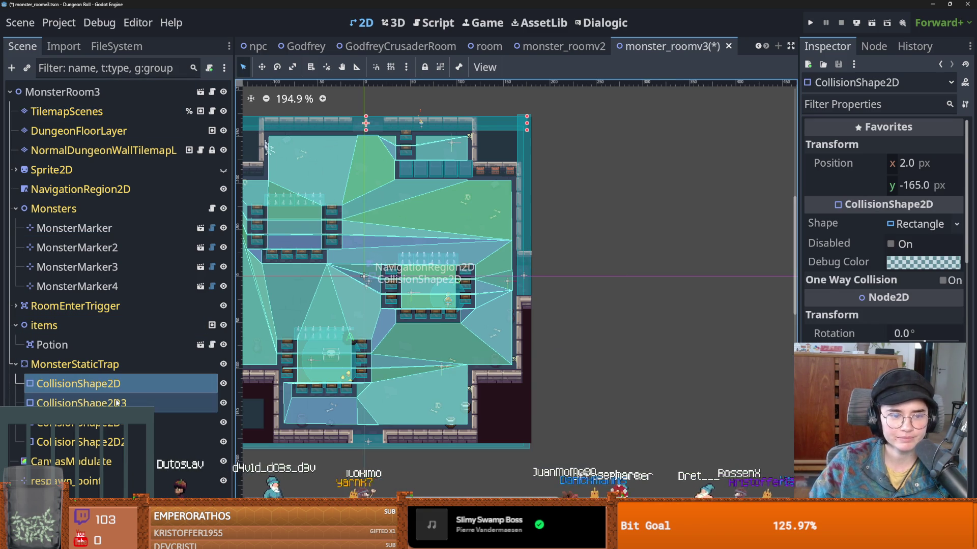
scroll(408, 133, "up", 3)
left_click_drag(359, 128, 359, 125)
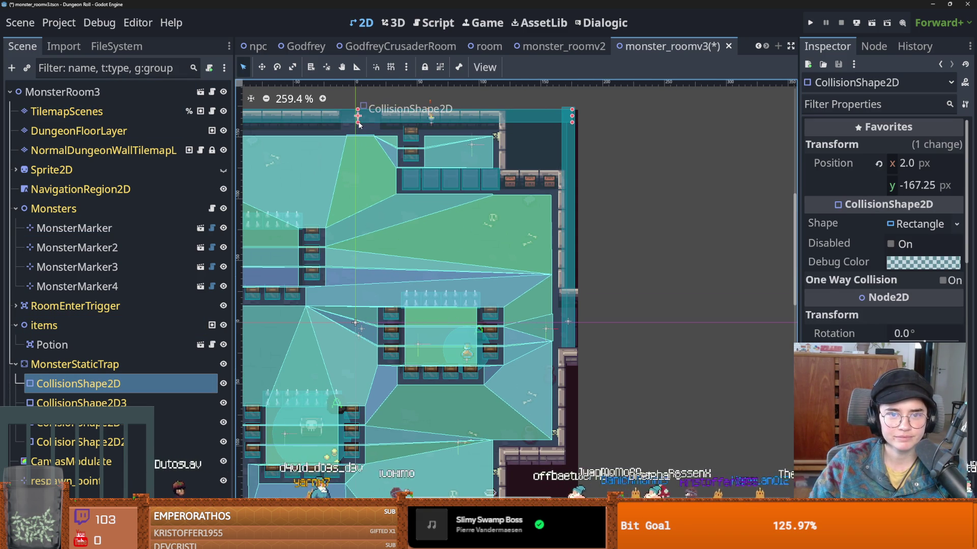
scroll(591, 291, "up", 3)
mouse_move(573, 299)
left_mouse_down()
mouse_move(590, 300)
mouse_move(582, 336)
left_mouse_up()
key("ctrl+s")
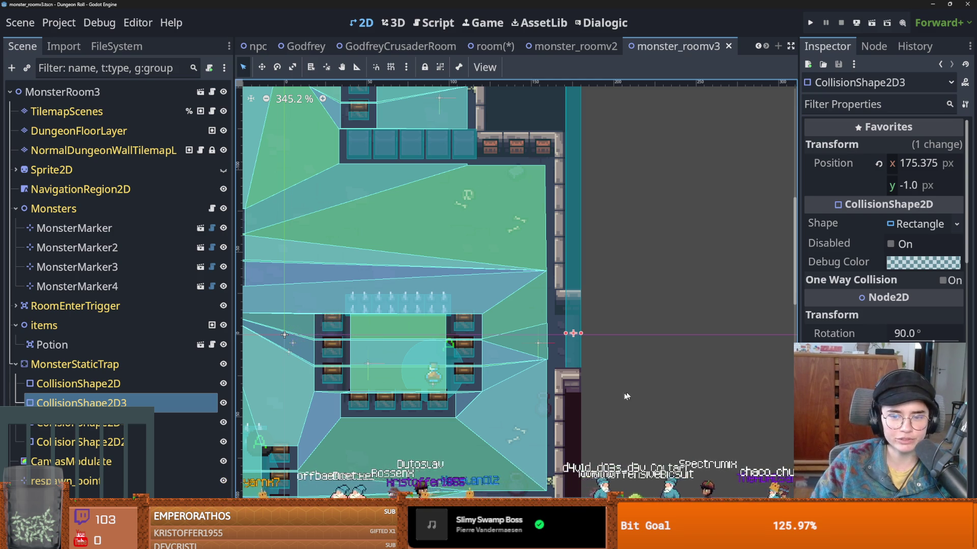
- Save again and select the RoomEnterTrigger area and its collision shape
scroll(538, 398, "left", 3)
scroll(538, 398, "down", 3)
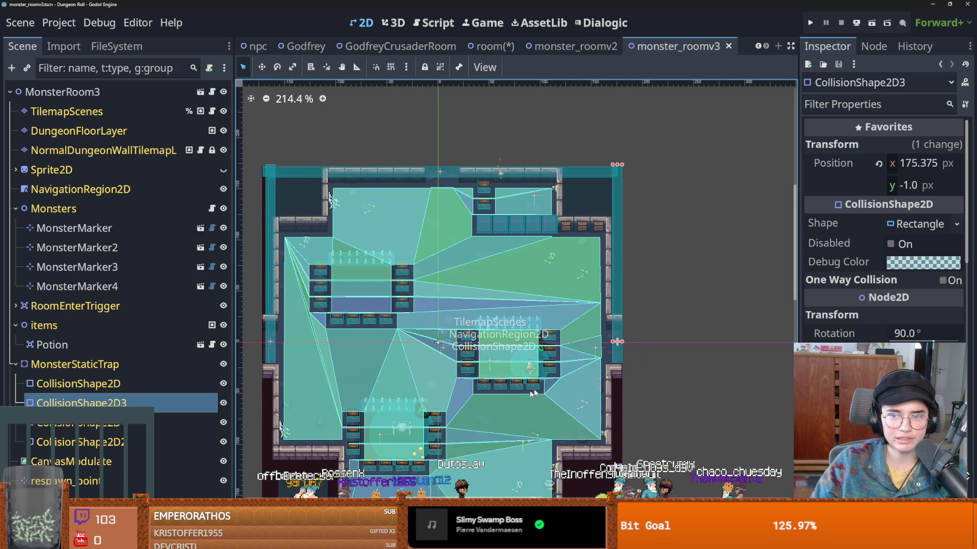
scroll(617, 397, "up", 1)
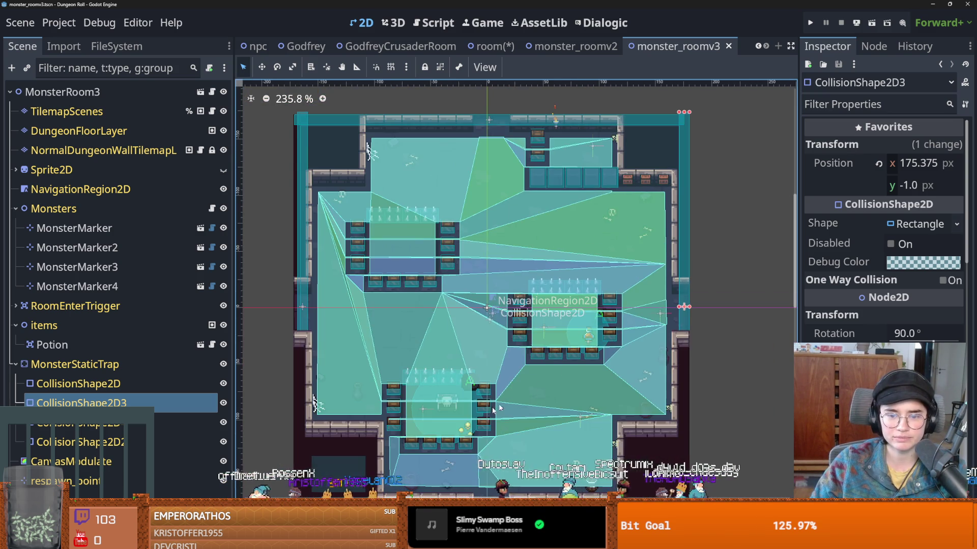
key("ctrl+s")
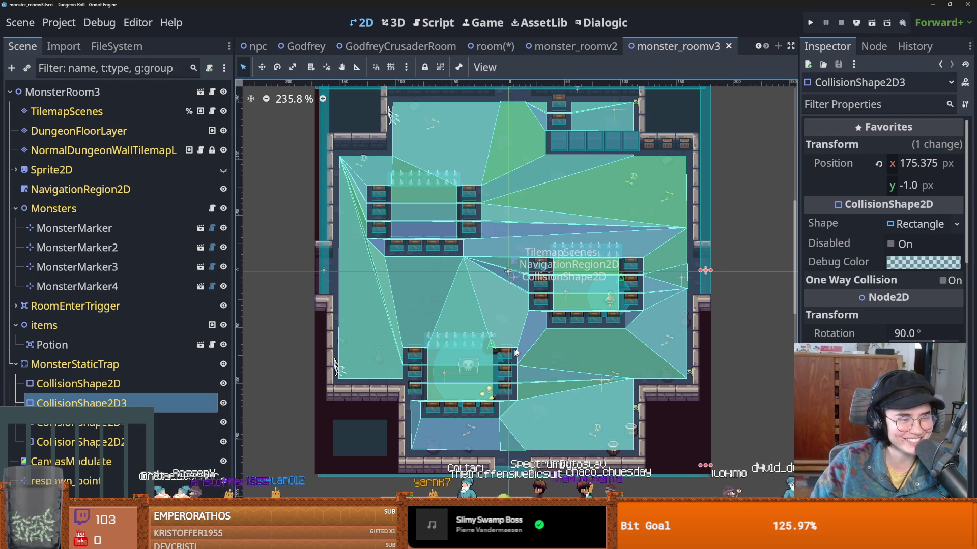
key("ctrl+s")
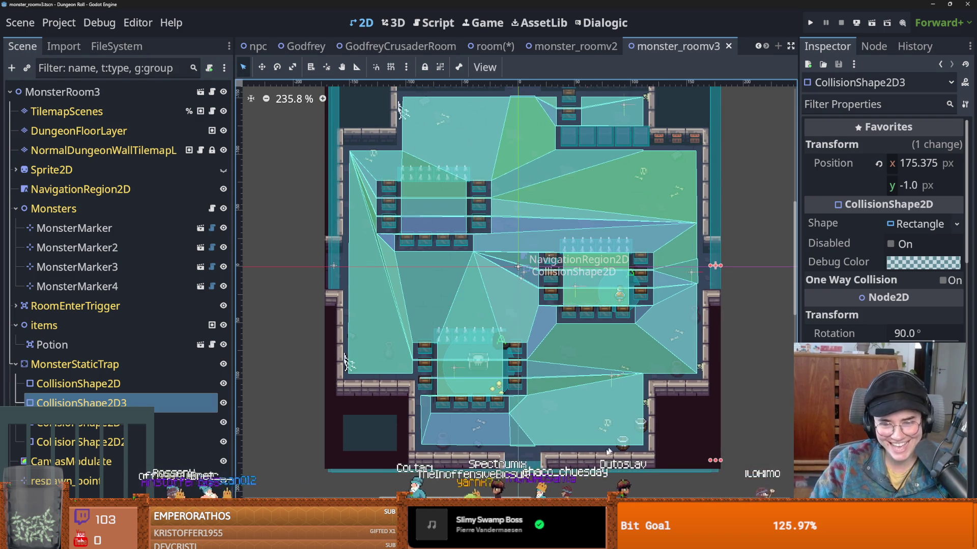
left_click(526, 441)
left_click(134, 305)
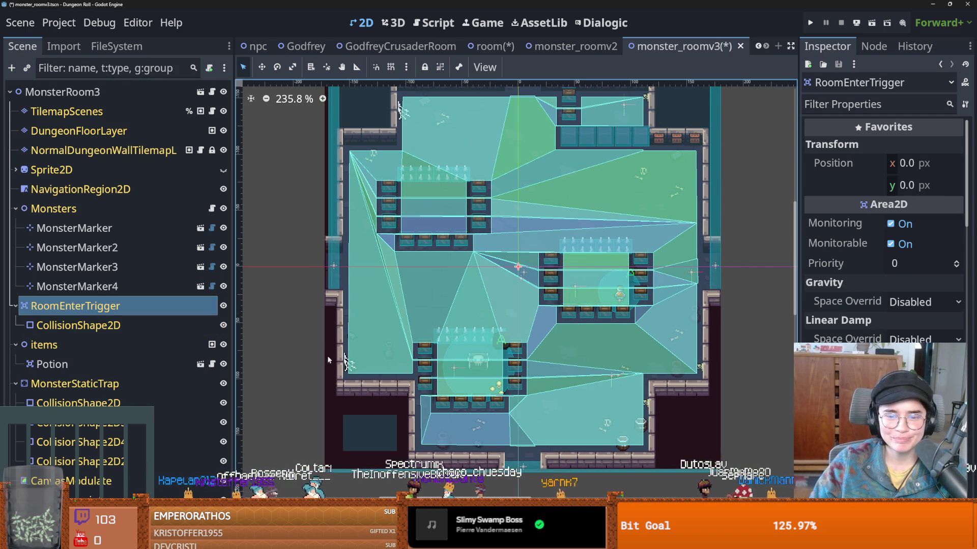
- Save the monster room, shift the RoomEnterTrigger into place and select its CollisionShape2D
key("ctrl+s")
mouse_move(600, 339)
left_mouse_down()
mouse_move(552, 334)
mouse_move(601, 332)
left_mouse_up()
scroll(602, 333, "down", 1)
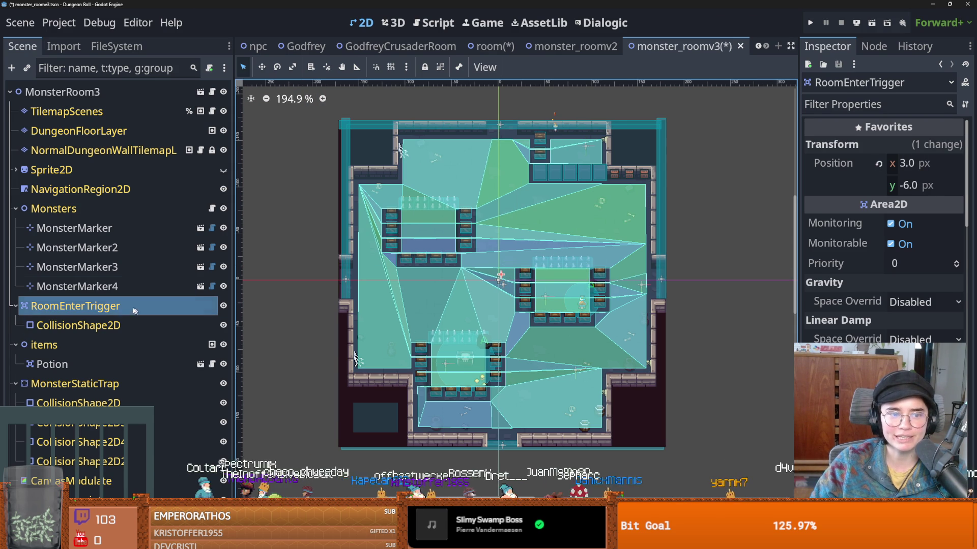
left_click(78, 326)
scroll(344, 285, "up", 1)
- Pull in the collision rectangle's left and right edges to fit the room, then save
left_click_drag(343, 284, 347, 283)
left_click_drag(726, 282, 724, 283)
scroll(544, 457, "up", 1)
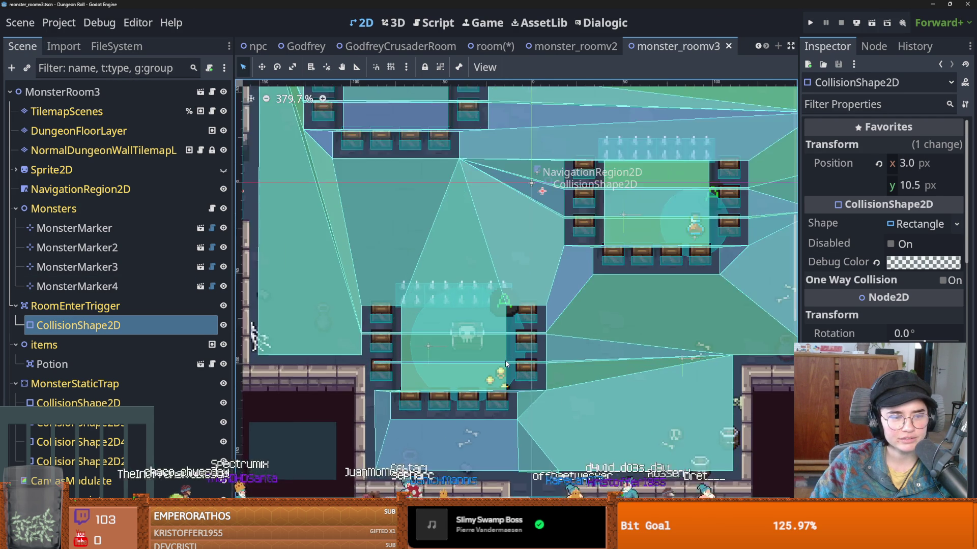
scroll(547, 407, "down", 1)
key("ctrl+s")
- Move the collision rectangle down to position 3.0, 13.0, save, and show the FileSystem dock
scroll(548, 367, "down", 1)
left_click_drag(546, 360, 545, 363)
key("ctrl+s")
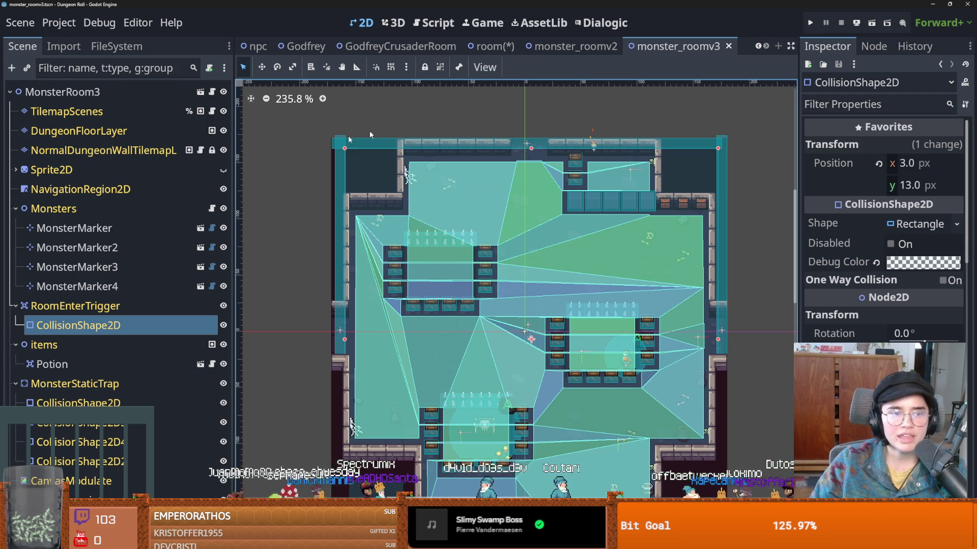
left_click(116, 46)
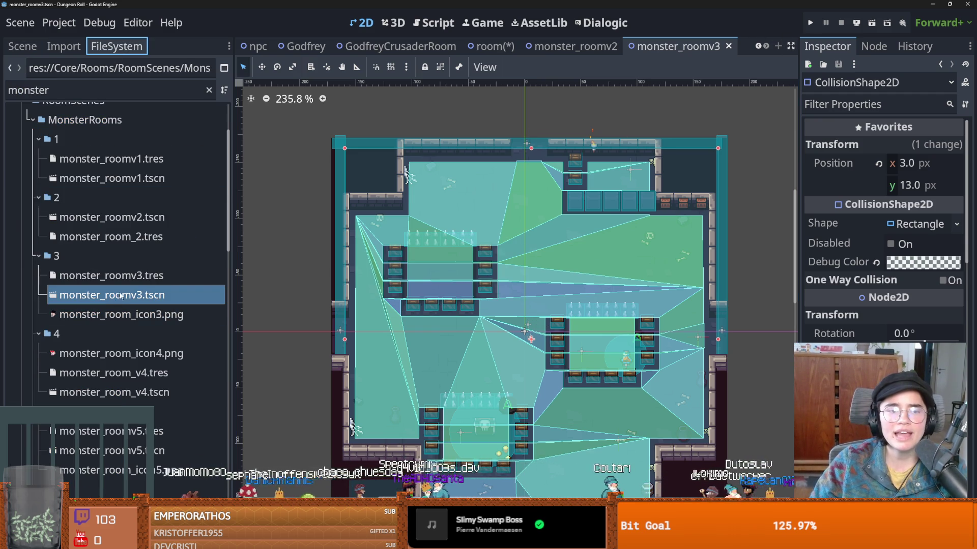
- In GodfreyCrusaderRoom, move the left wall's CollisionShape2D two pixels left to x -166 and save
left_click(115, 275)
key("ctrl+s")
left_click(399, 46)
scroll(354, 244, "down", 2)
scroll(354, 244, "up", 2)
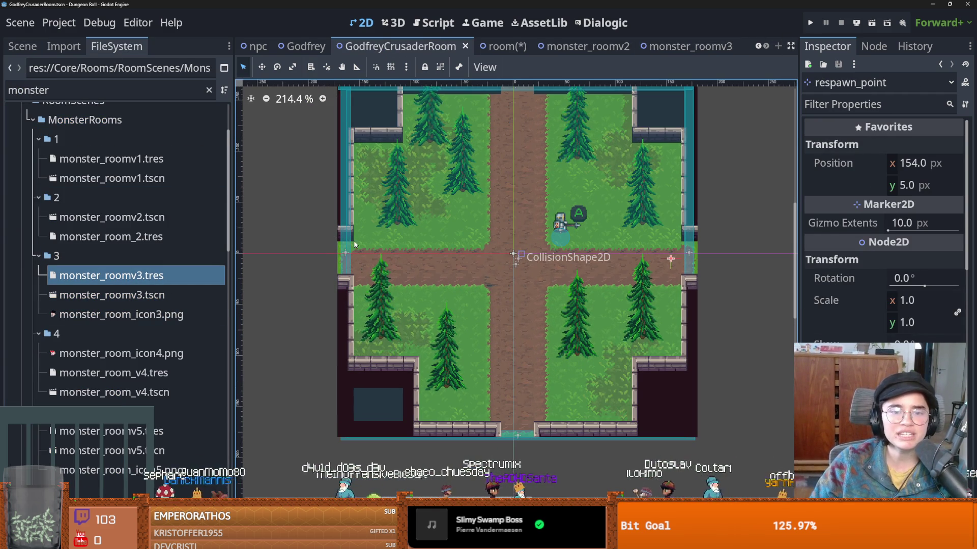
left_click(346, 249)
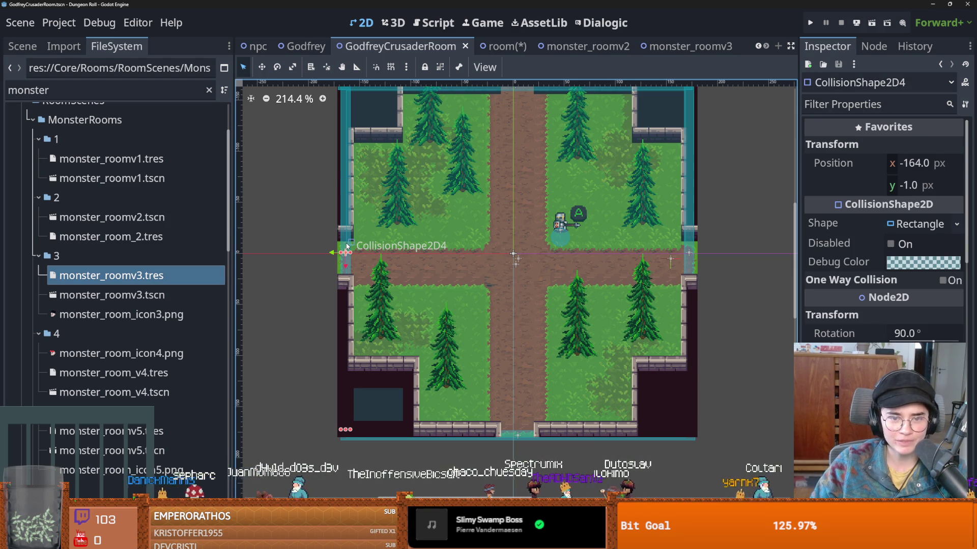
left_click_drag(345, 249, 343, 249)
key("ctrl+s")
- Inspect the Monsters and NavigationRegion2D nodes and the root Room Res resource
left_click(22, 46)
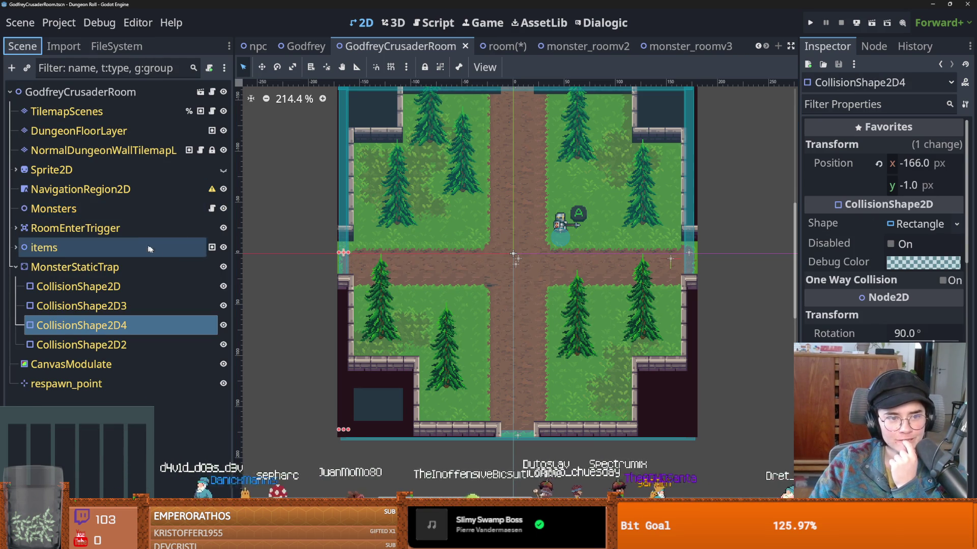
left_click(179, 201)
left_click(178, 195)
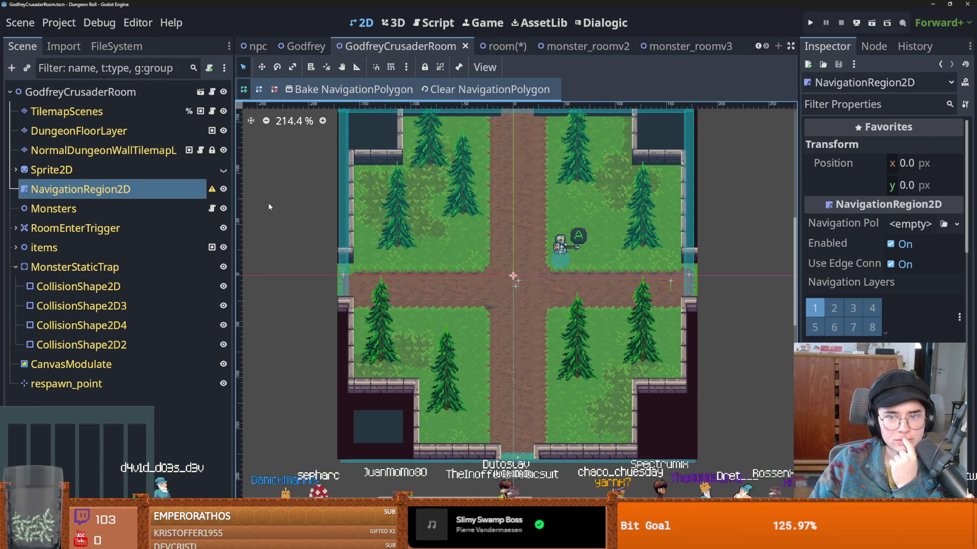
left_click(102, 92)
left_click(914, 225)
left_click(914, 225)
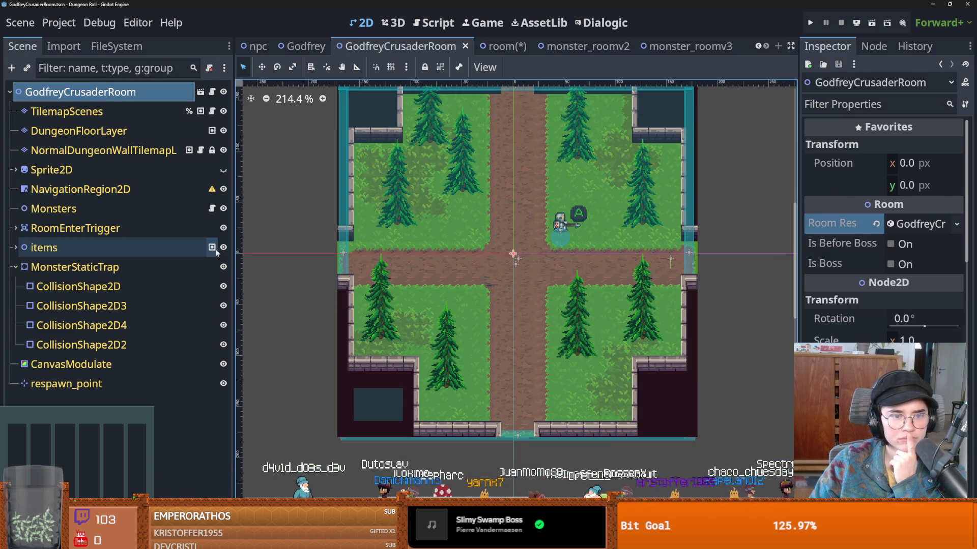
- Open the Monsters node's monsters.gd script and select the else on line 26
left_click(153, 267)
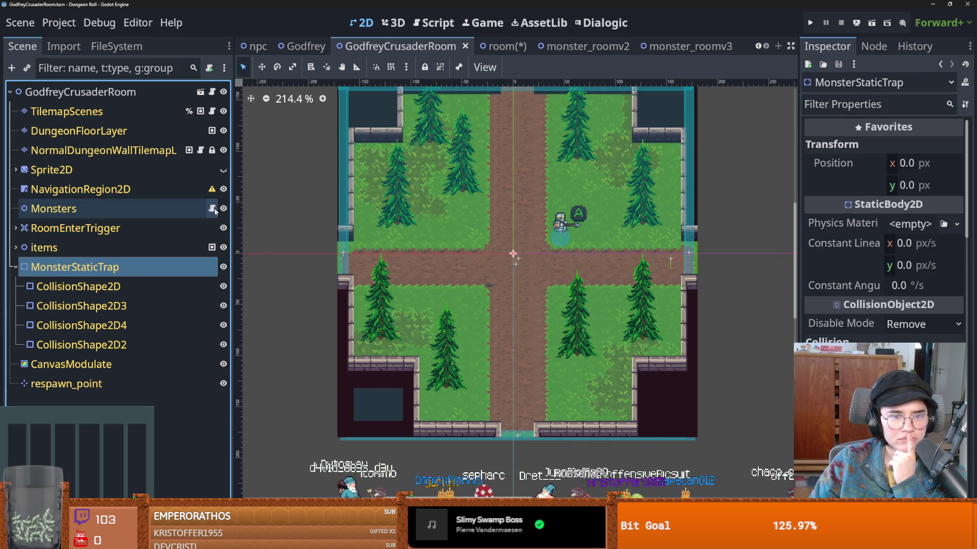
left_click(212, 209)
scroll(447, 294, "down", 3)
double_click(447, 294)
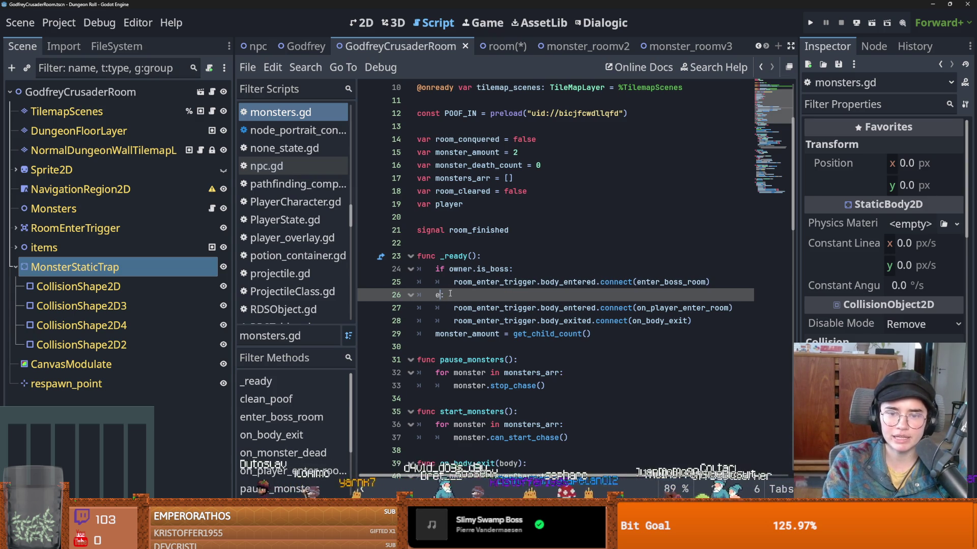
- Begin the elif on owner, looking up room_res in room_generation.gd and adding 'room_res.'
type("lif owner.is_")
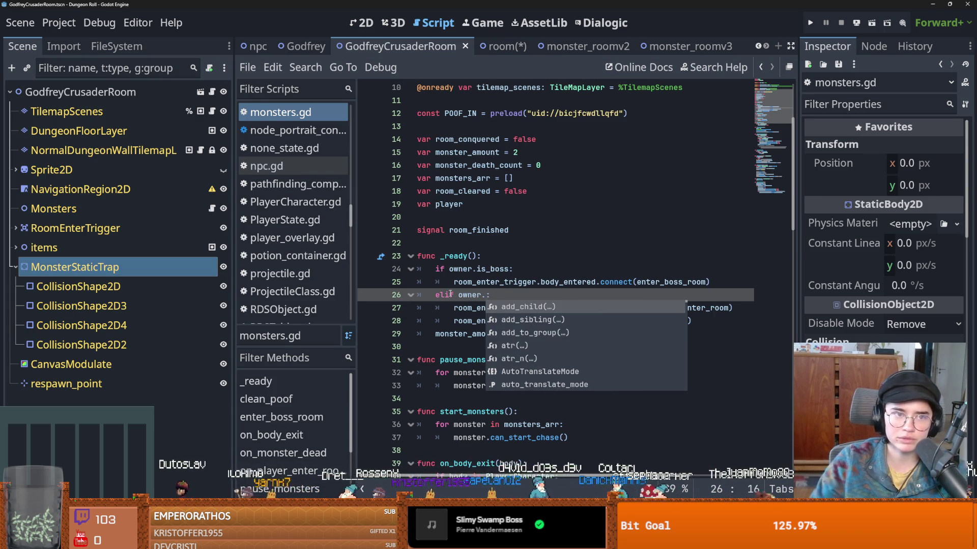
key("BackSpace")
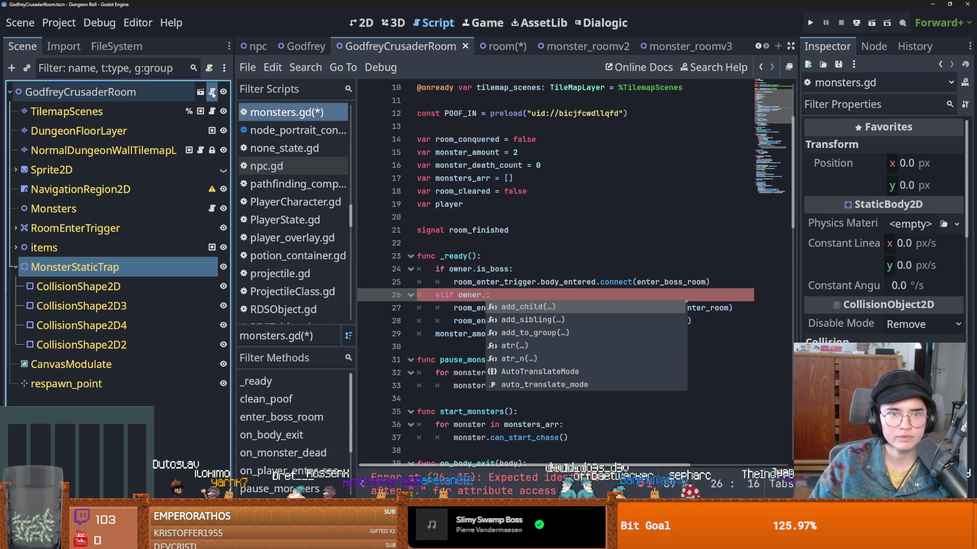
key("alt+Left")
scroll(502, 128, "up", 10)
double_click(503, 127)
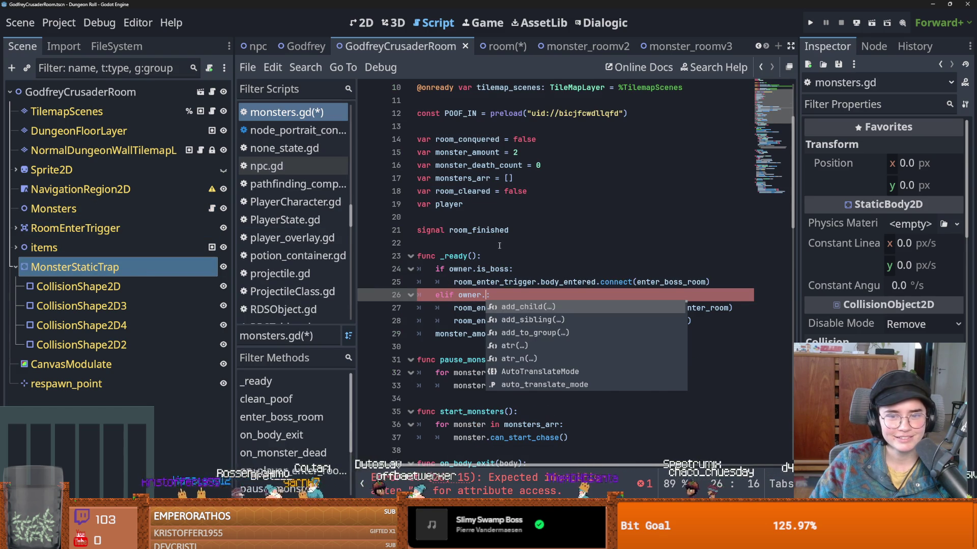
key("Escape")
type("room_res.")
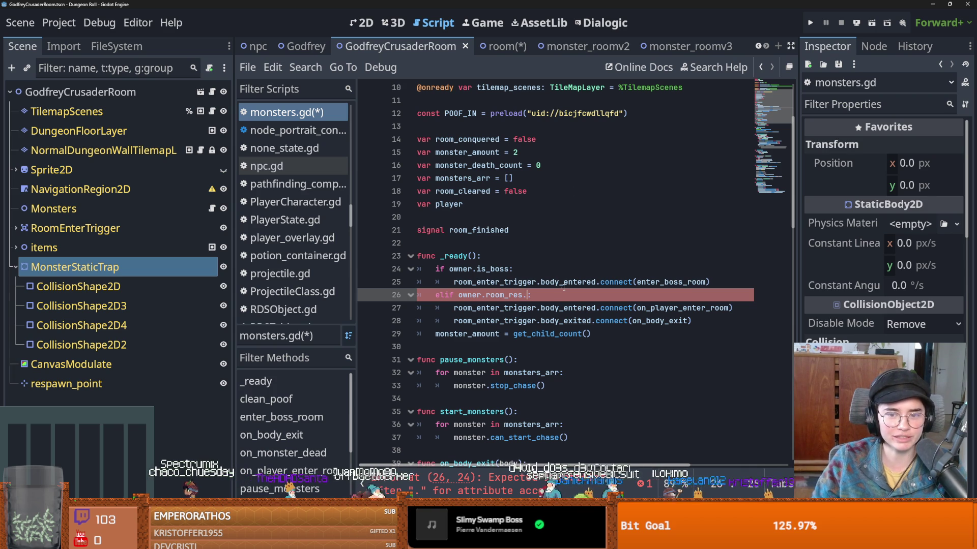
- Check the GodfreyCrusaderRoom root node's room_generation.gd script, then return to monsters.gd
mouse_move(578, 279)
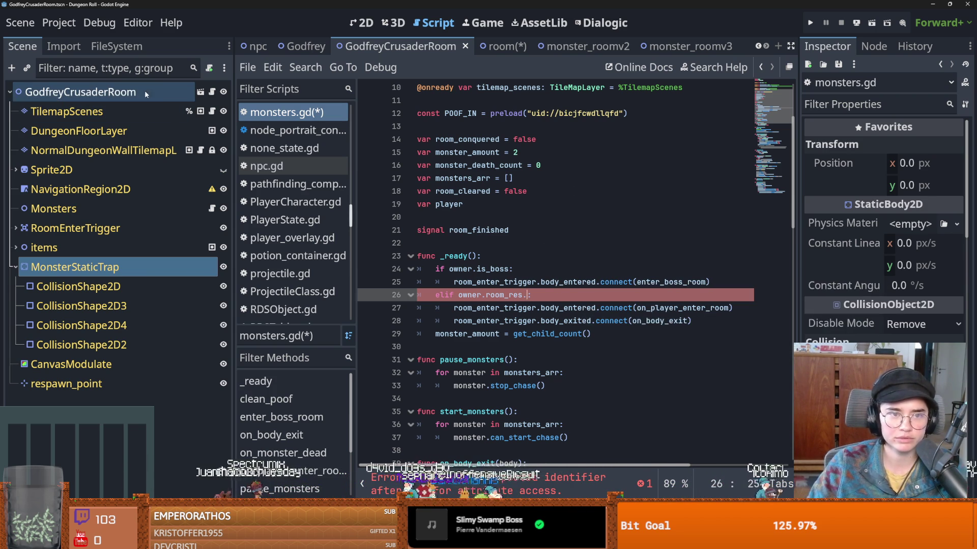
double_click(160, 87)
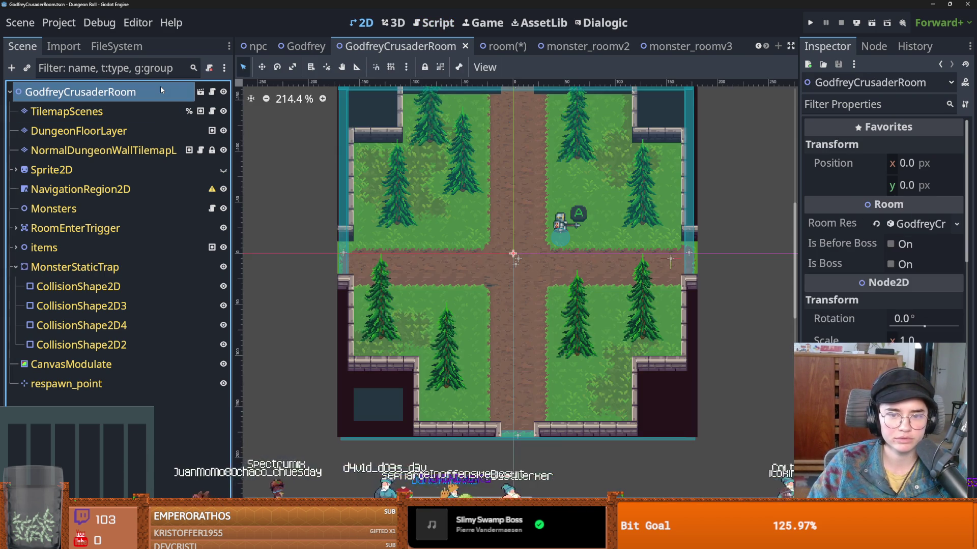
left_click(200, 91)
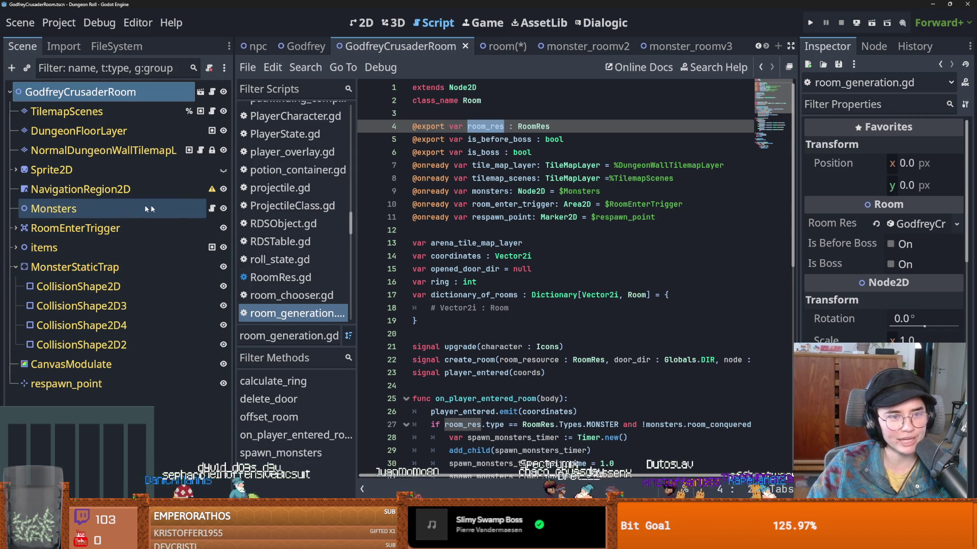
left_click(212, 208)
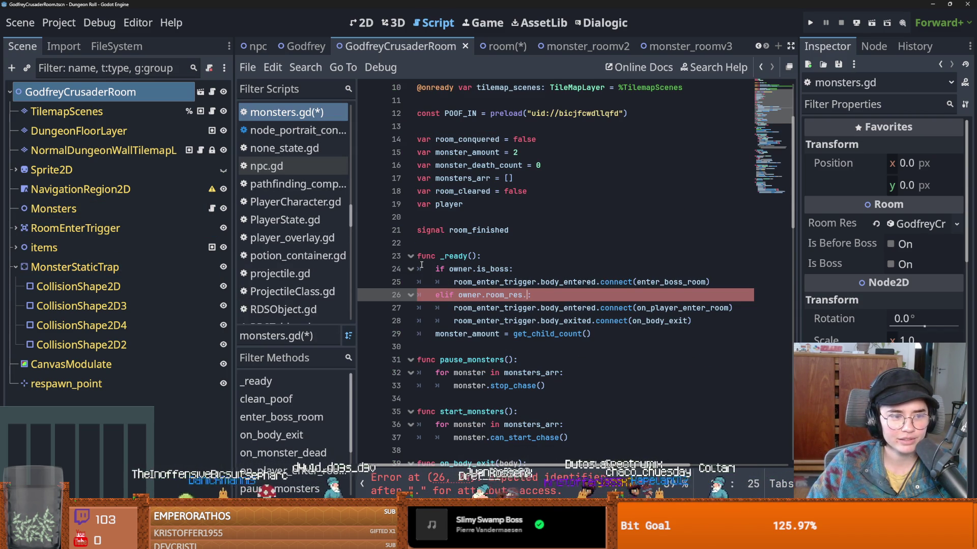
- Check room_res's RoomRes type, then replace room_res so line 26 reads 'elif owner.is'
key("Left")
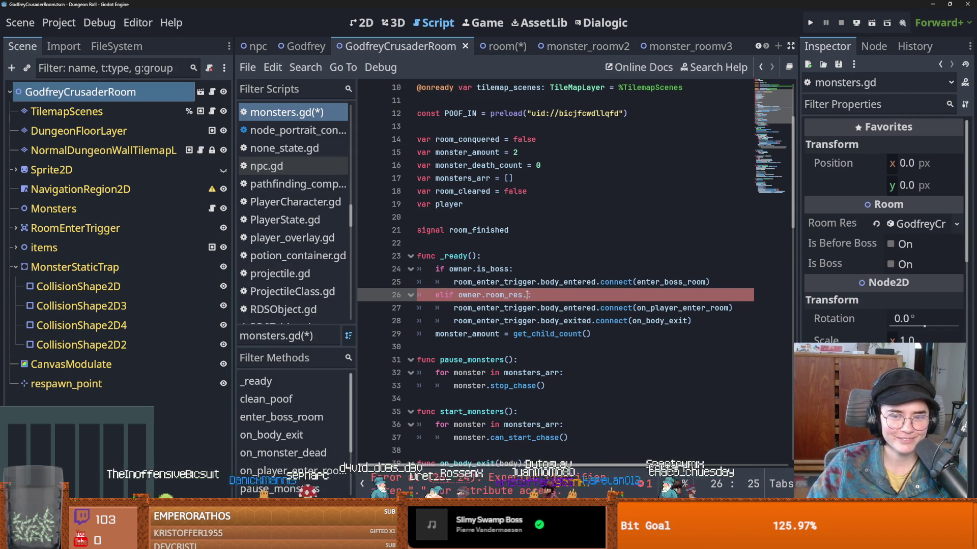
left_click(504, 295, "ctrl")
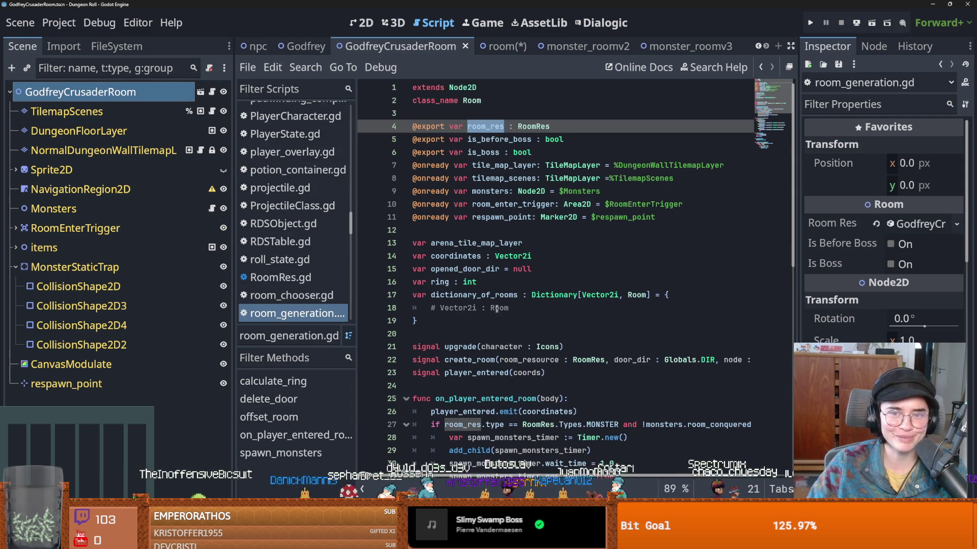
left_click(533, 126)
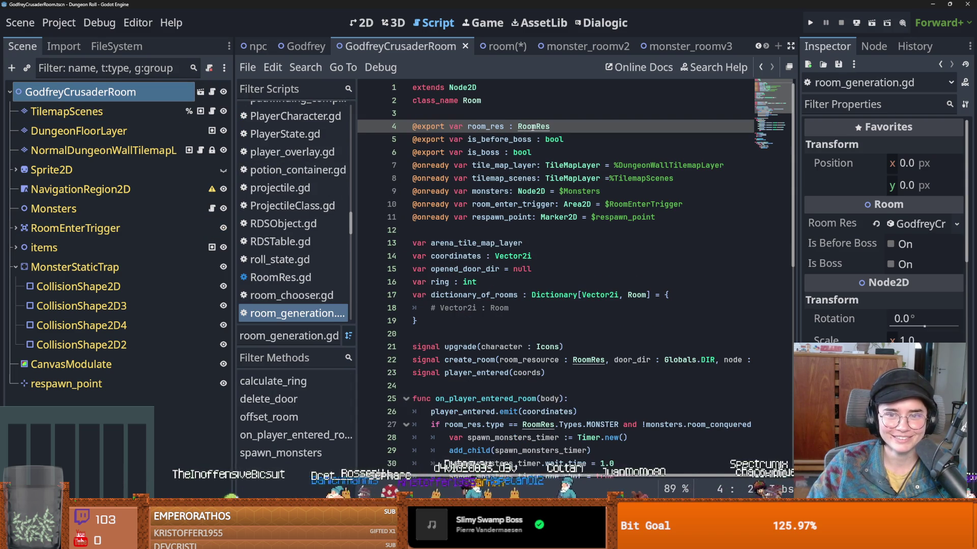
key("alt+Left")
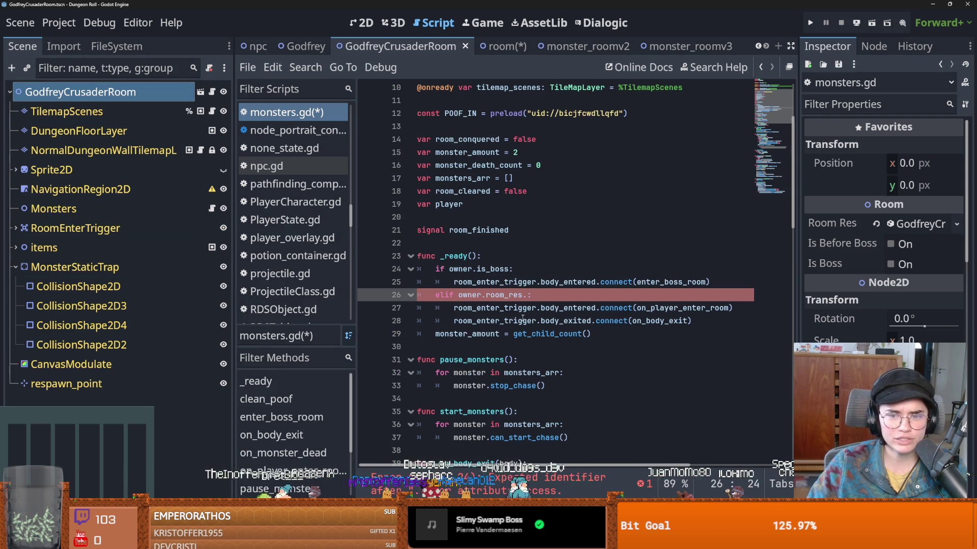
key("BackSpace")
key("ctrl+BackSpace")
type("is")
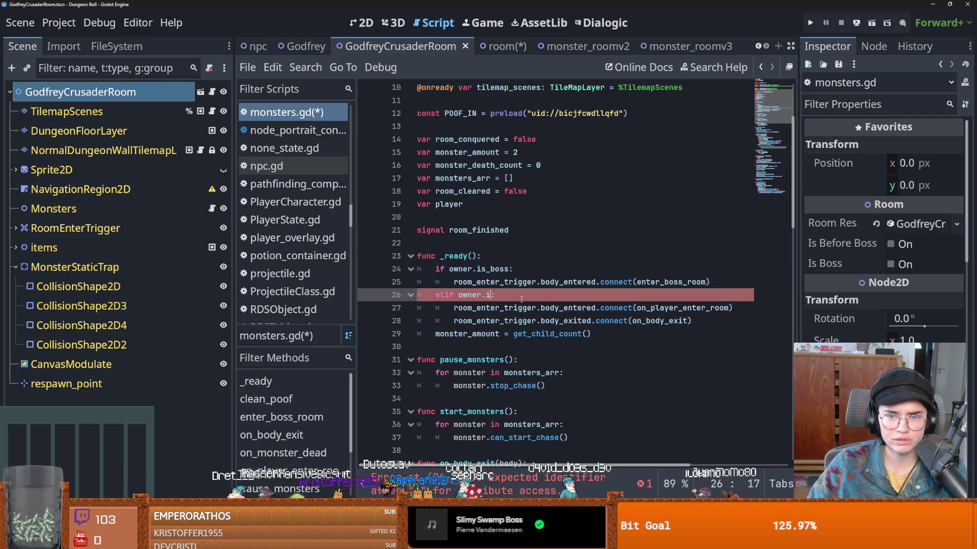